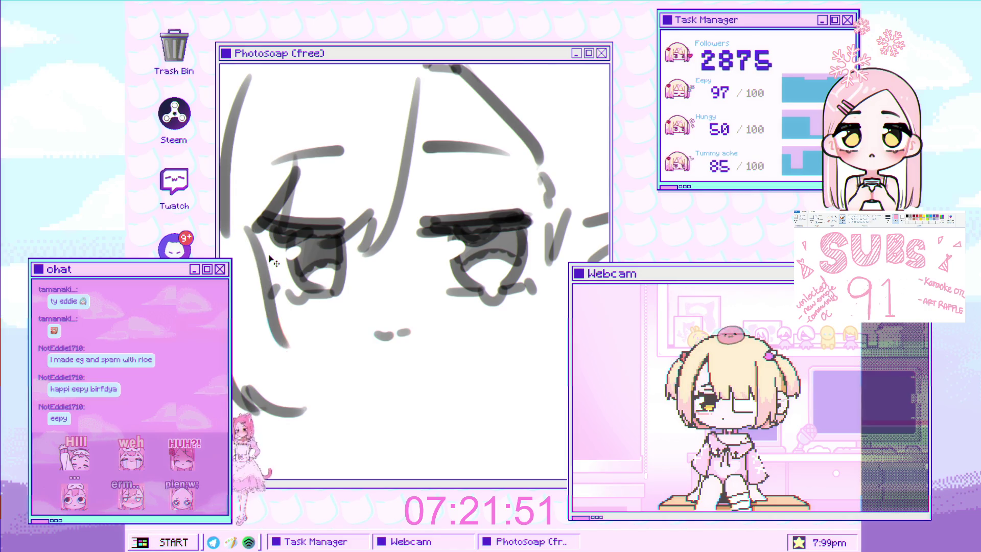
Step: Redraw a shorter curved stroke under the left eye
mouse_move(254, 223)
mouse_down()
mouse_move(269, 289)
mouse_move(311, 347)
mouse_up()
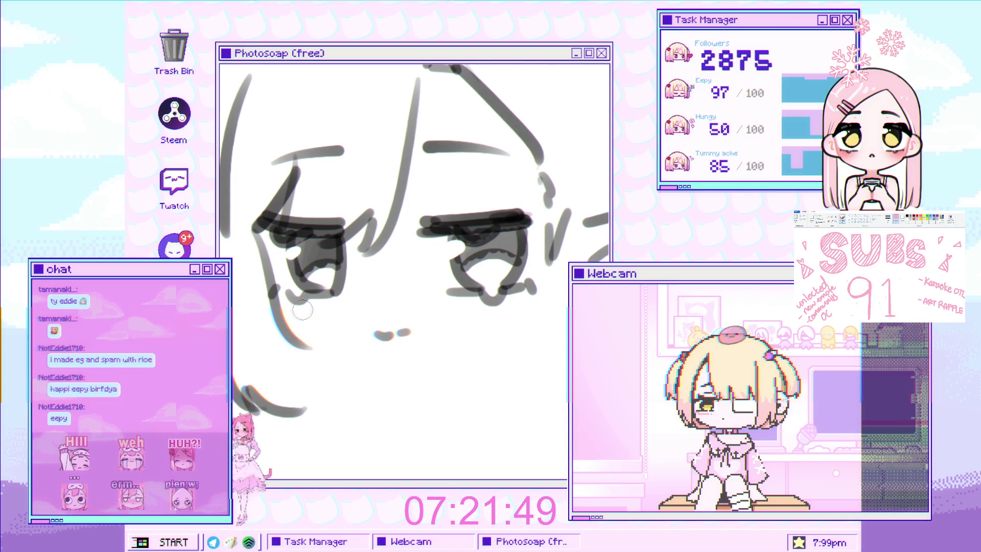
key(ctrl+z)
mouse_move(270, 300)
mouse_down()
mouse_move(301, 341)
mouse_move(321, 347)
mouse_up()
Step: Redraw the face's left-side outline, retrying until a short curved stroke remains
mouse_move(381, 290)
mouse_down()
mouse_move(404, 256)
mouse_move(327, 224)
mouse_move(283, 368)
mouse_up()
key(ctrl+z)
drag(294, 209, 273, 365)
key(ctrl+z)
drag(286, 204, 266, 378)
key(ctrl+z)
drag(276, 234, 294, 208)
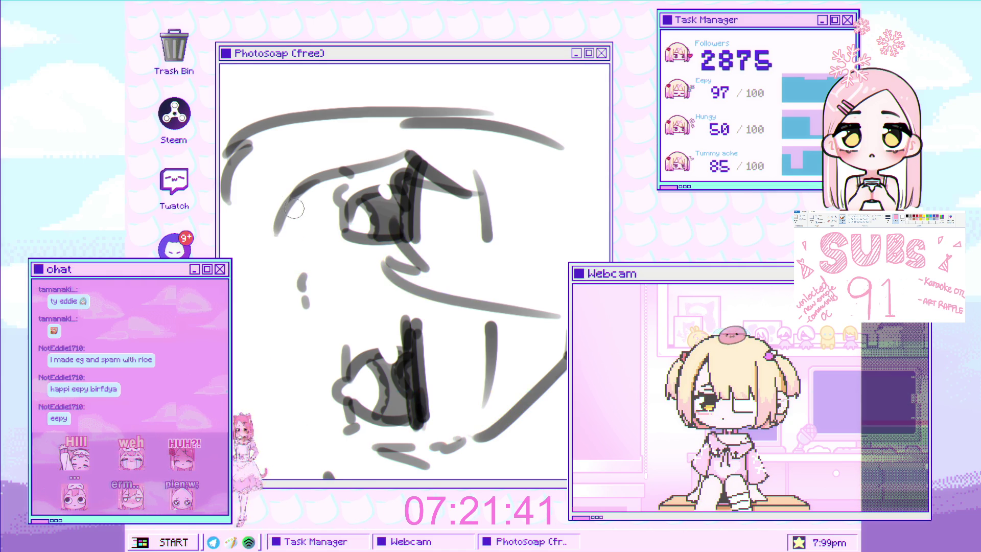
key(ctrl+z)
key(ctrl+shift+z)
key(ctrl+z)
key(ctrl+shift+z)
Step: Shrink the brush and scribble grey shading into the mouth
scroll(412, 239, down, 5)
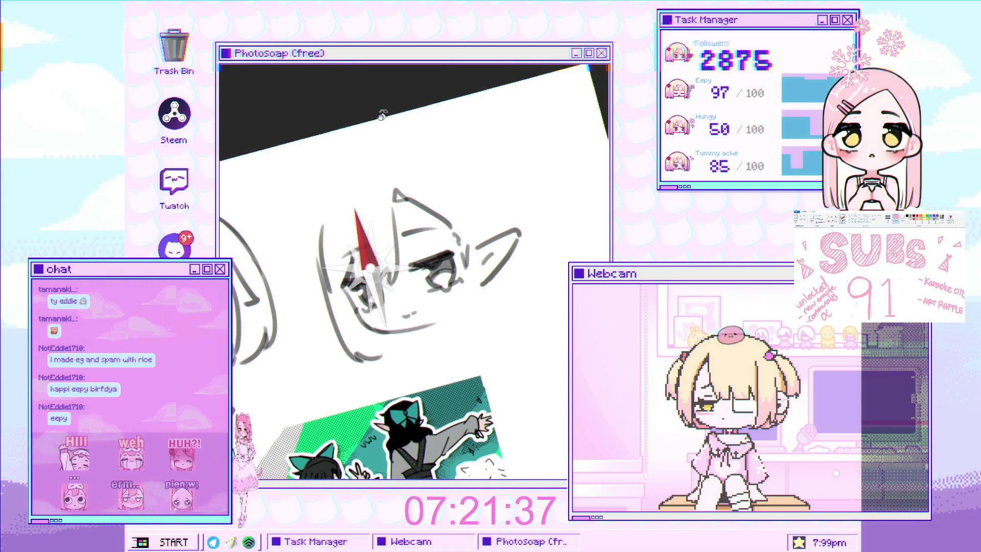
scroll(394, 330, up, 3)
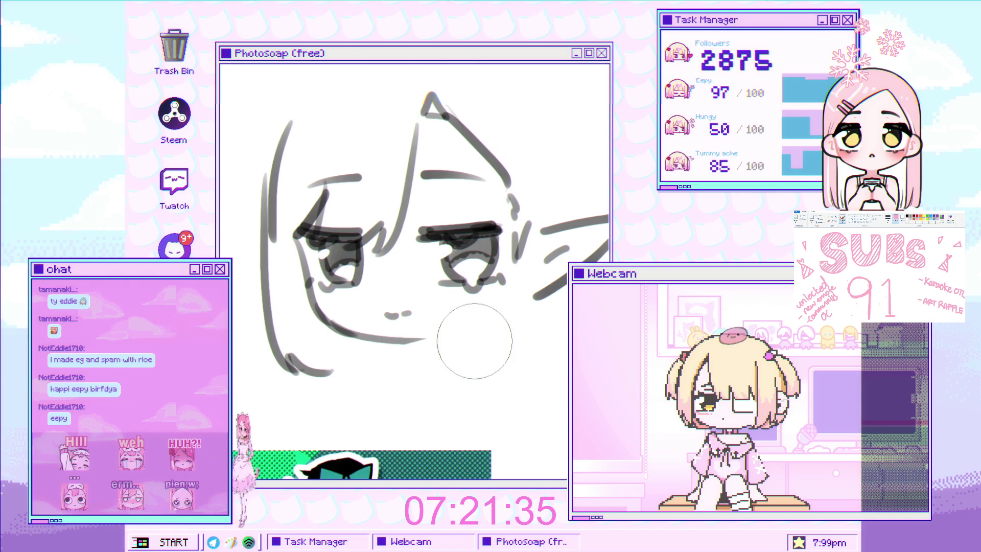
scroll(388, 335, down, 2)
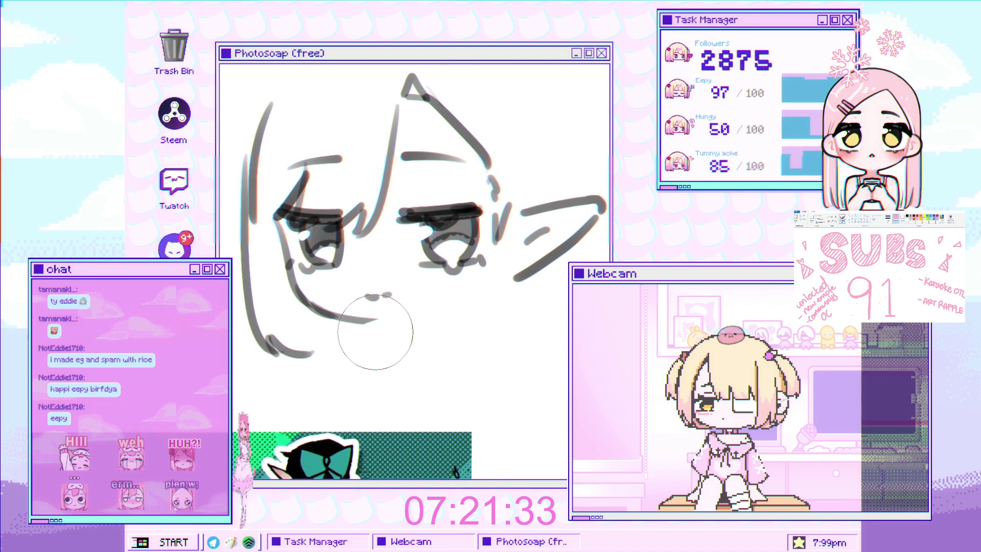
key(bracketleft)
key(bracketleft)
key(bracketleft)
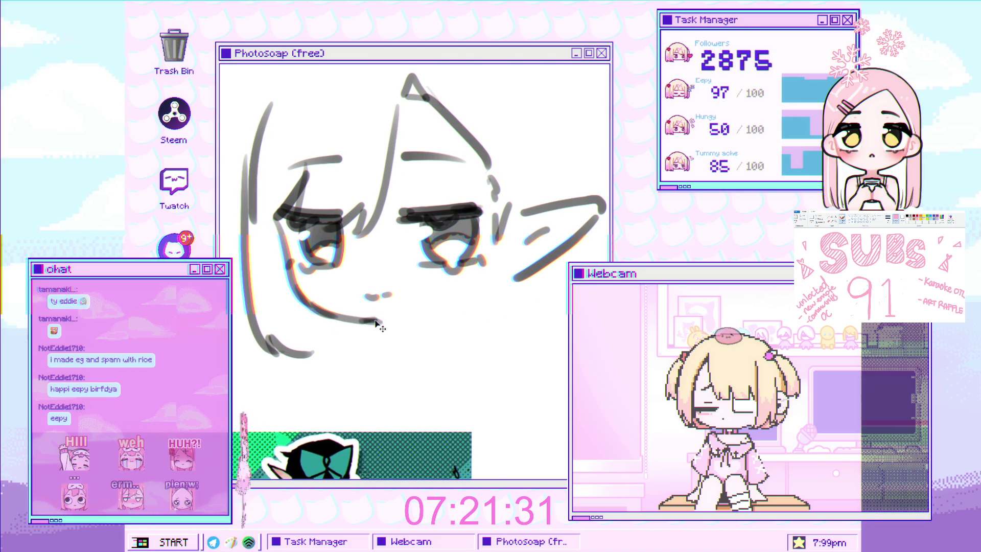
key(ctrl+z)
scroll(402, 280, down, 5)
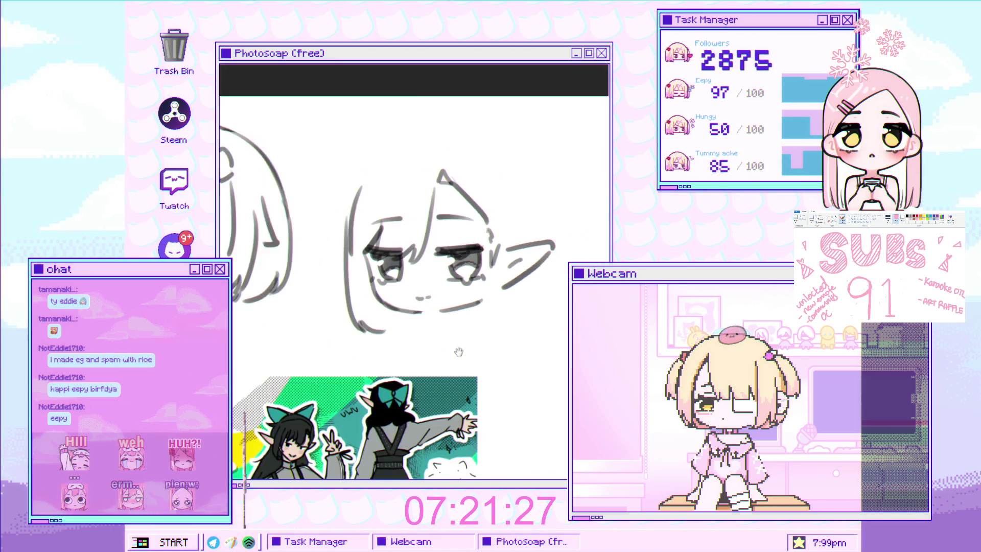
scroll(401, 281, up, 5)
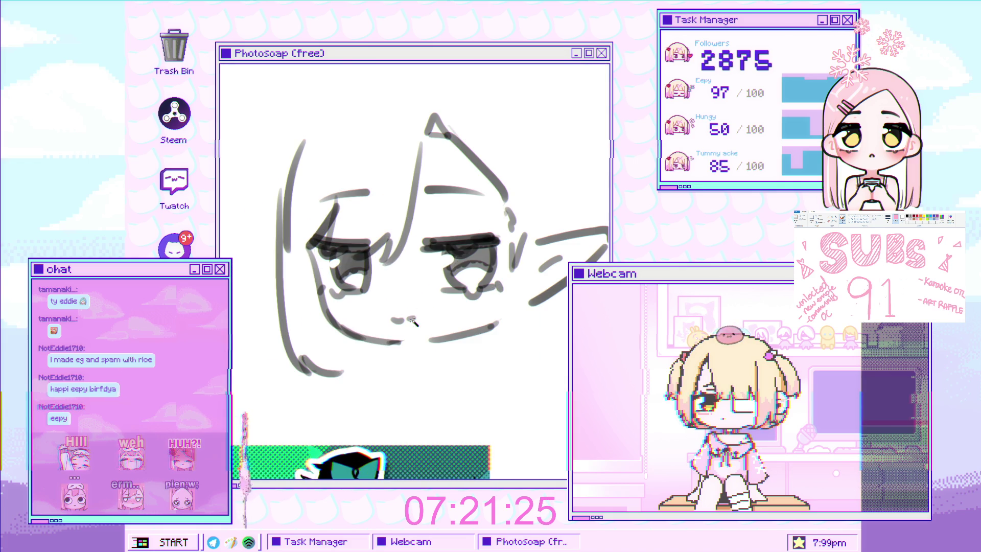
drag(414, 320, 405, 321)
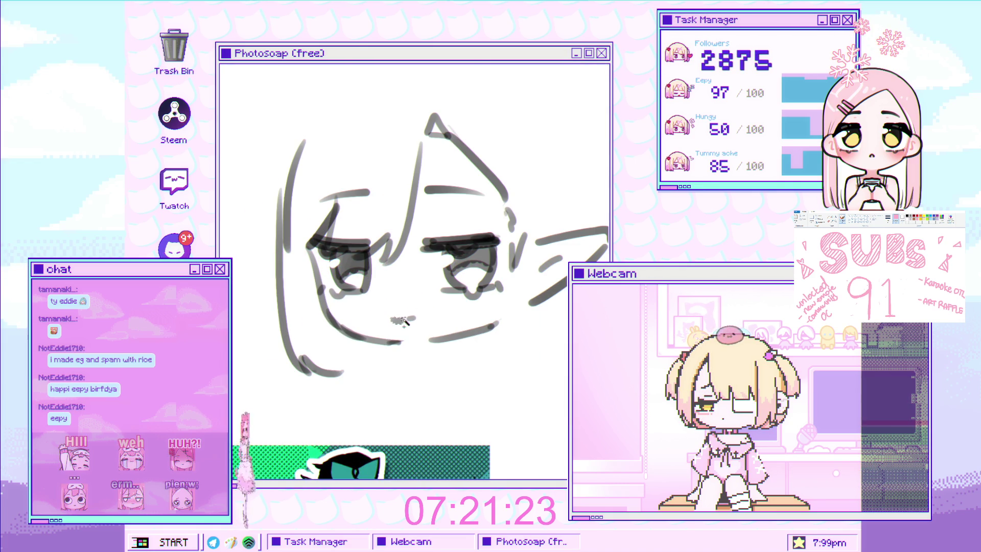
scroll(411, 313, down, 3)
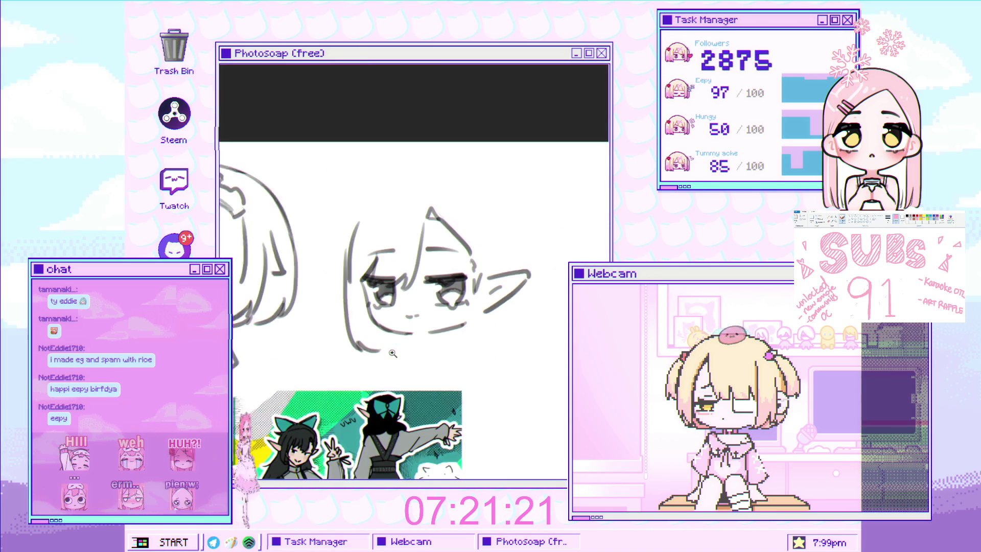
scroll(446, 321, up, 1)
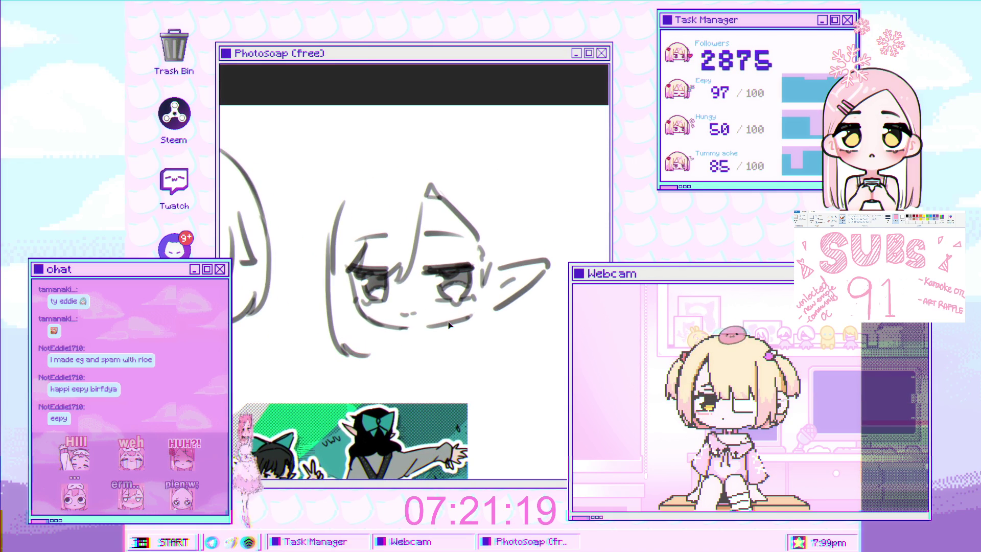
scroll(452, 320, down, 3)
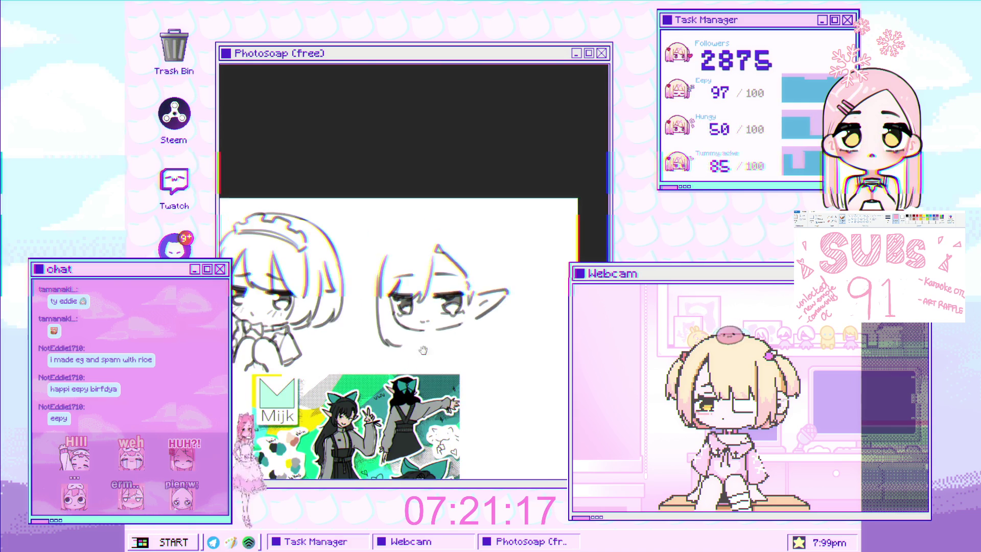
scroll(441, 298, up, 5)
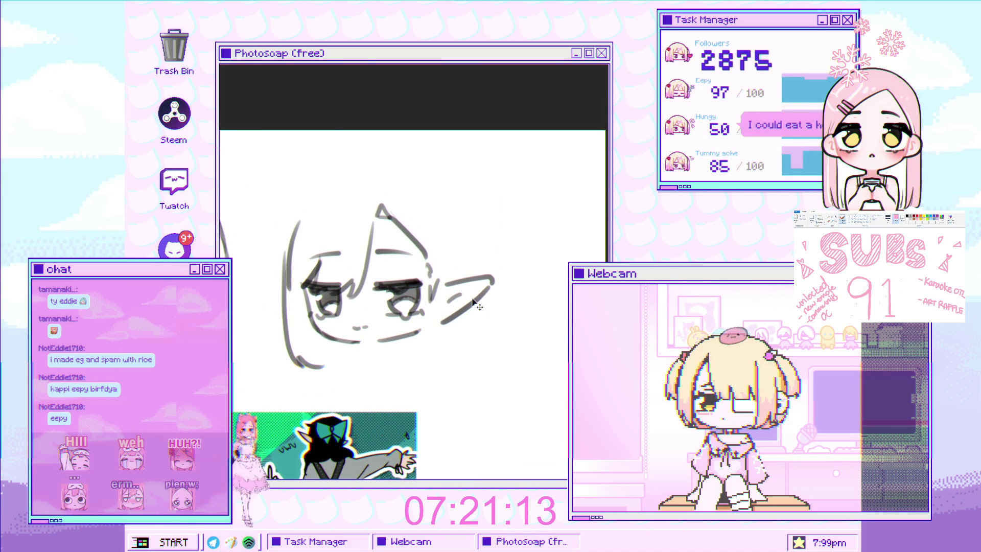
Step: Nudge the pointed ear stroke slightly up-left and erase the short mouth stroke
drag(470, 309, 465, 303)
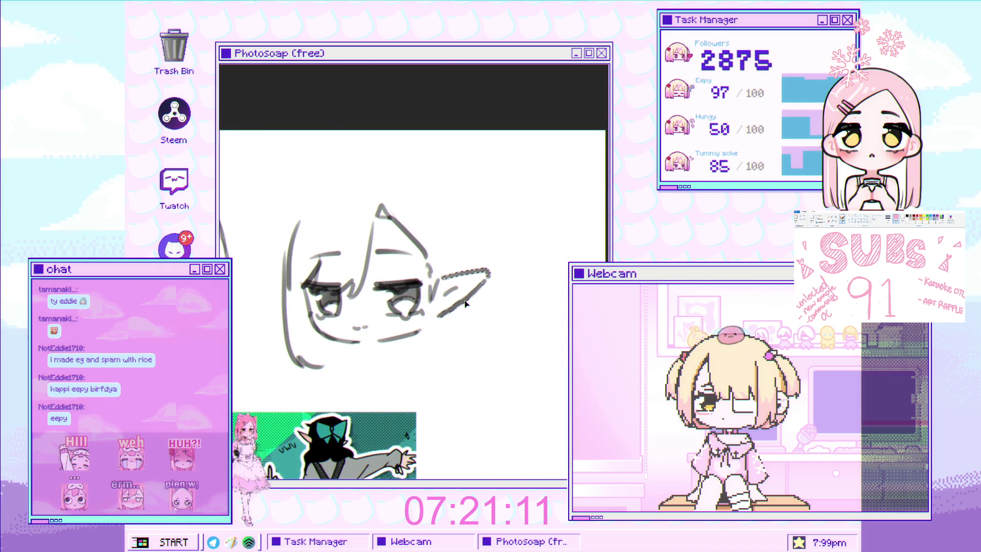
scroll(428, 329, down, 2)
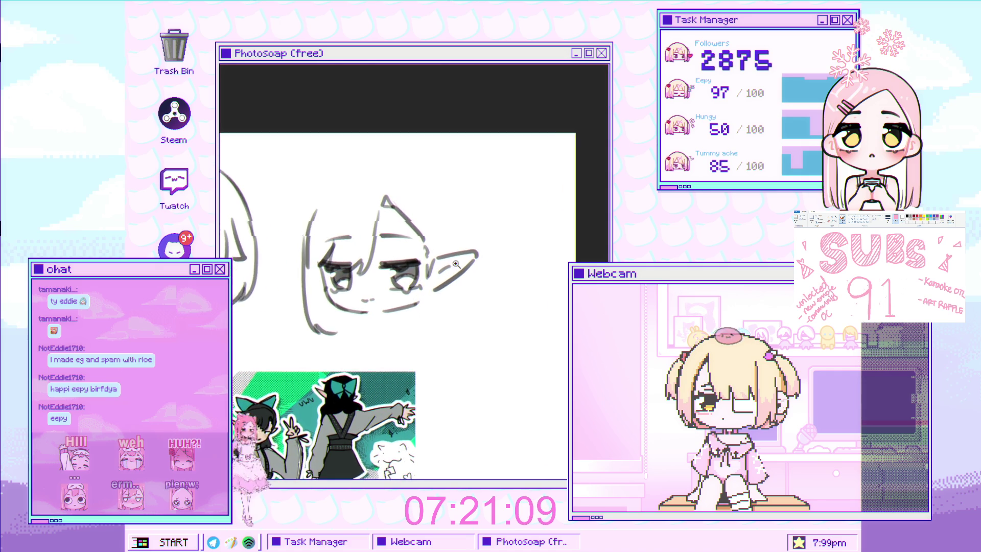
scroll(316, 306, up, 2)
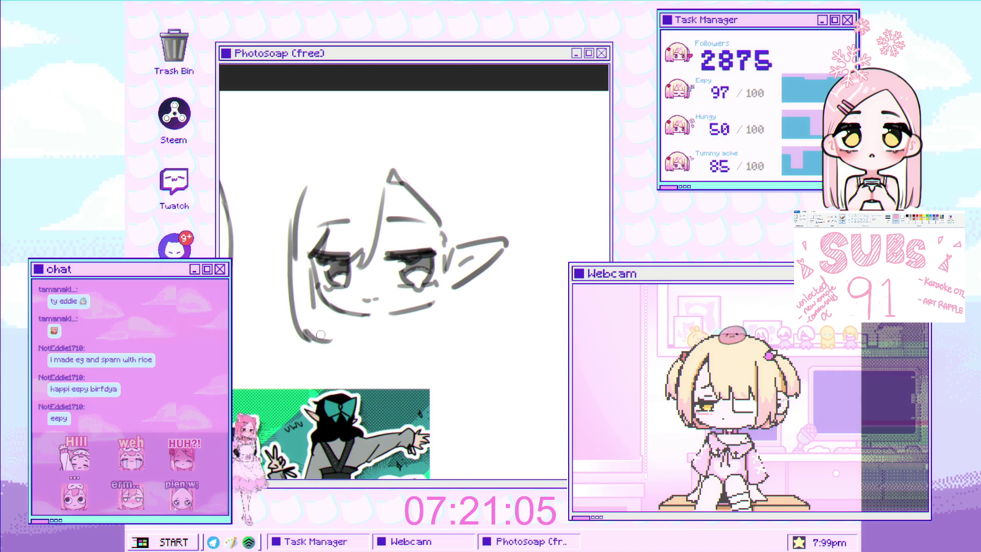
scroll(317, 286, down, 3)
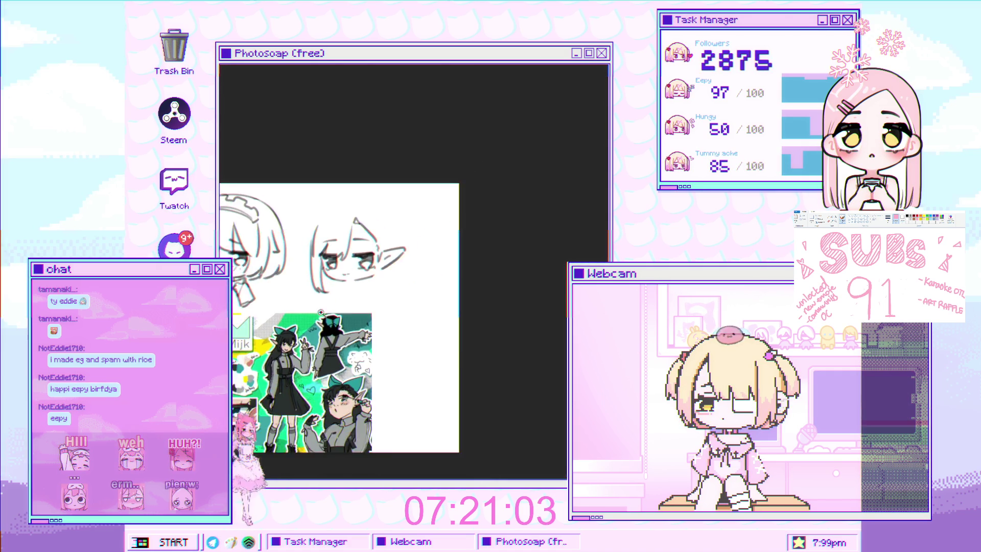
scroll(382, 267, up, 2)
scroll(382, 267, up, 3)
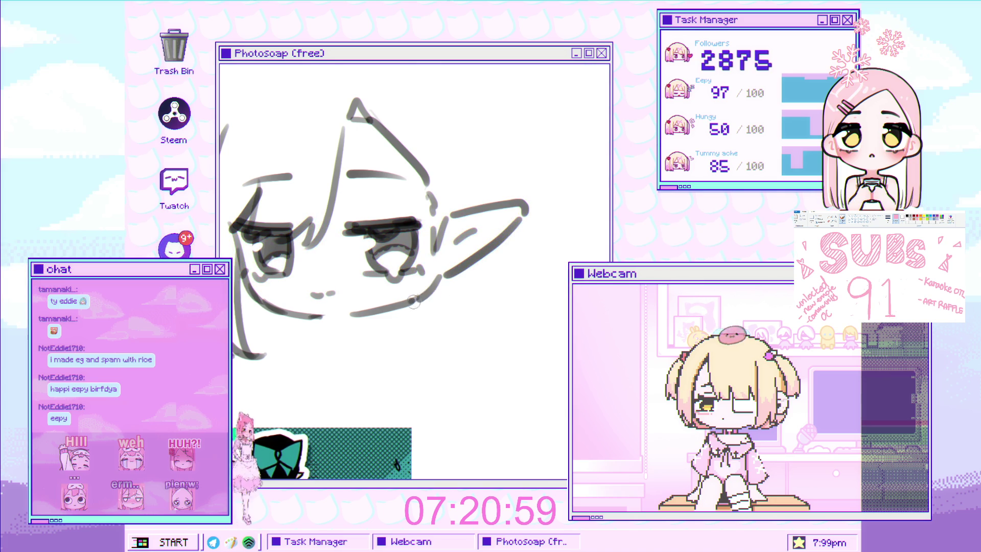
scroll(439, 280, down, 5)
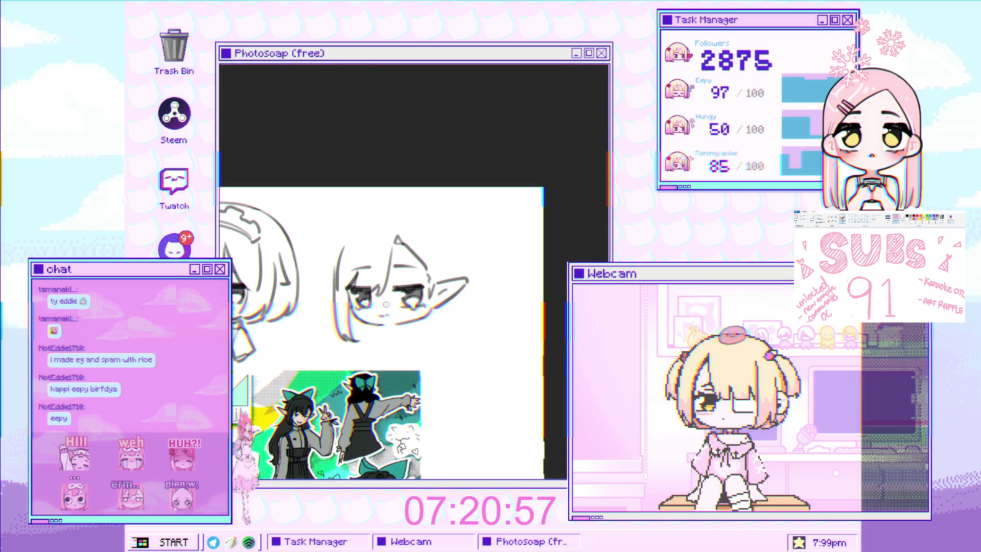
scroll(294, 353, up, 5)
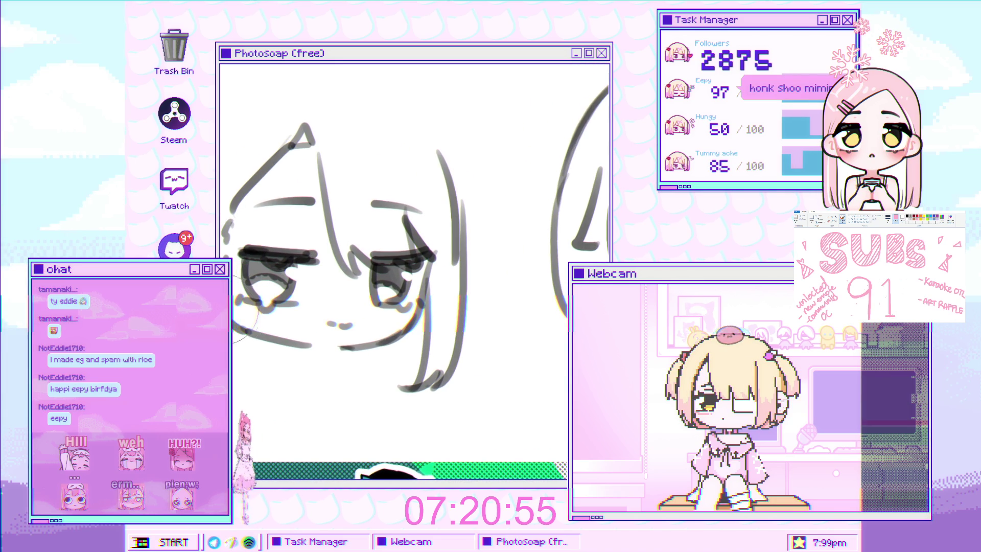
click(294, 353)
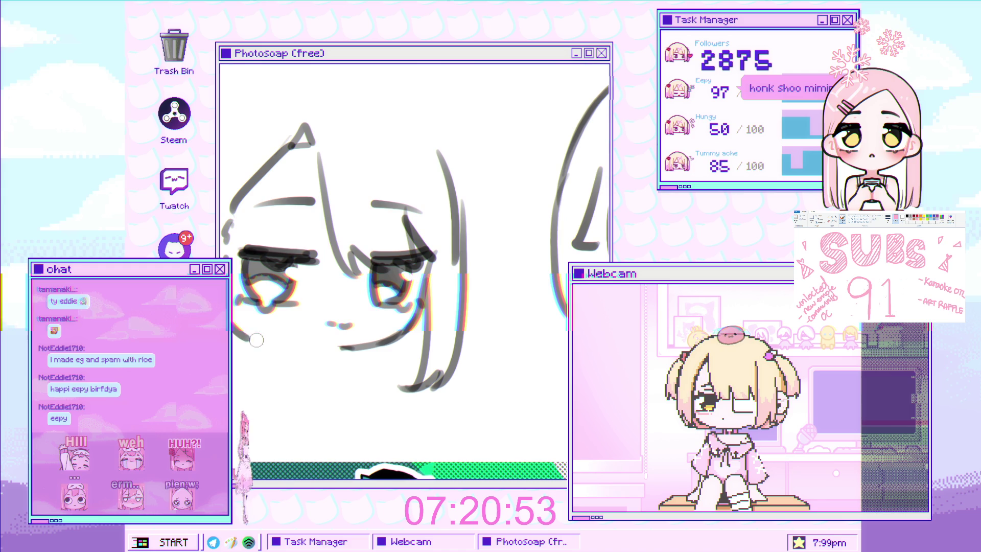
Step: Add a short left-cheek line, tilt the view, and erase the old lower face line
drag(236, 310, 246, 330)
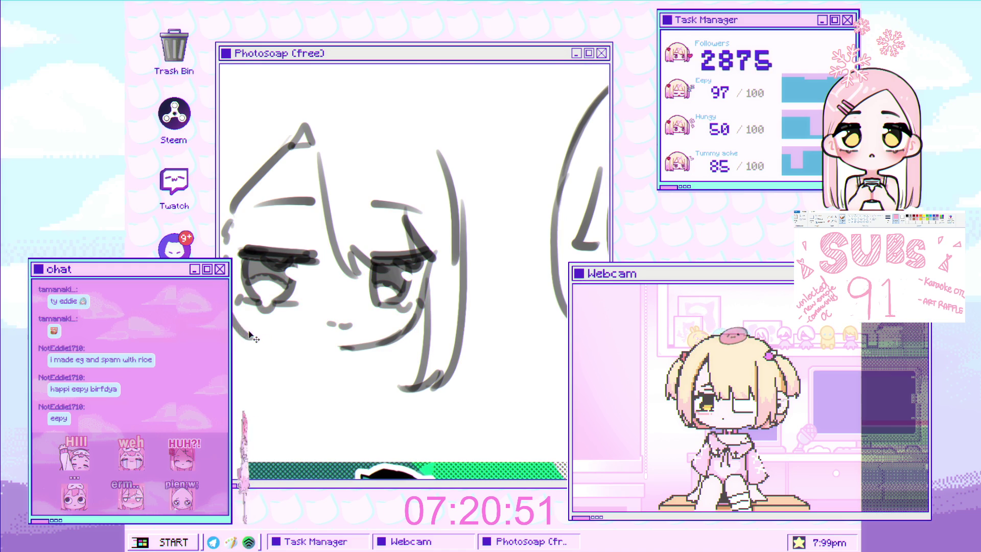
mouse_move(255, 320)
mouse_down()
mouse_move(264, 266)
mouse_move(537, 237)
mouse_move(376, 226)
mouse_move(358, 265)
mouse_move(398, 286)
mouse_move(410, 317)
mouse_up()
drag(306, 293, 298, 301)
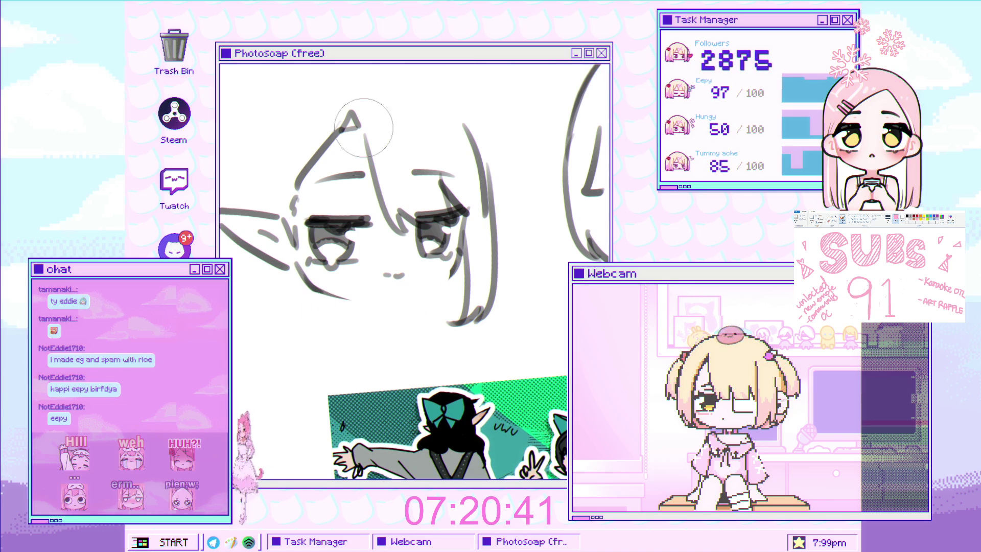
Step: Draw a smoother chin line extending further right
scroll(488, 200, down, 3)
scroll(460, 230, up, 4)
drag(435, 256, 349, 338)
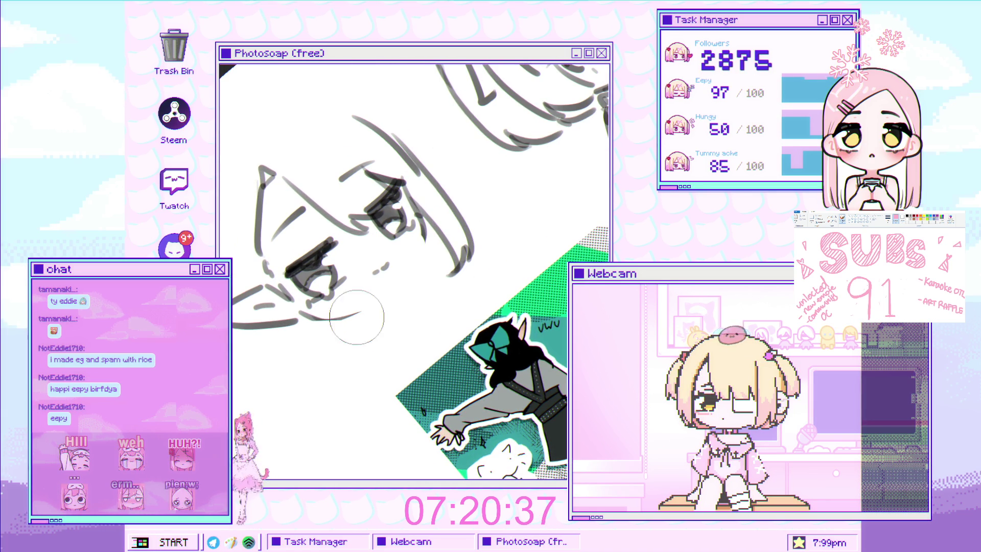
mouse_move(315, 321)
mouse_down()
mouse_move(395, 296)
mouse_move(429, 261)
mouse_up()
scroll(395, 296, down, 3)
scroll(342, 316, up, 5)
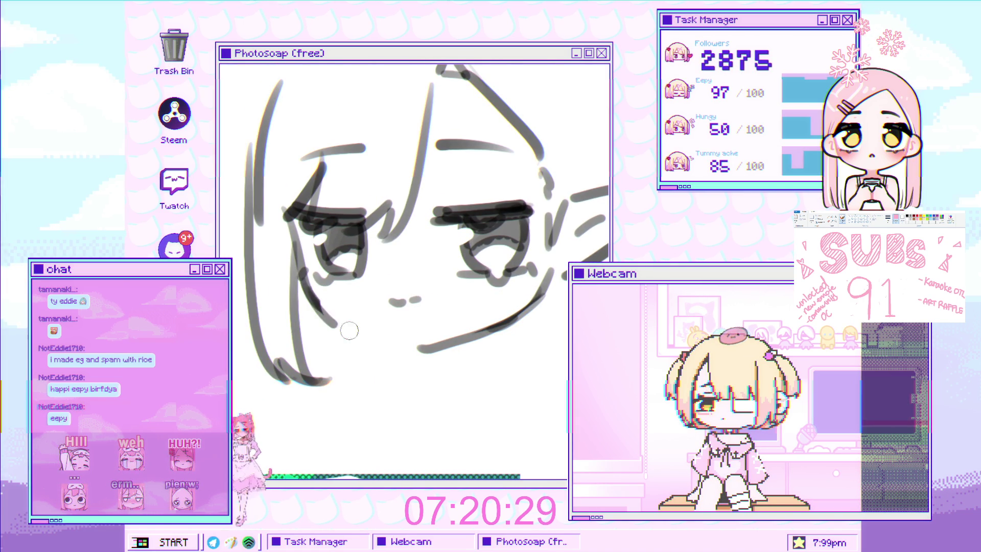
mouse_move(309, 301)
mouse_down()
mouse_move(370, 331)
mouse_move(291, 312)
mouse_move(332, 332)
mouse_move(311, 347)
mouse_up()
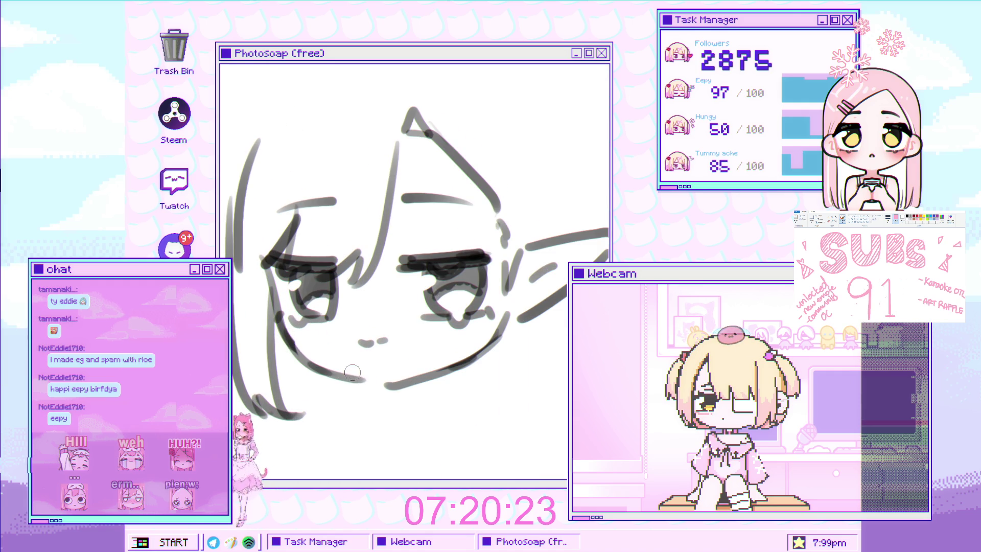
Step: Transform the mouth stroke to tilt it by raising one corner
scroll(357, 371, down, 2)
key(ctrl+t)
drag(376, 372, 374, 365)
Step: Redraw the jaw line as a thinner stroke and trim its thin left end
scroll(379, 302, down, 1)
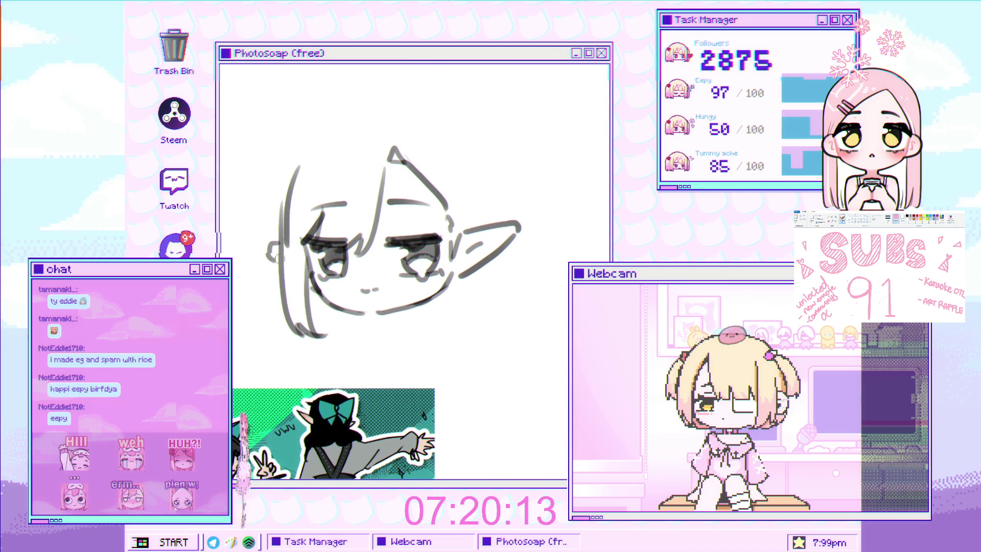
scroll(360, 280, down, 2)
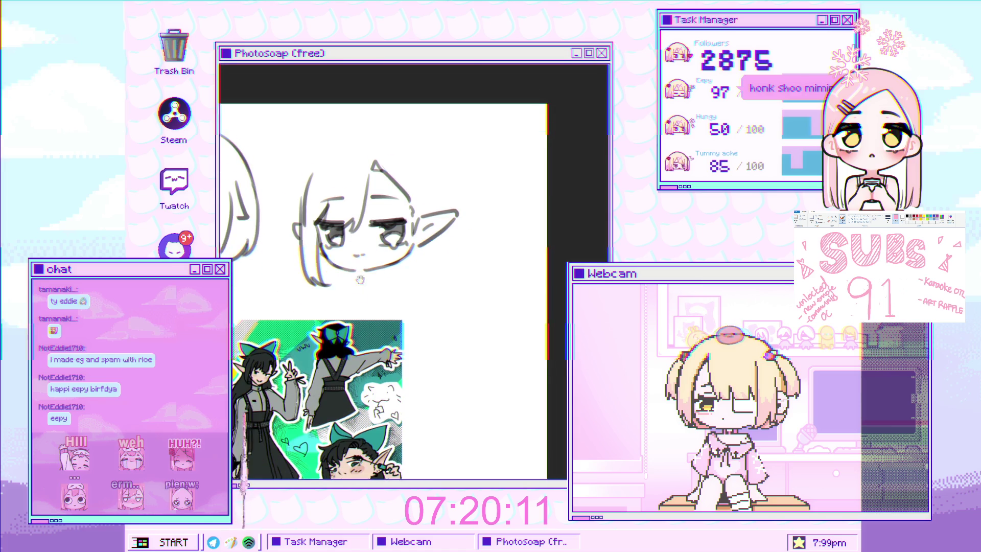
drag(361, 279, 359, 273)
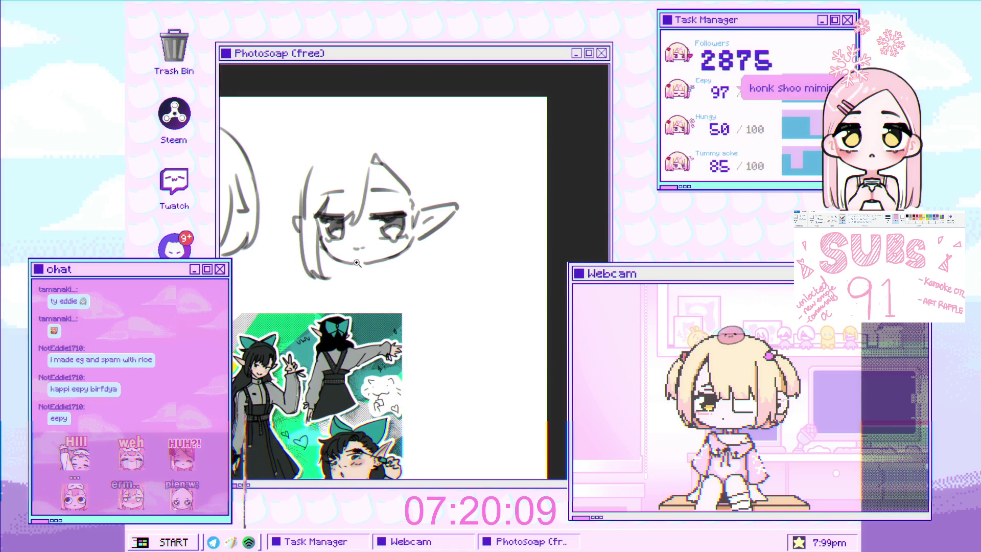
scroll(357, 262, up, 3)
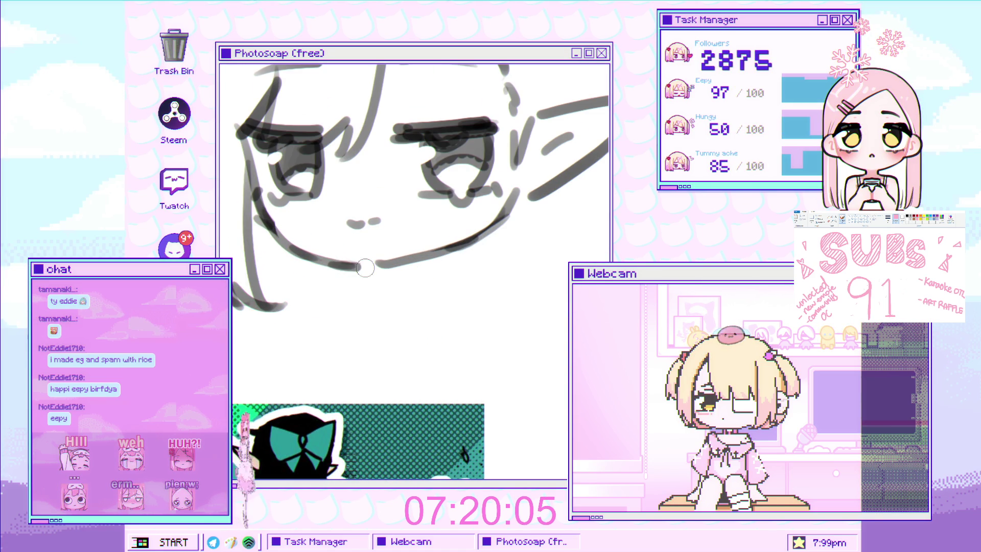
mouse_move(393, 265)
mouse_down()
mouse_move(470, 240)
mouse_move(405, 218)
mouse_up()
key(b)
Step: Mirror the canvas view horizontally to check the drawing
scroll(373, 271, down, 5)
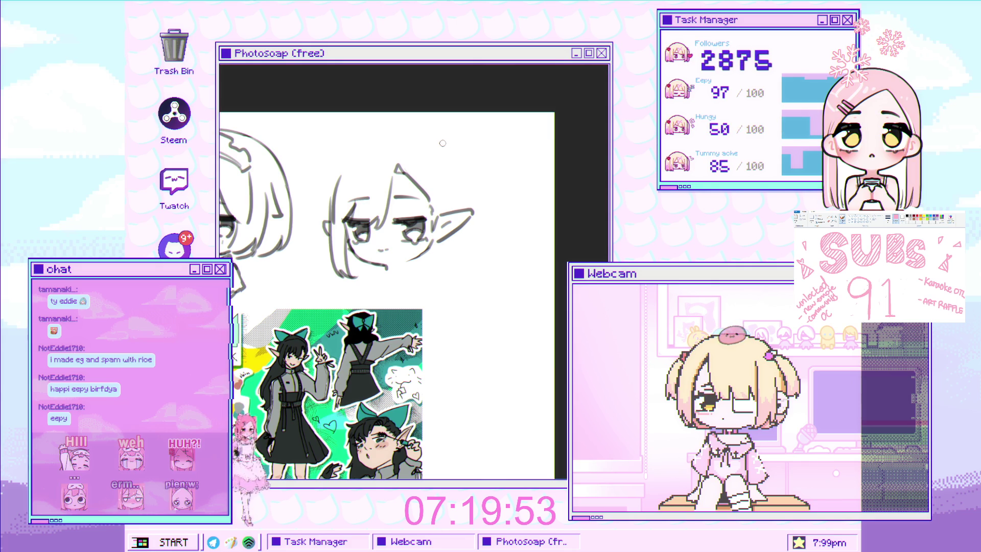
scroll(427, 190, up, 3)
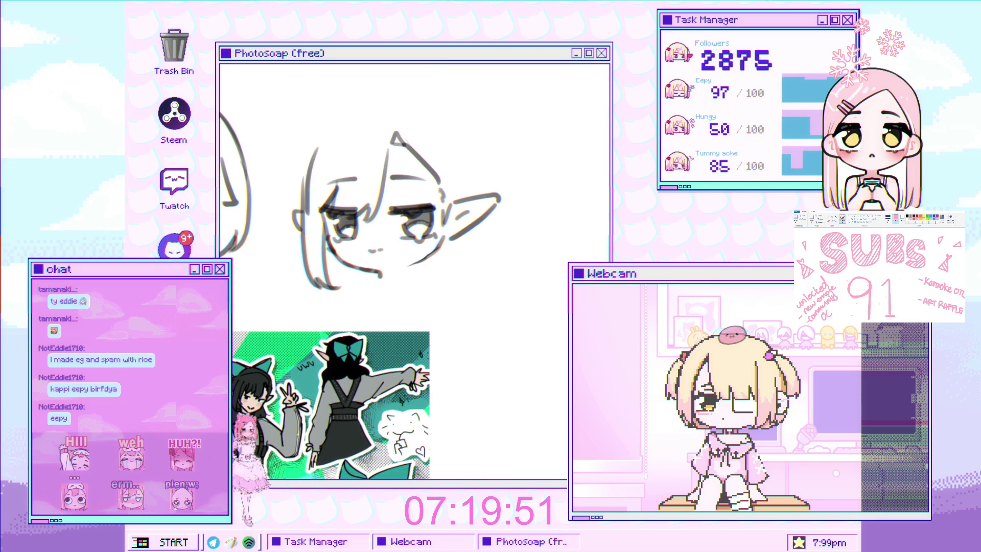
scroll(427, 206, down, 3)
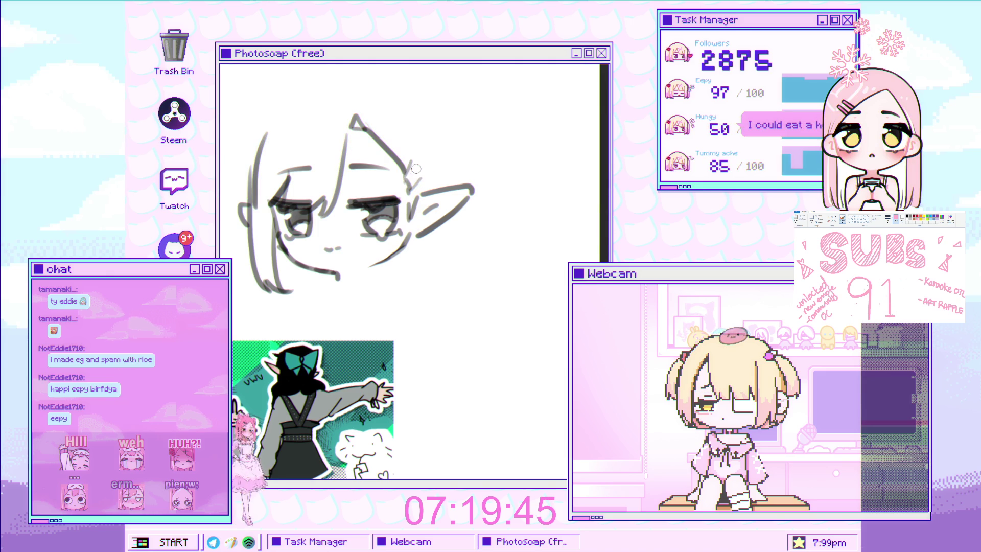
scroll(427, 179, down, 3)
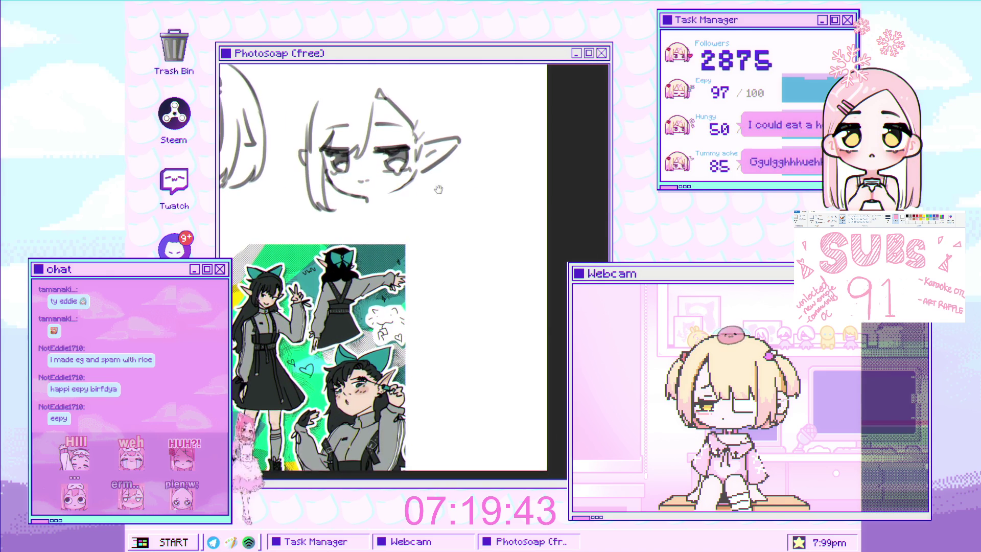
scroll(414, 199, up, 1)
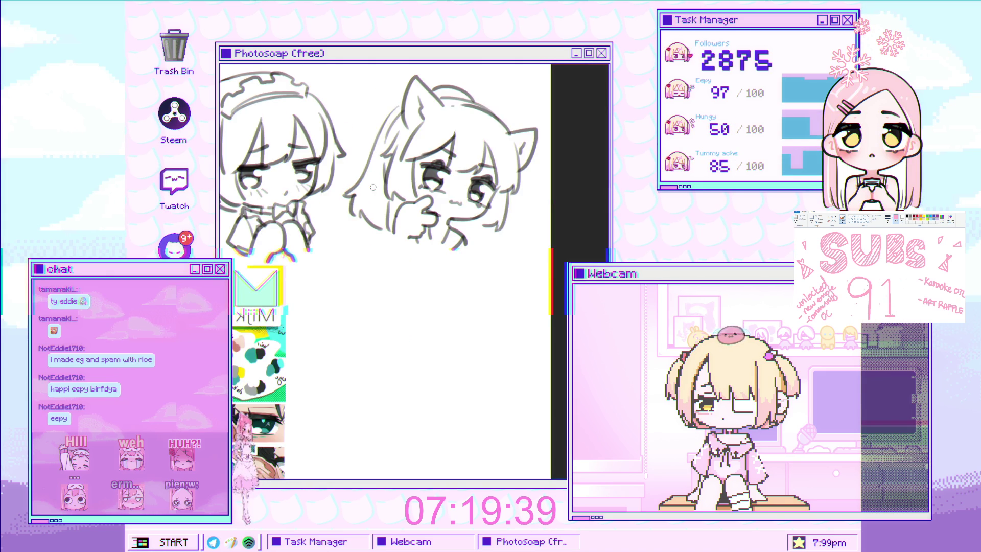
key(h)
scroll(284, 143, up, 2)
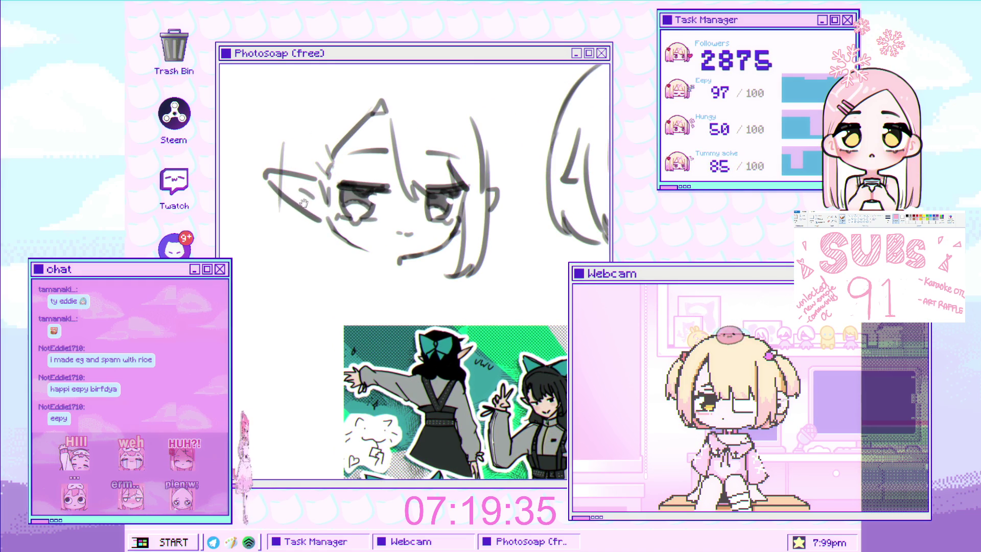
Step: Try a stroke down the left edge of the face, then undo it
scroll(309, 189, up, 1)
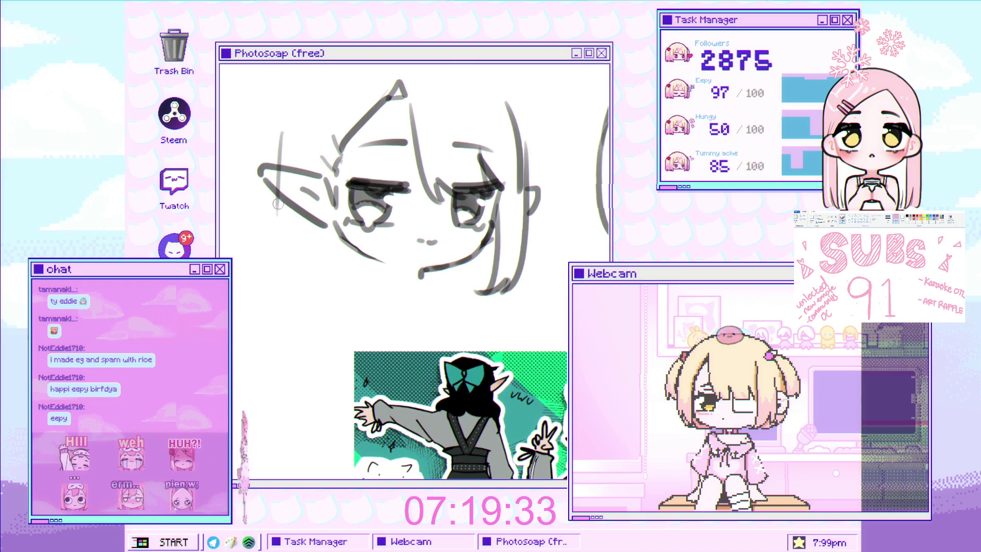
mouse_move(277, 209)
mouse_down()
mouse_move(260, 254)
mouse_move(255, 323)
mouse_up()
key(ctrl+z)
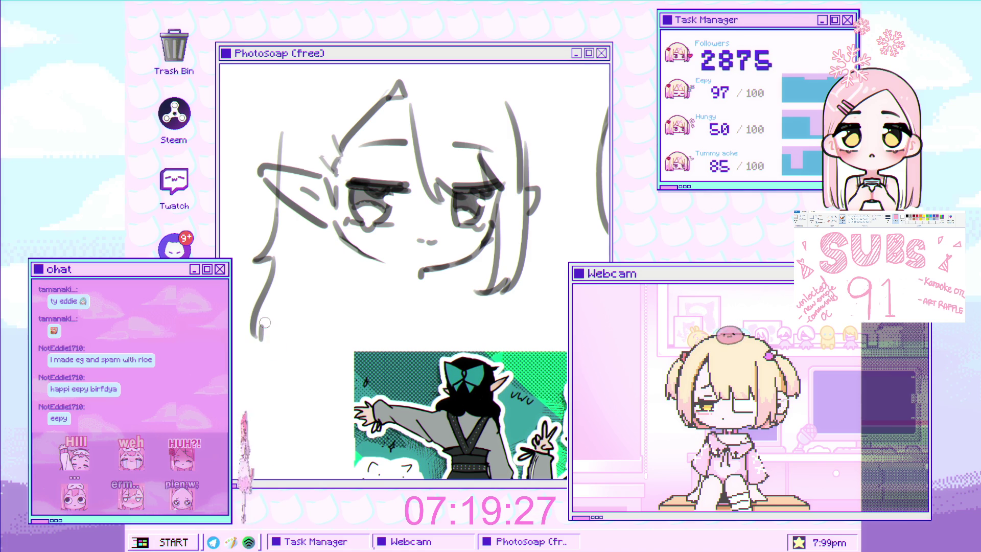
Step: Draw a smooth curved outline at the head's upper left, redrawing after an undo
mouse_move(304, 321)
mouse_down()
mouse_move(267, 344)
mouse_move(270, 405)
mouse_up()
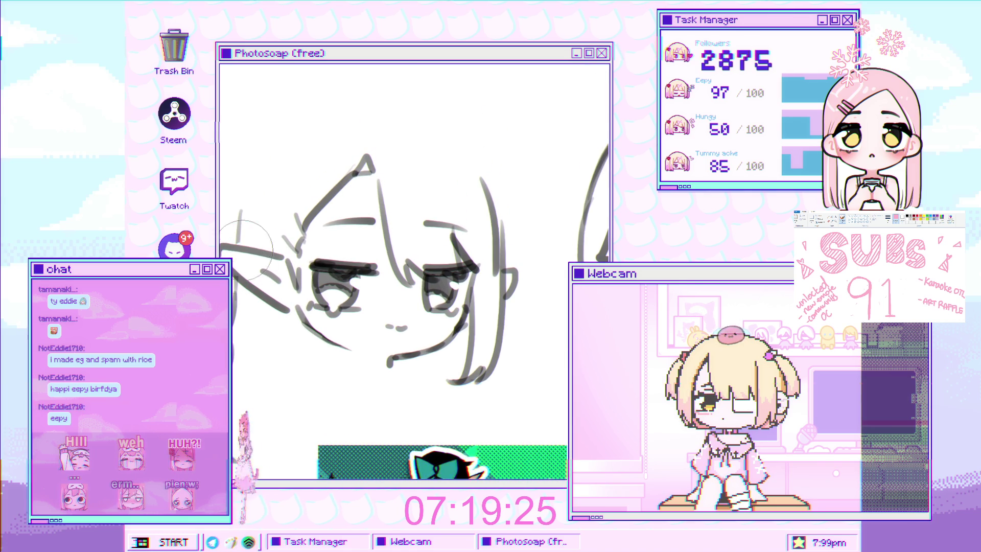
scroll(243, 222, up, 3)
mouse_move(303, 167)
mouse_down()
mouse_move(234, 261)
mouse_move(370, 133)
mouse_up()
key(ctrl+z)
key(ctrl+z)
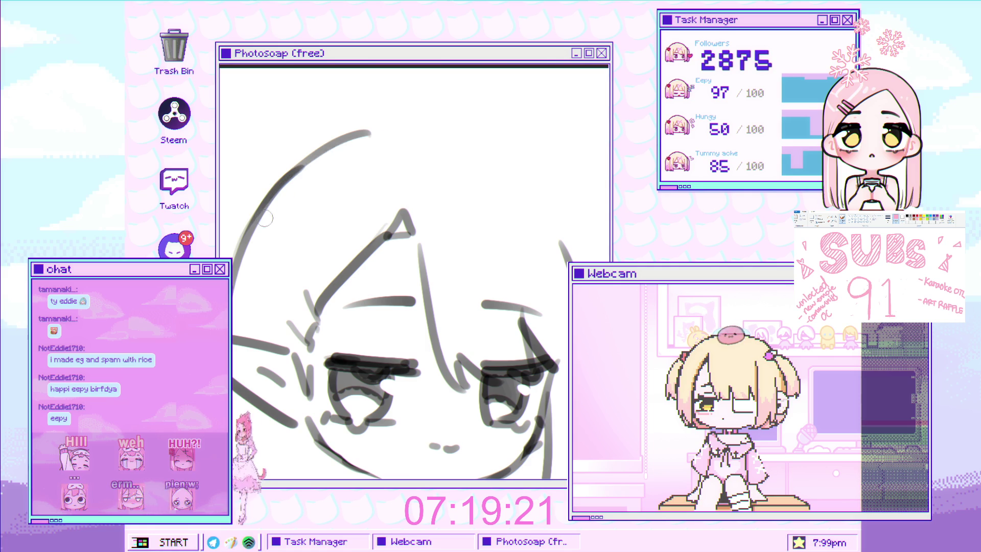
drag(255, 224, 409, 129)
drag(308, 166, 433, 142)
scroll(450, 141, down, 5)
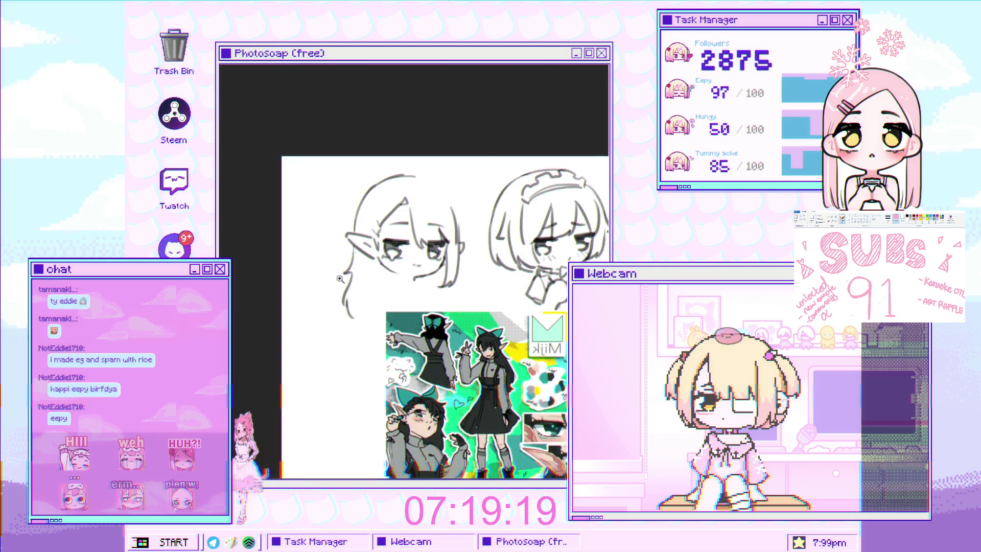
Step: Enlarge the brush and redraw the top outline of the head
scroll(467, 140, up, 5)
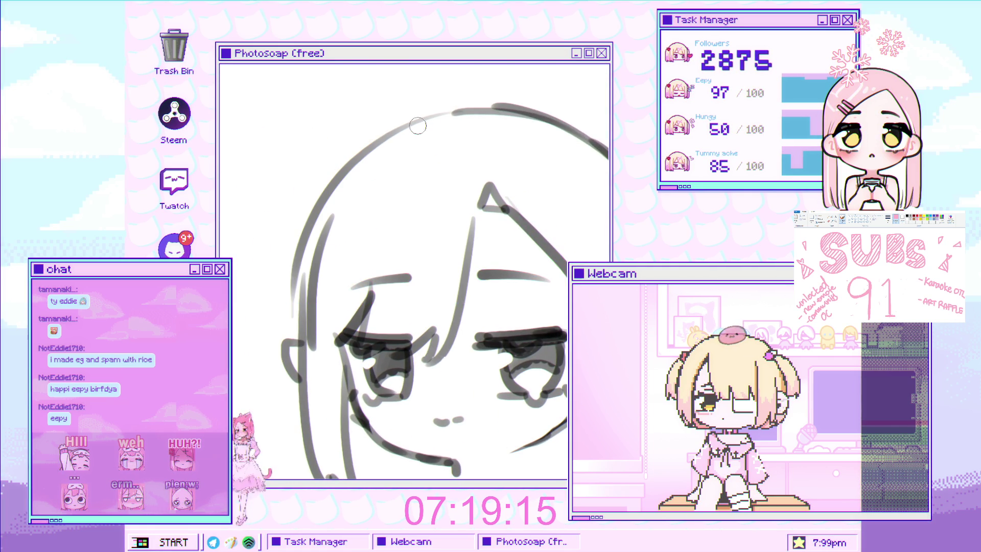
scroll(490, 149, down, 2)
key(bracketright)
key(bracketright)
key(bracketright)
scroll(533, 111, down, 1)
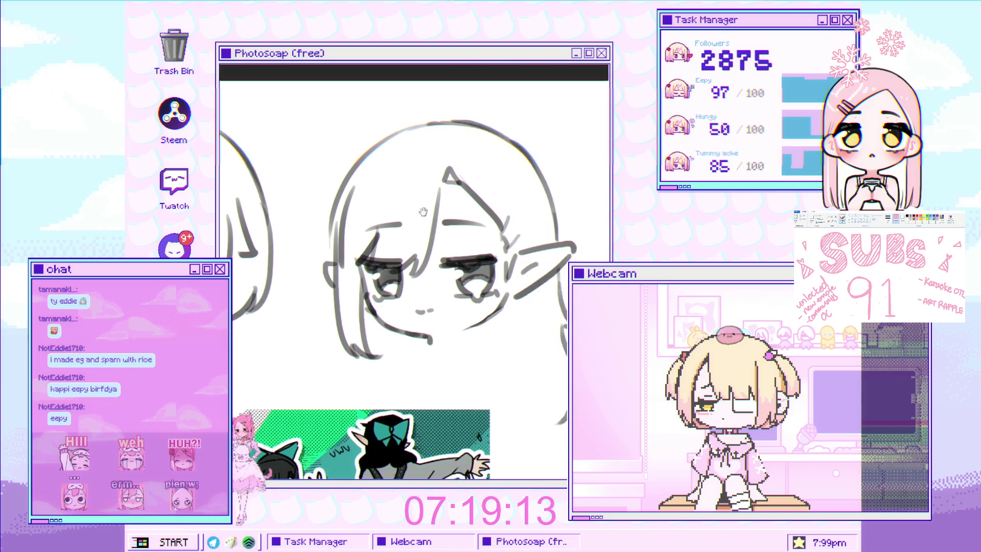
click(376, 122)
drag(423, 100, 513, 93)
scroll(511, 195, down, 3)
scroll(511, 194, up, 2)
Step: Shrink the head sketch and shift it to a new spot with a transform
mouse_move(588, 109)
mouse_down()
mouse_move(567, 120)
mouse_move(538, 170)
mouse_up()
key(ctrl+t)
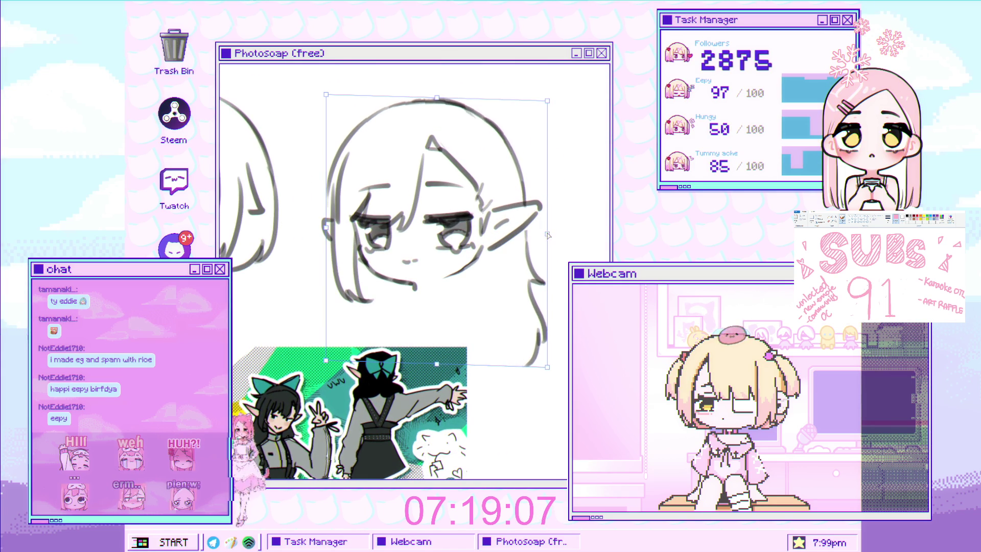
drag(547, 234, 415, 209)
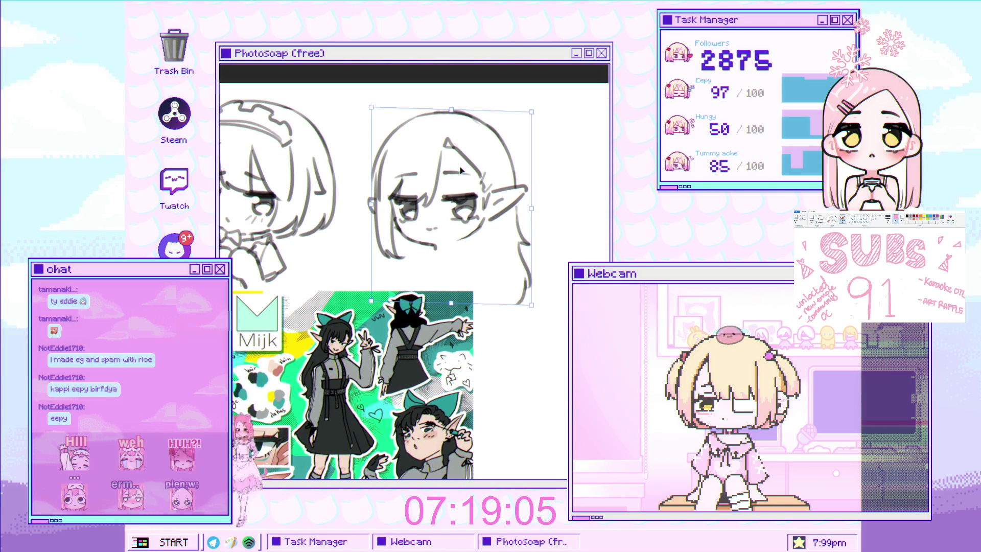
key(Return)
scroll(414, 208, up, 1)
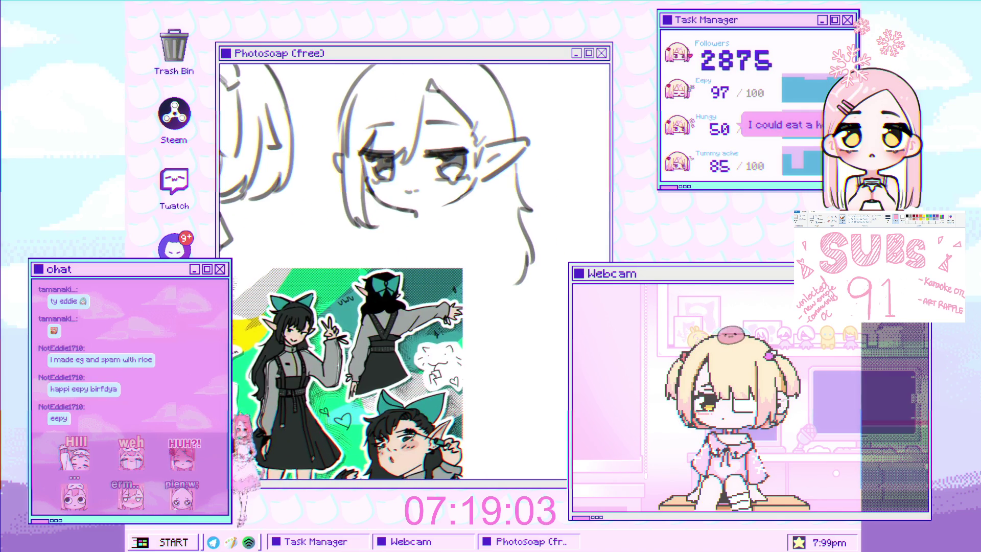
scroll(414, 209, up, 1)
Step: Add a stroke along the left side of the face
drag(357, 205, 351, 257)
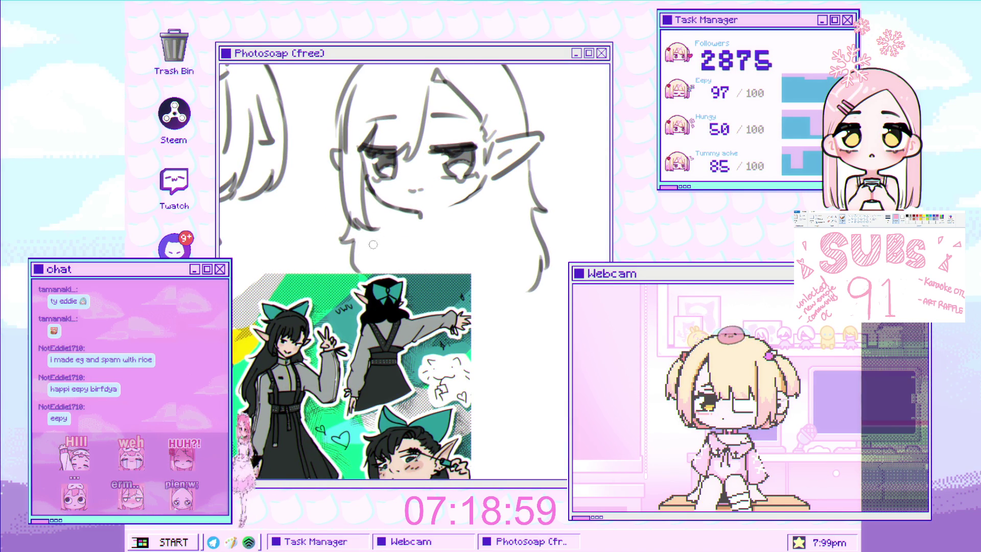
scroll(373, 245, down, 1)
scroll(372, 244, up, 1)
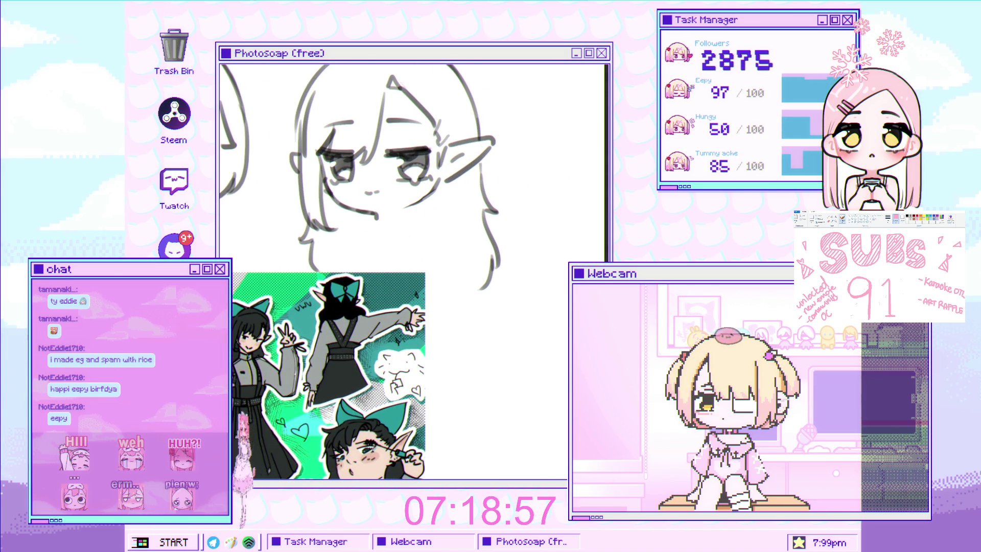
scroll(413, 87, up, 1)
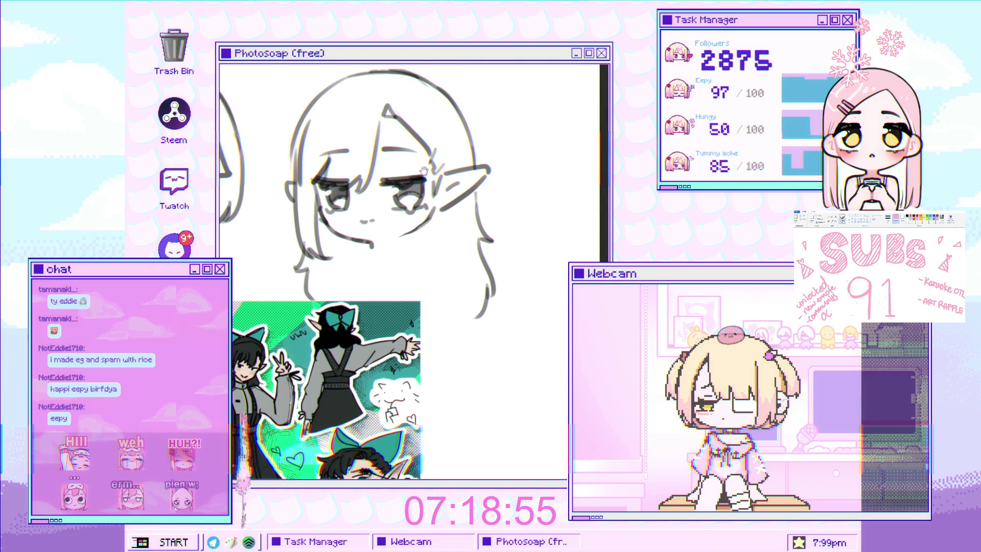
scroll(424, 169, up, 4)
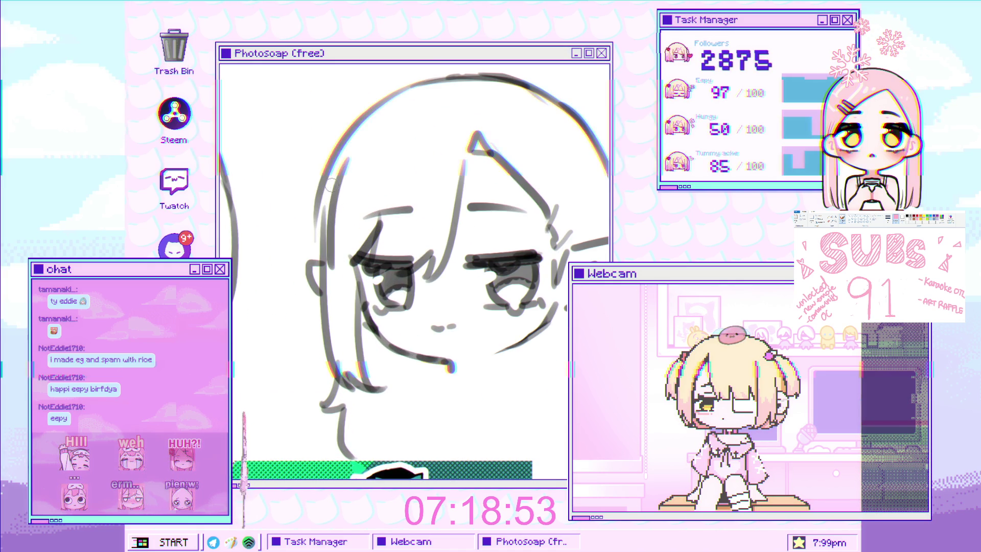
scroll(419, 162, down, 4)
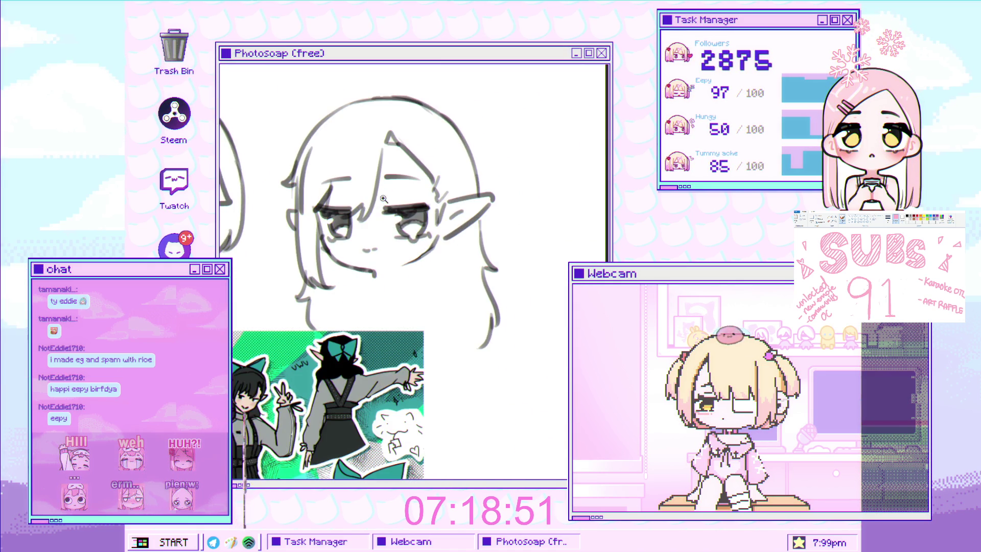
scroll(418, 161, up, 1)
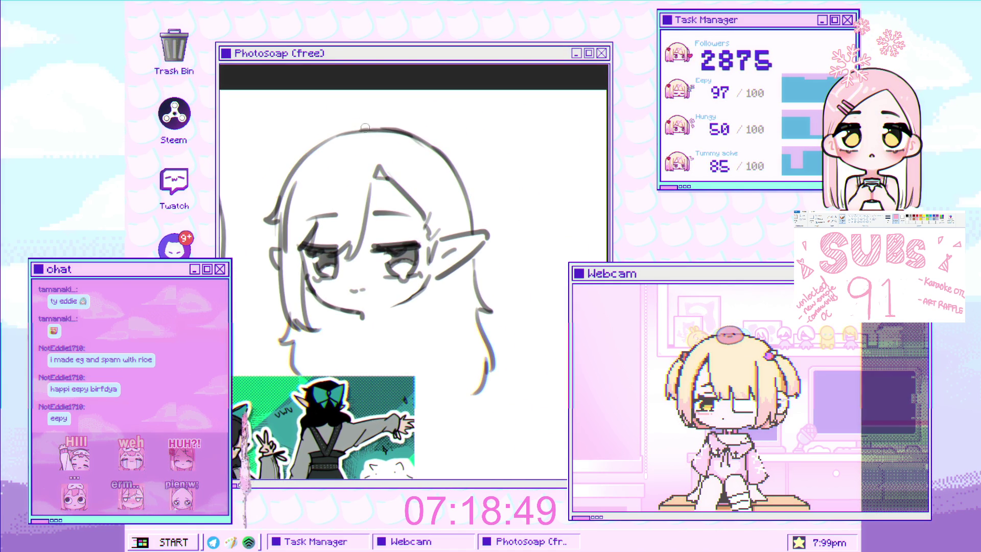
Step: Redraw the top hair stroke slightly lower
key(ctrl+z)
mouse_move(372, 126)
mouse_down()
mouse_move(320, 120)
mouse_move(321, 139)
mouse_up()
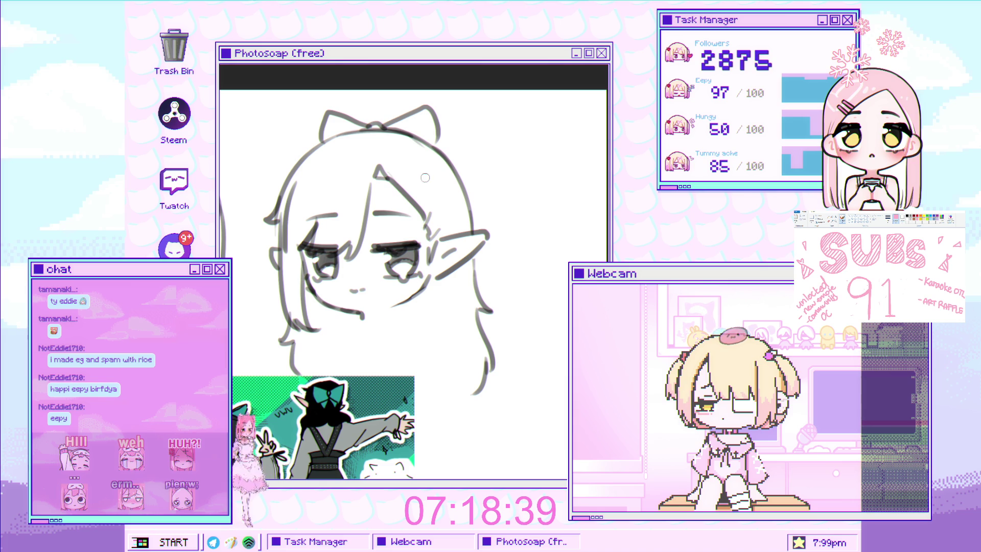
scroll(425, 177, down, 2)
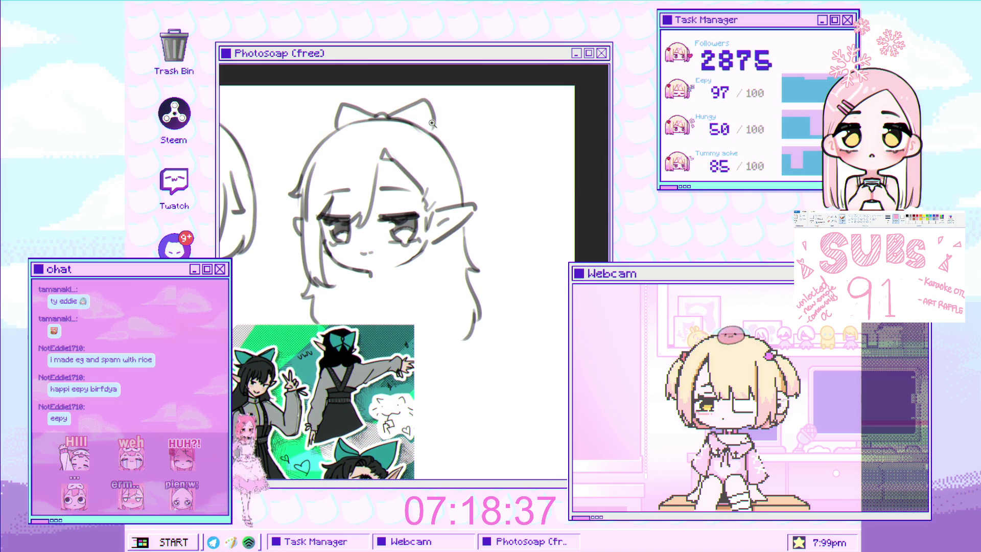
scroll(386, 97, up, 1)
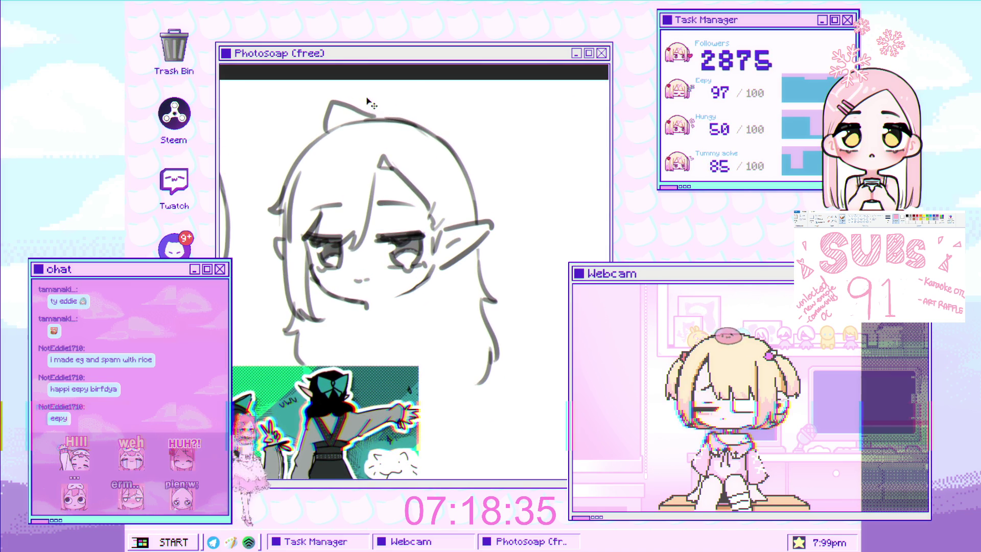
Step: Draw a ribbon loop on top of the head, undo the right loop, and enlarge the brush
drag(368, 117, 305, 102)
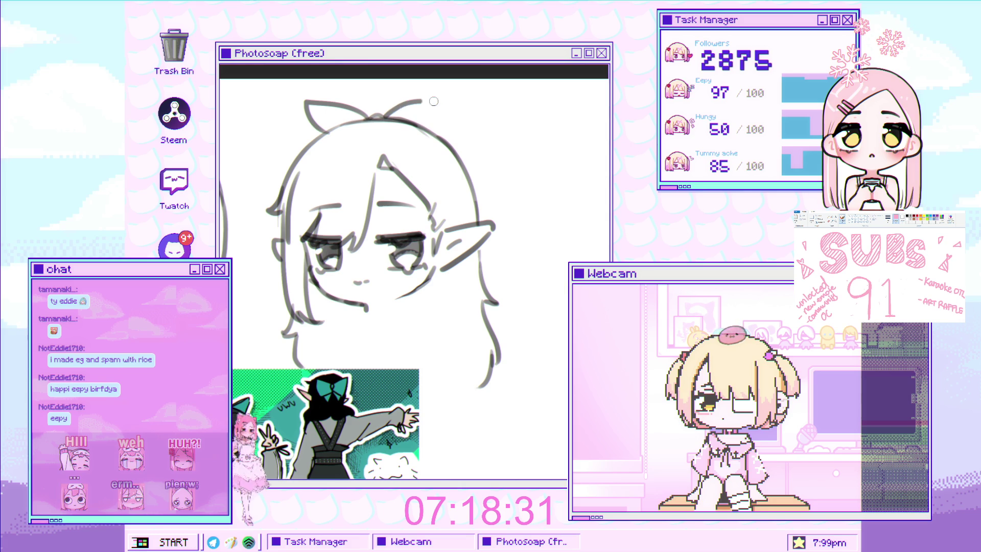
key(ctrl+z)
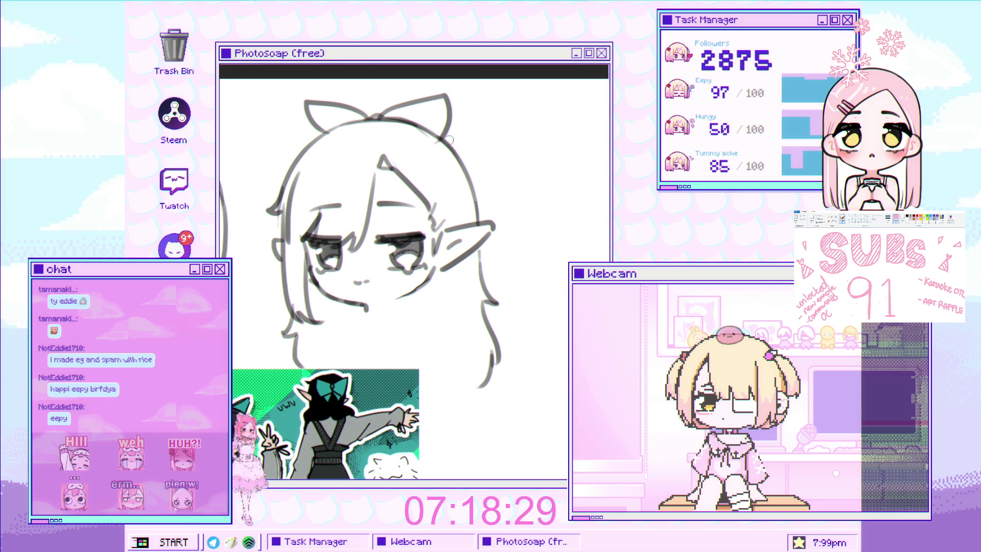
key(bracketright)
scroll(430, 198, down, 3)
scroll(431, 198, up, 3)
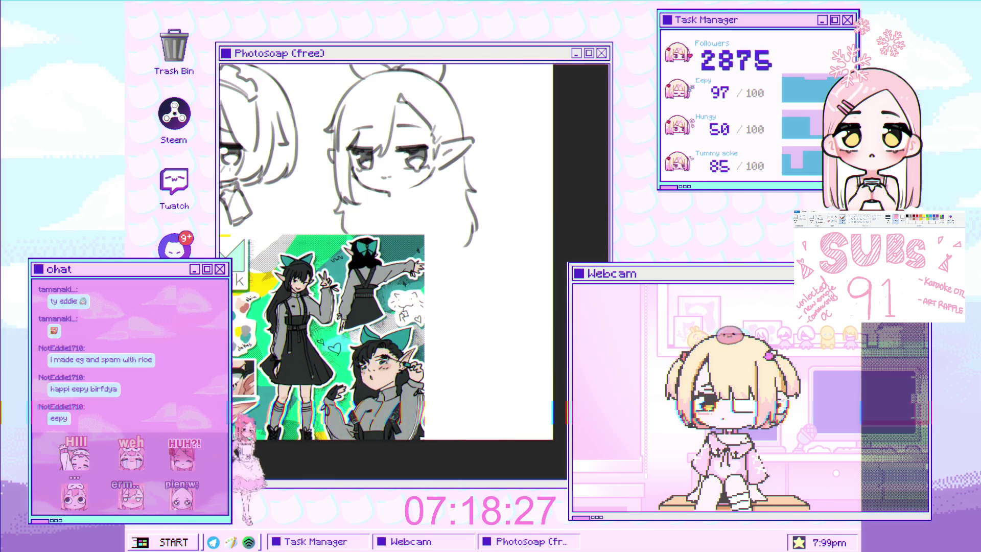
Step: Pan the sketch up and left and zoom in until the girl's face fills the view
drag(430, 198, 436, 138)
mouse_move(445, 177)
mouse_down()
mouse_move(417, 187)
mouse_move(423, 181)
mouse_up()
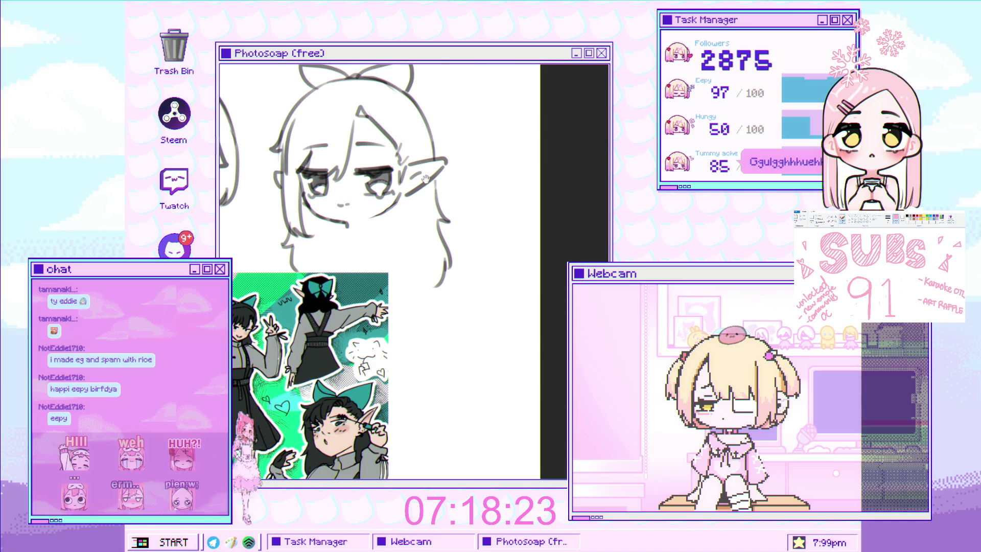
scroll(424, 178, up, 2)
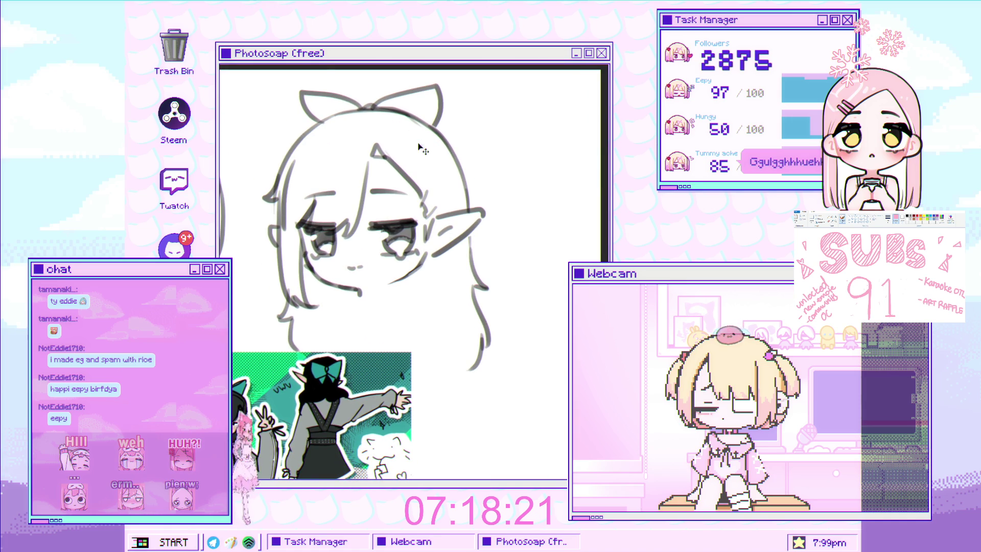
scroll(404, 132, up, 2)
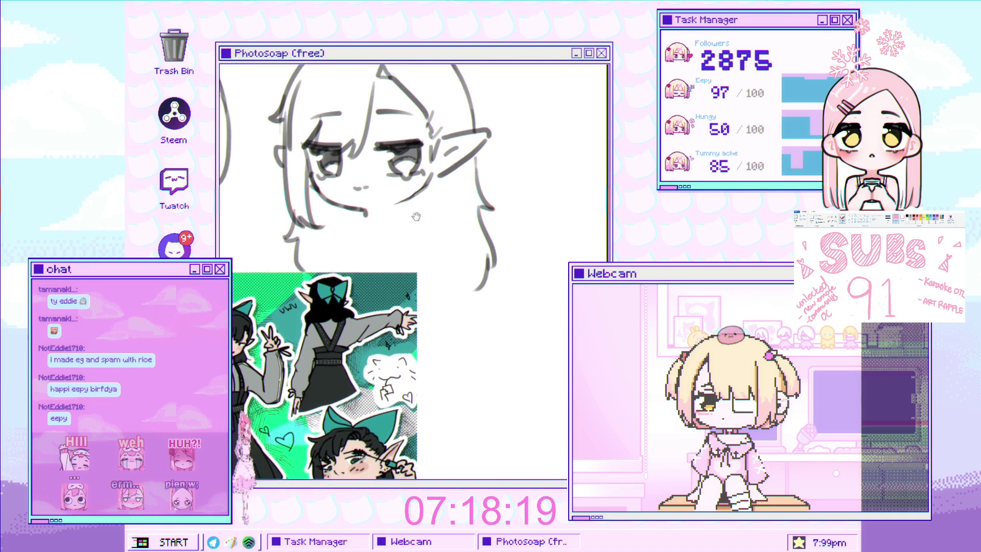
scroll(371, 112, up, 1)
scroll(398, 102, down, 2)
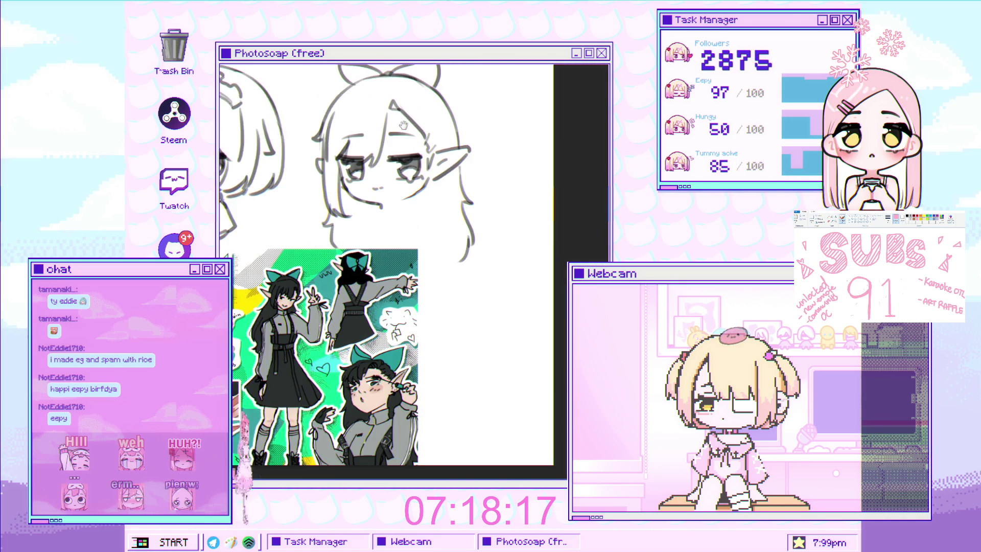
scroll(405, 184, up, 1)
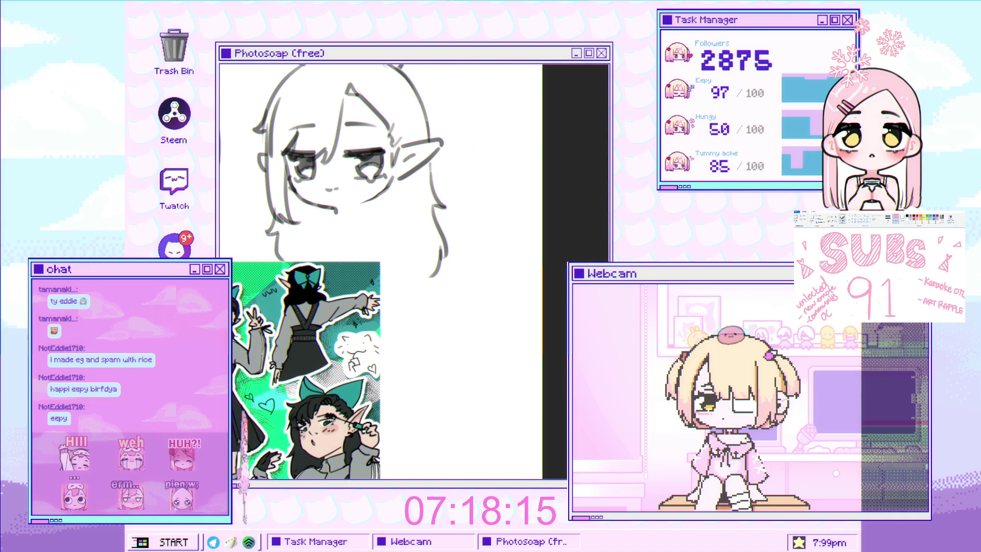
scroll(341, 184, up, 1)
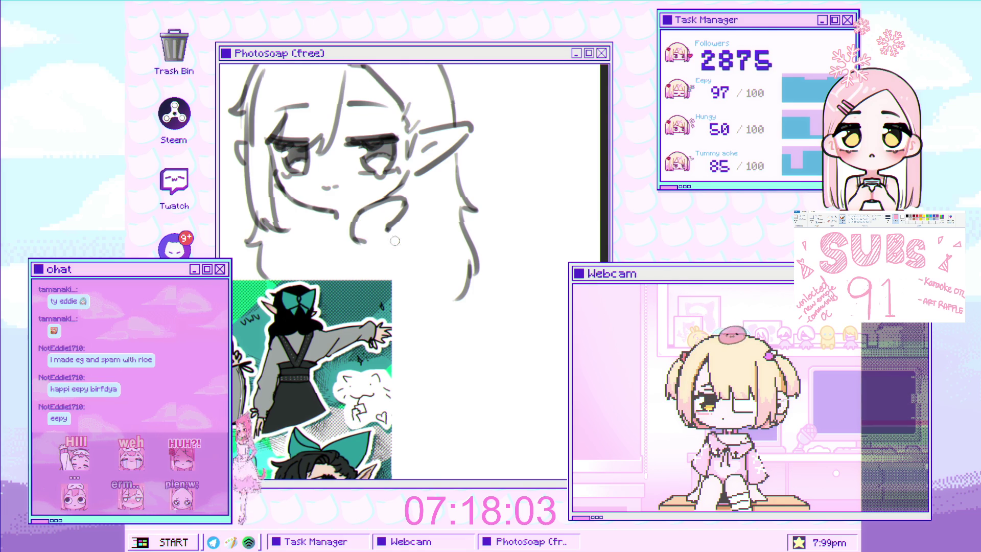
Step: Draw the first hand stroke under the girl's chin
drag(388, 229, 409, 258)
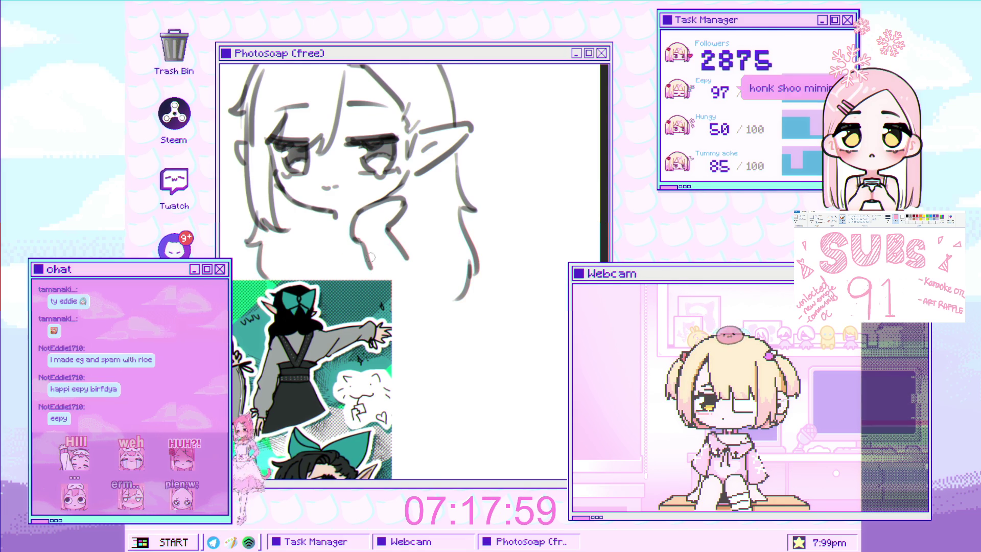
scroll(355, 284, down, 2)
scroll(355, 284, up, 3)
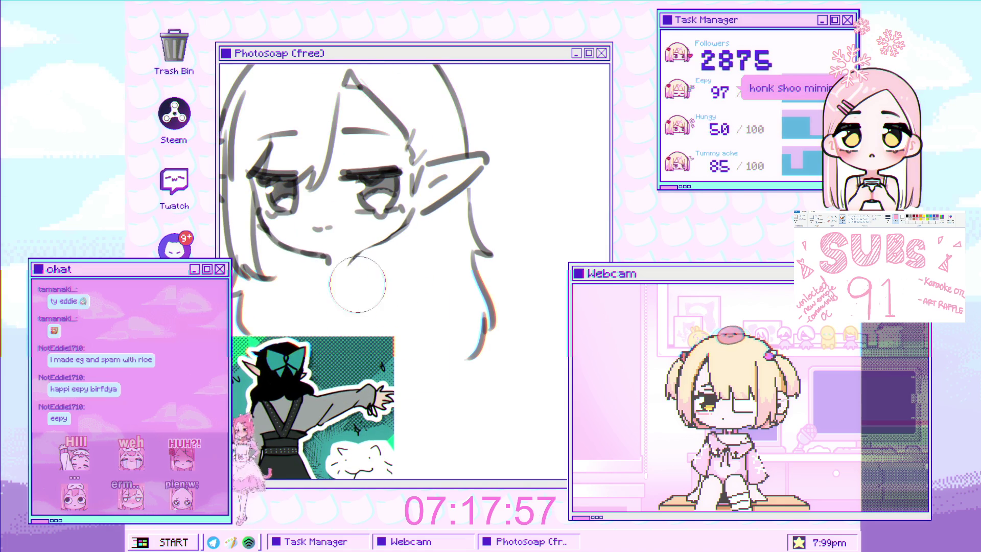
scroll(386, 134, down, 2)
scroll(388, 240, up, 3)
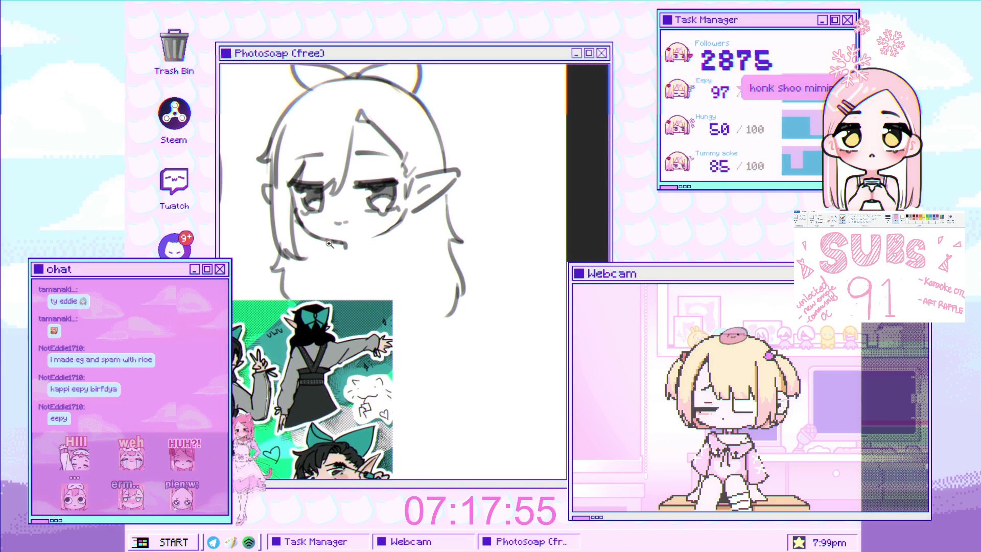
scroll(388, 241, up, 2)
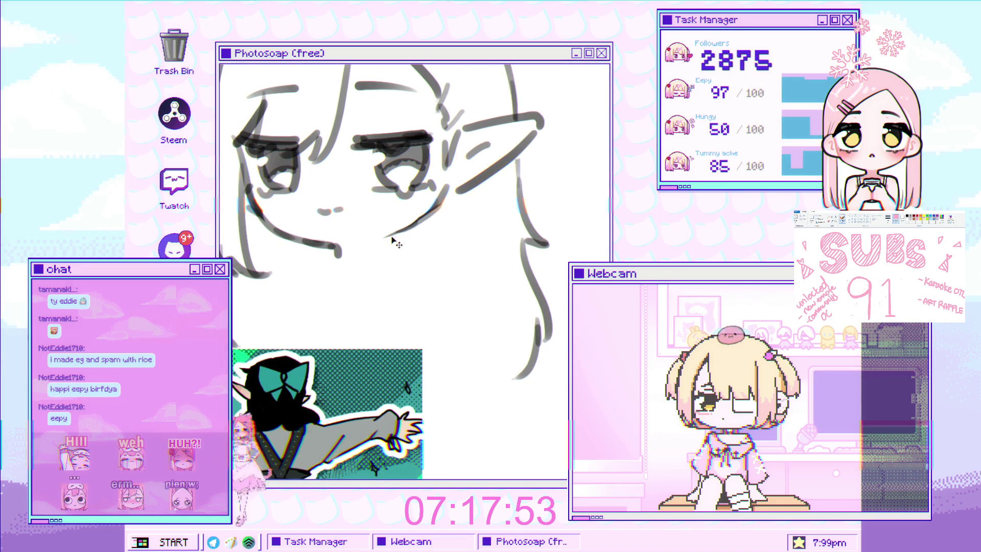
Step: Extend the chin line and draw the hand's curves down from the chin
drag(408, 223, 361, 261)
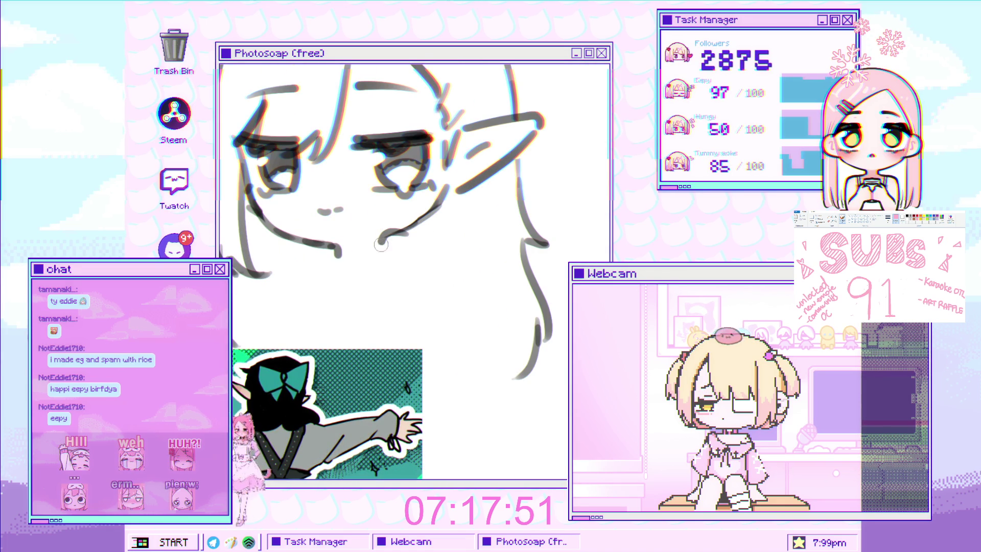
drag(408, 234, 434, 302)
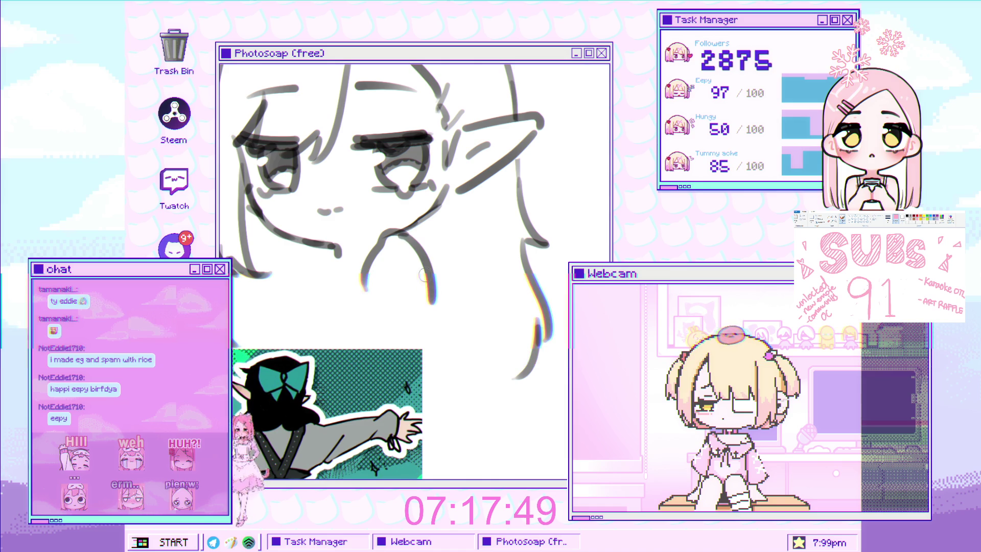
drag(369, 282, 399, 322)
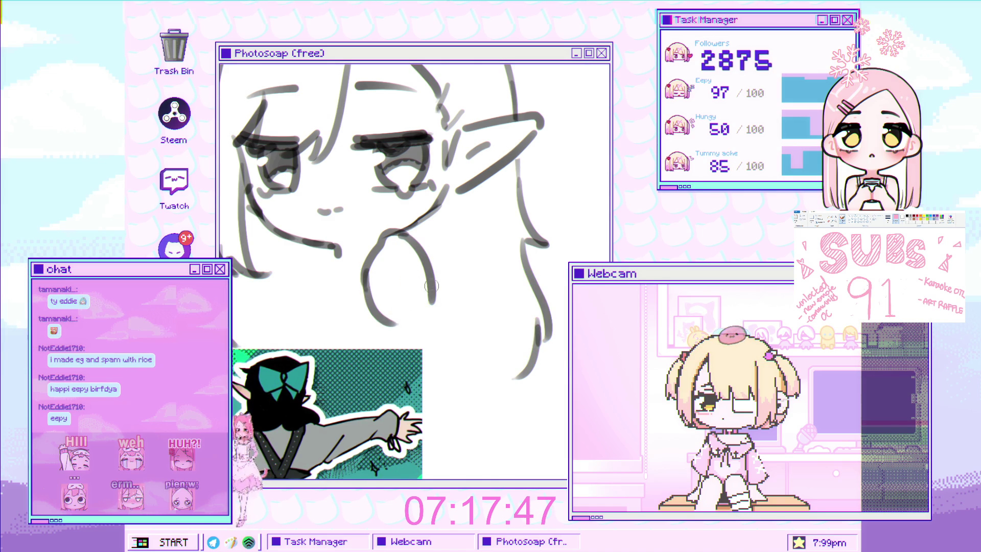
scroll(392, 330, down, 5)
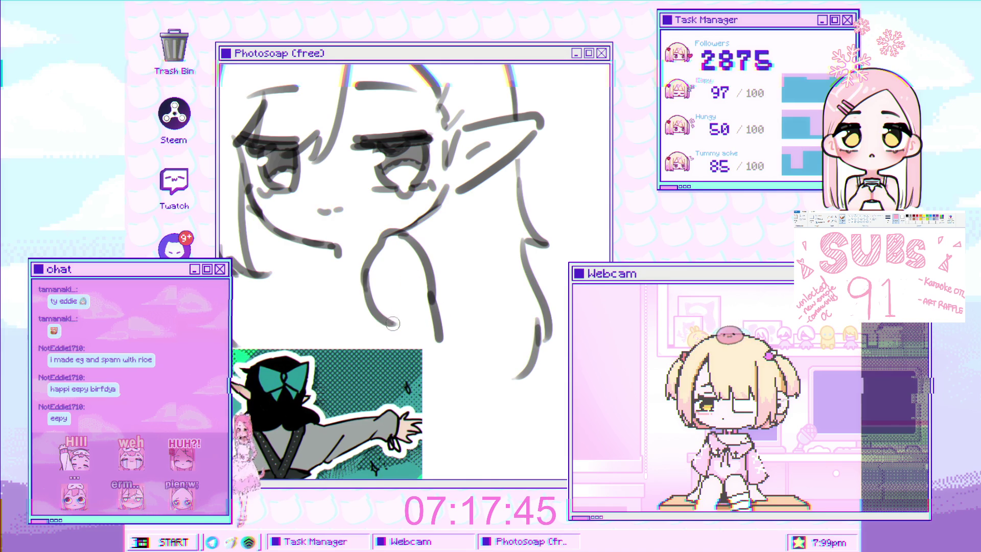
scroll(436, 320, up, 5)
Step: Select the hand strokes and apply a transform to reposition them
drag(393, 266, 443, 333)
key(ctrl+t)
key(Return)
drag(373, 276, 372, 185)
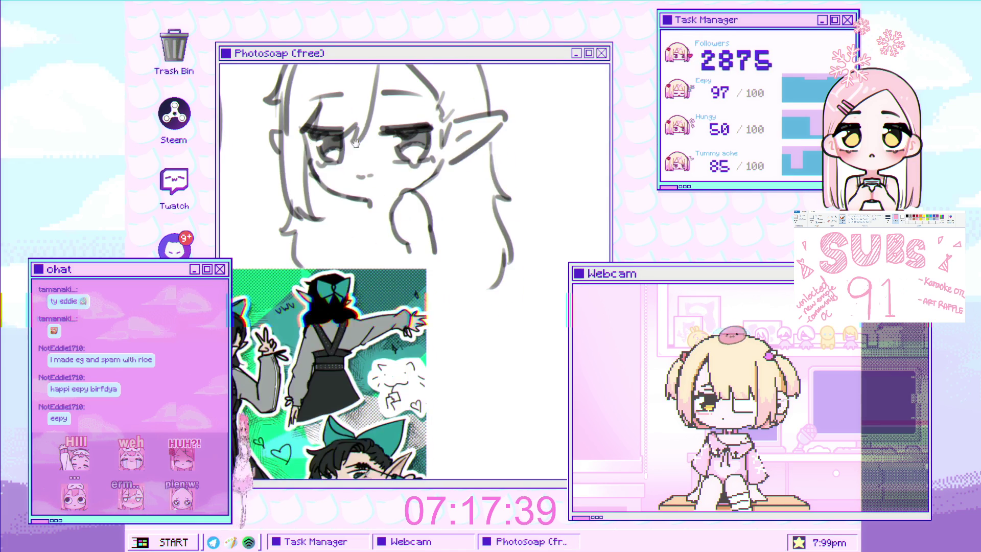
Step: Draw both sides of the elf girl's neck, redrawing the left neck line
scroll(372, 185, up, 1)
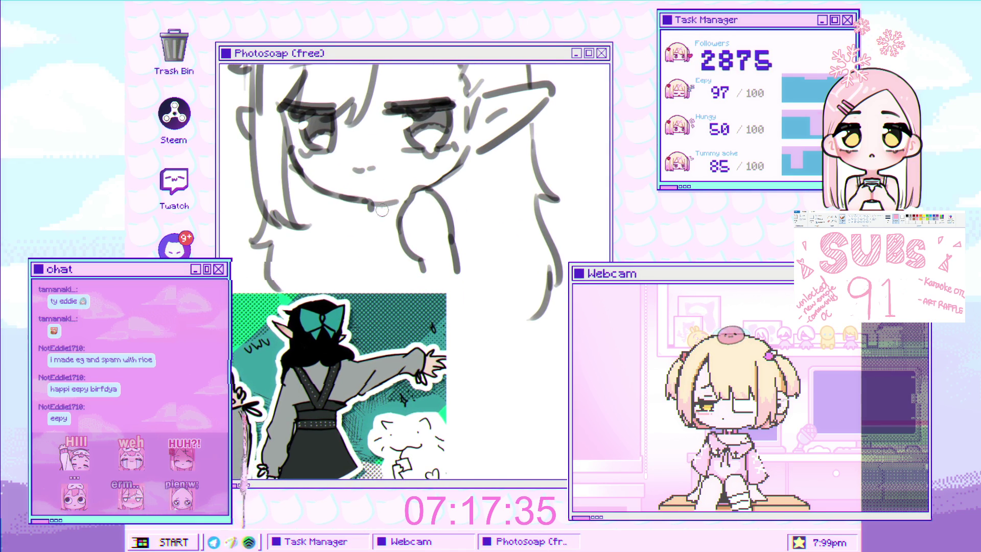
mouse_move(387, 219)
mouse_down()
mouse_move(387, 232)
mouse_move(380, 173)
mouse_up()
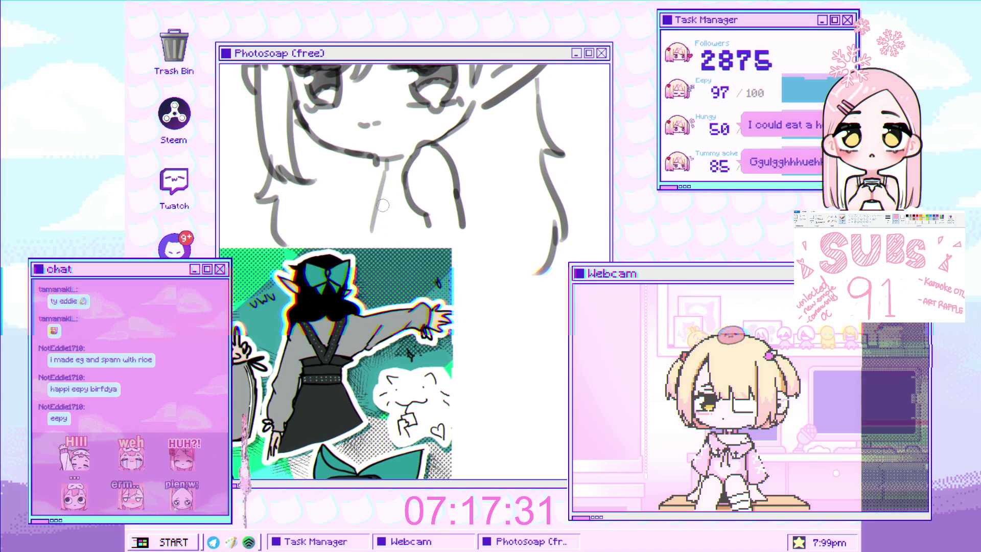
drag(380, 162, 378, 236)
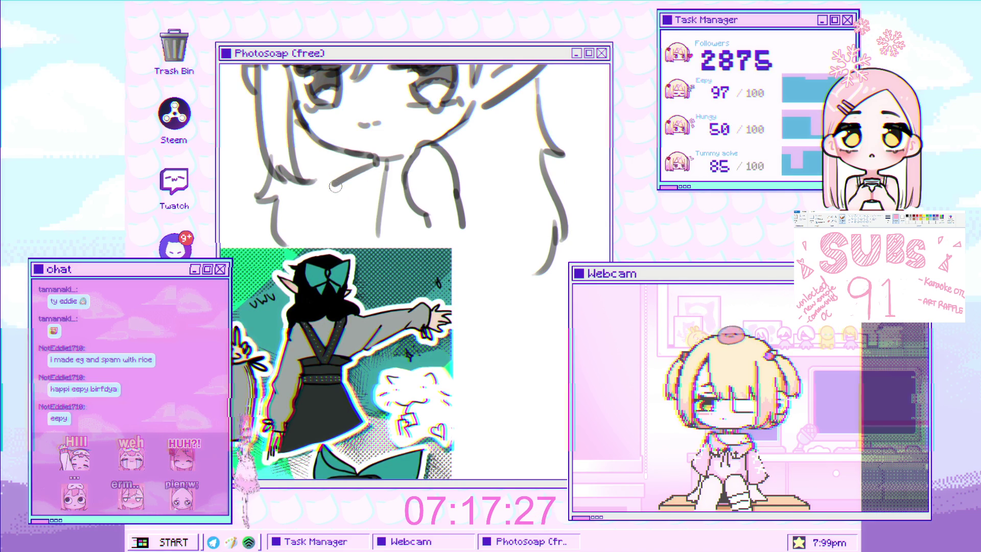
drag(331, 182, 326, 240)
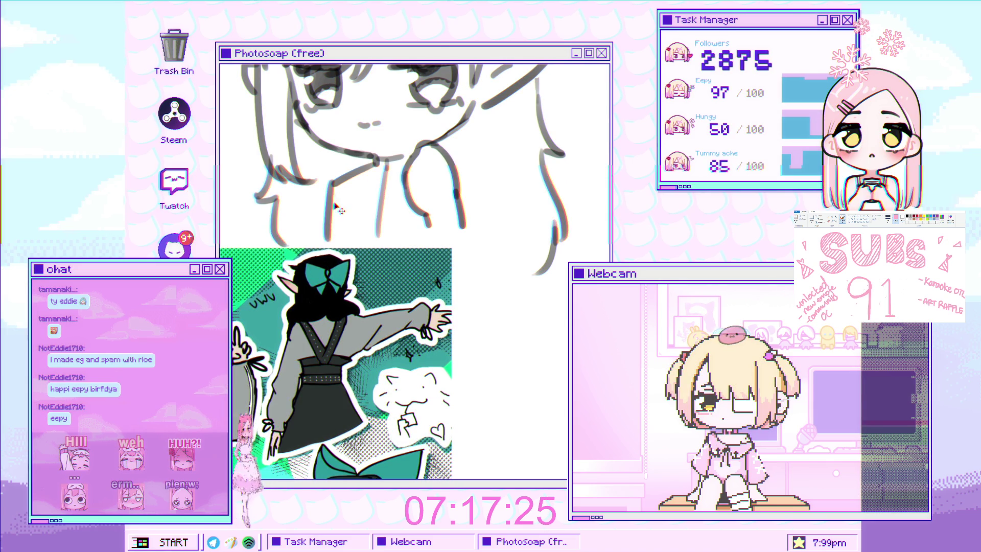
scroll(334, 240, down, 2)
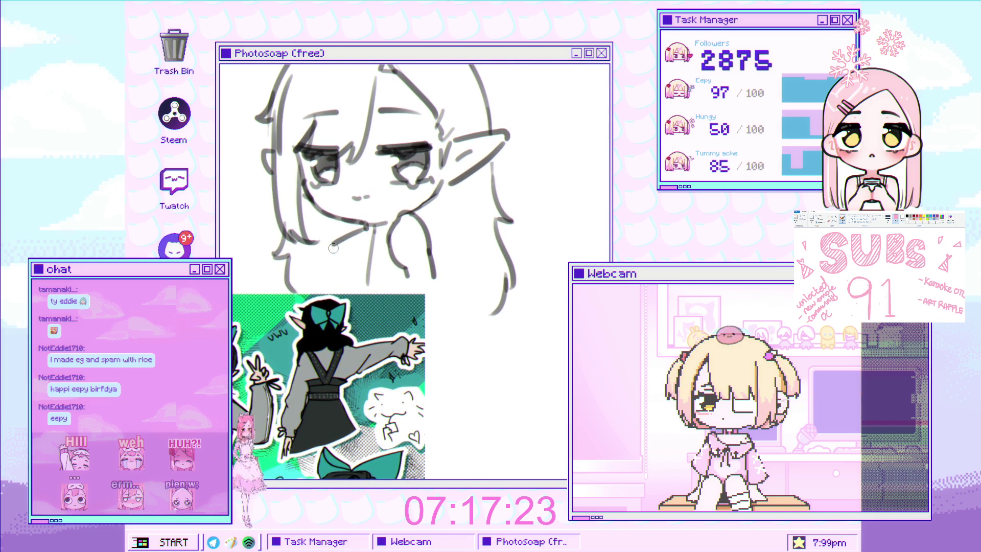
drag(332, 246, 321, 291)
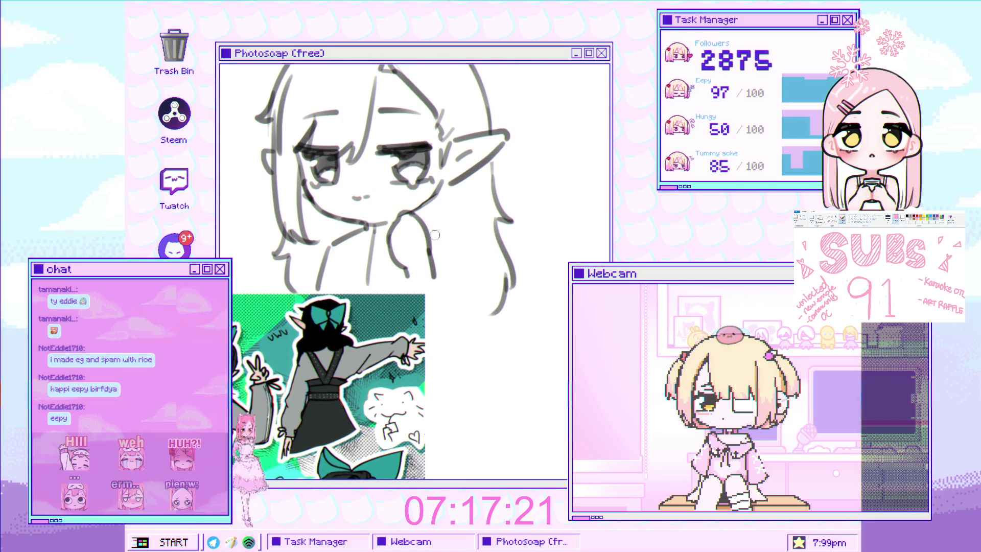
Step: Deselect the nose strokes, then undo to bring back the selection around them
scroll(443, 254, up, 1)
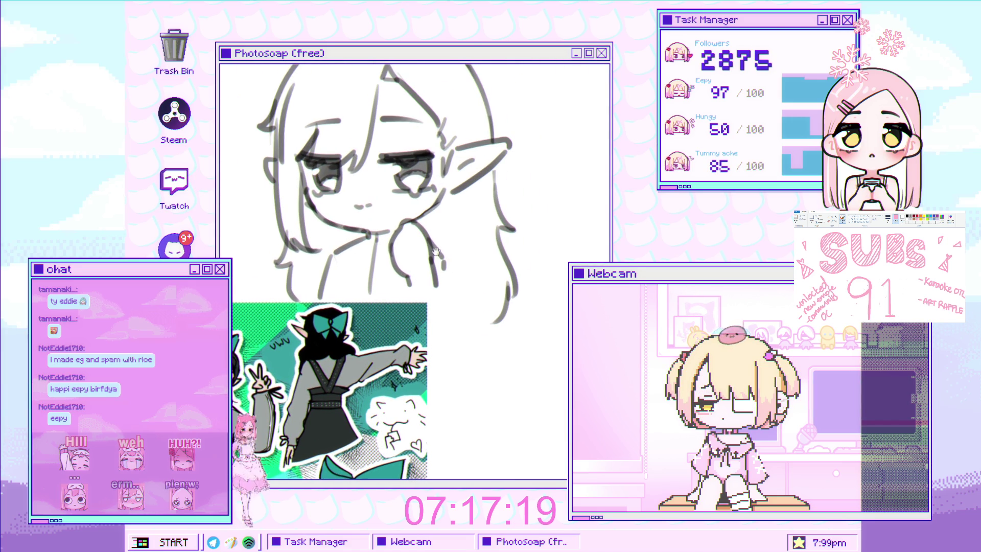
scroll(410, 236, up, 1)
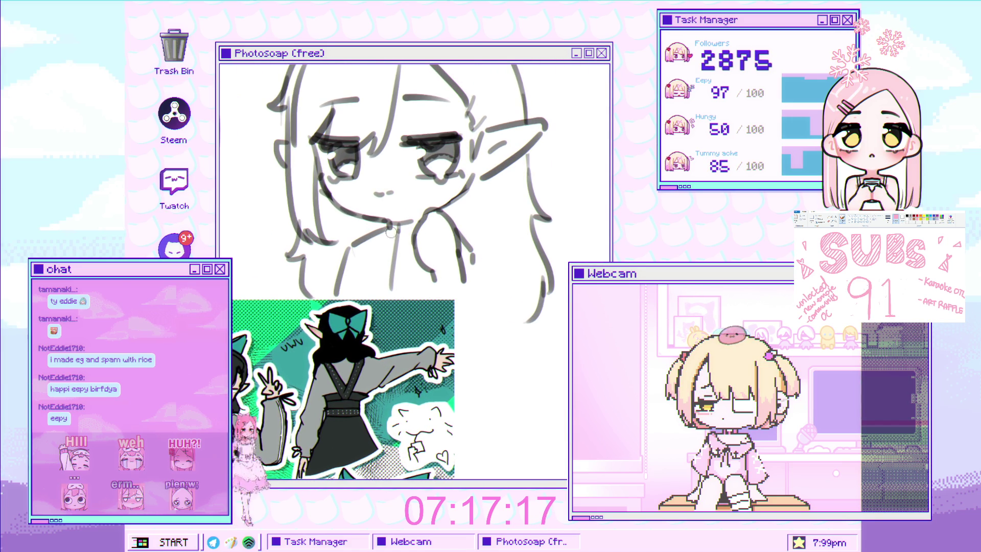
scroll(410, 232, down, 1)
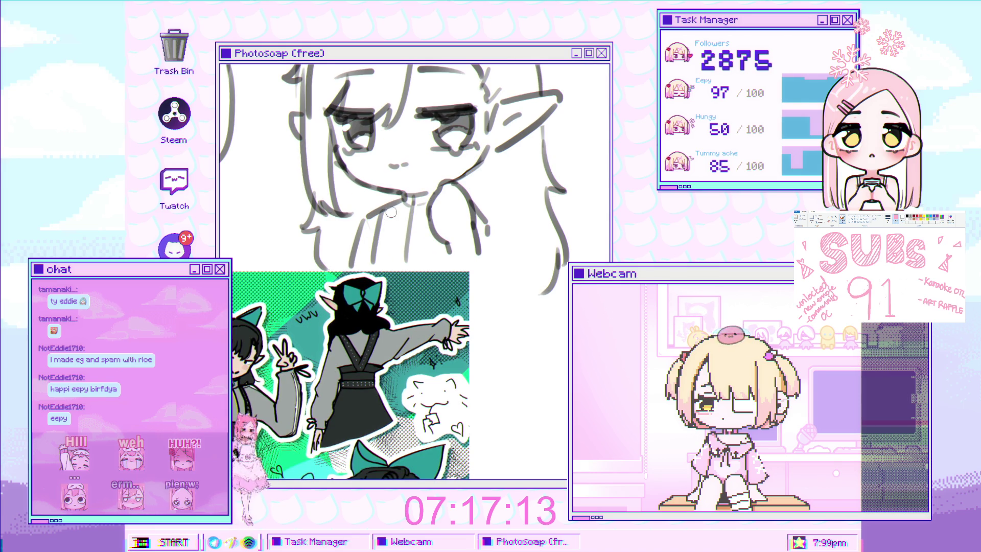
scroll(439, 237, down, 2)
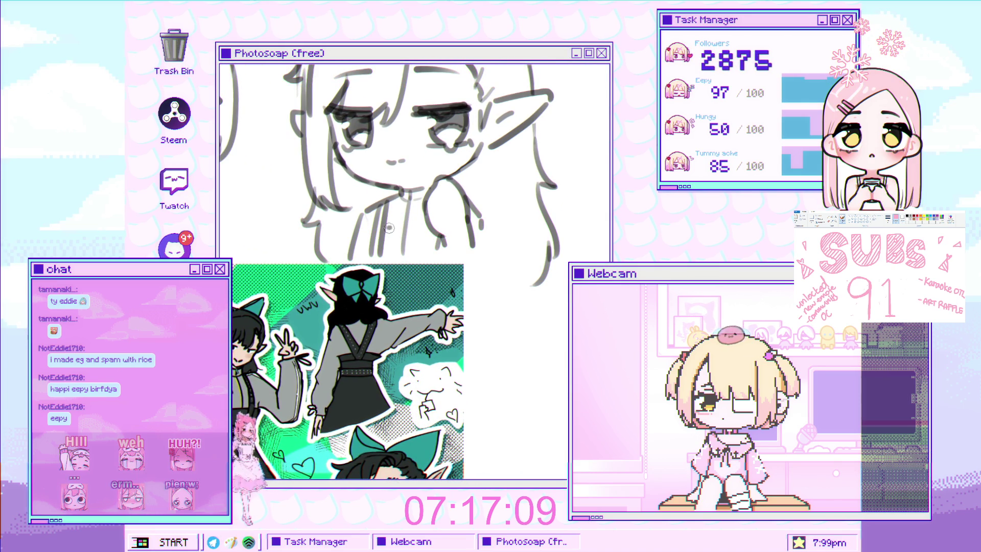
scroll(408, 215, down, 2)
scroll(424, 207, down, 3)
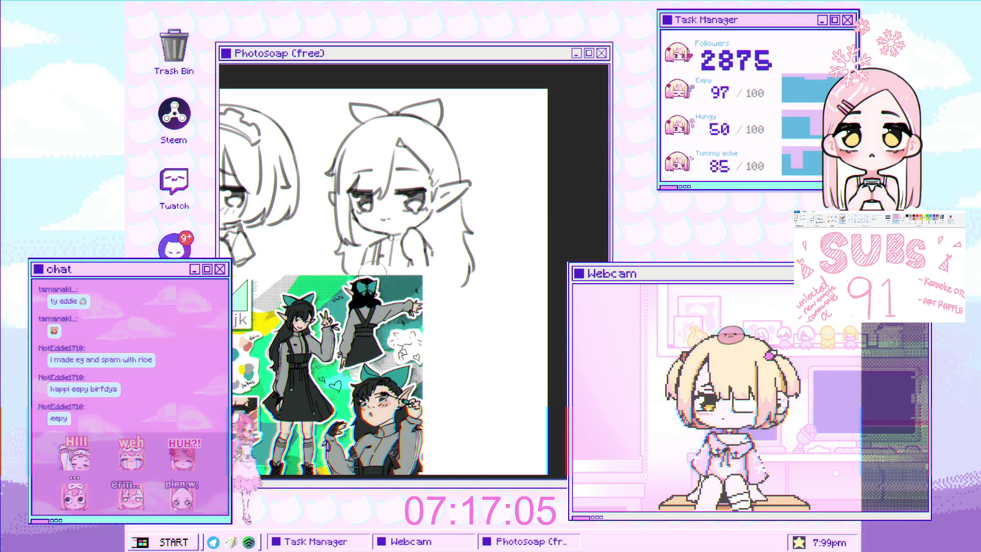
scroll(398, 255, down, 2)
scroll(428, 250, up, 5)
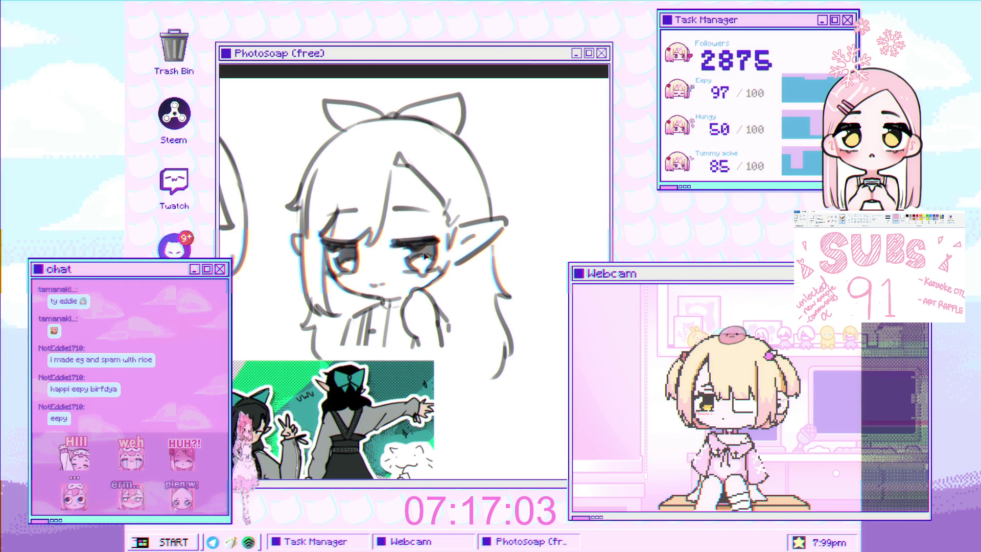
scroll(385, 302, down, 3)
scroll(384, 301, up, 3)
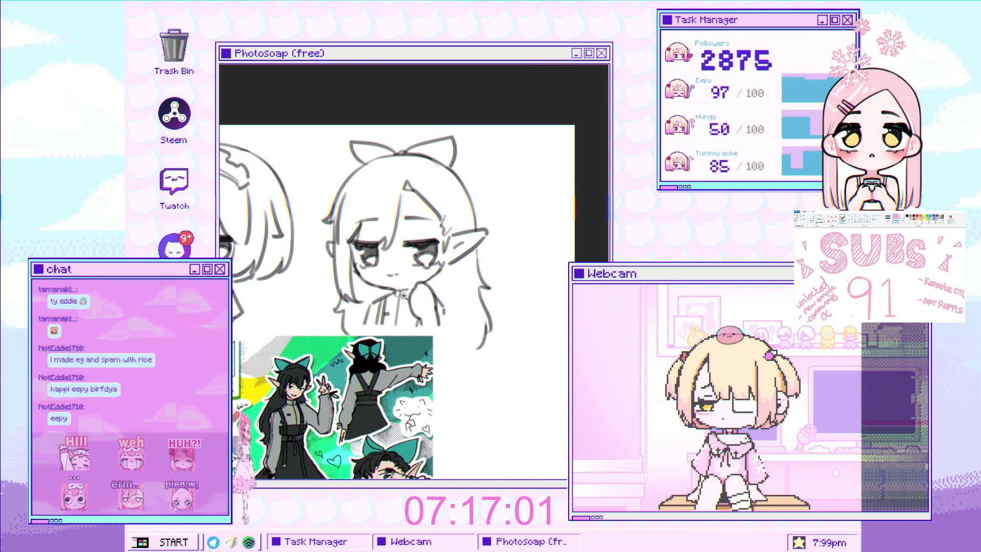
scroll(439, 251, up, 3)
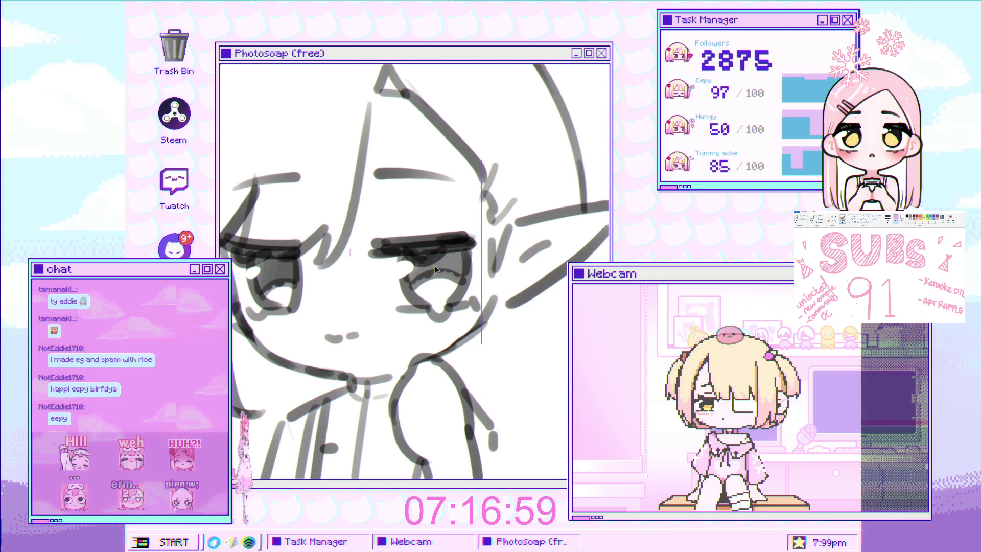
scroll(434, 265, down, 4)
scroll(375, 281, up, 4)
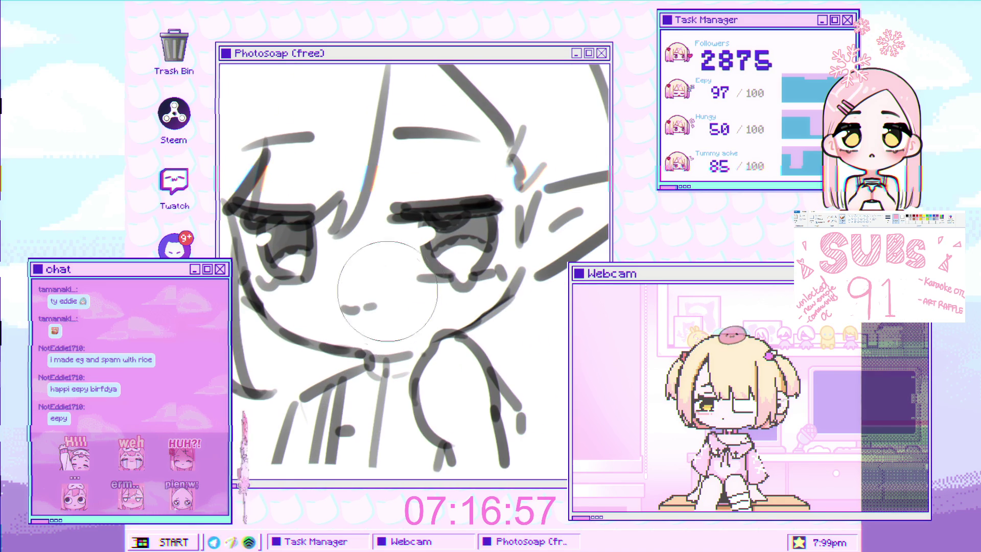
click(369, 306)
key(ctrl+z)
Step: Shrink the brush to a much smaller size for finer face lines
scroll(368, 306, down, 2)
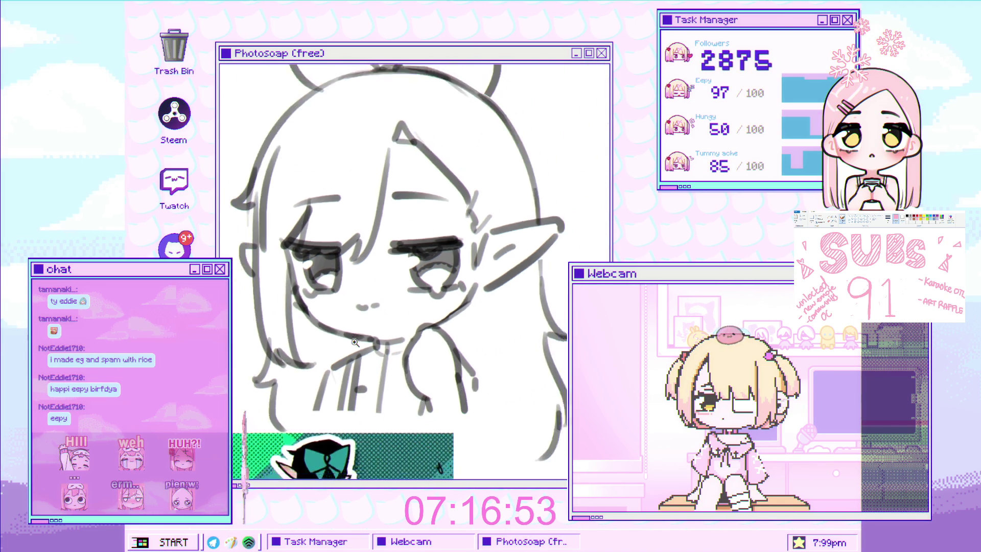
scroll(366, 301, up, 3)
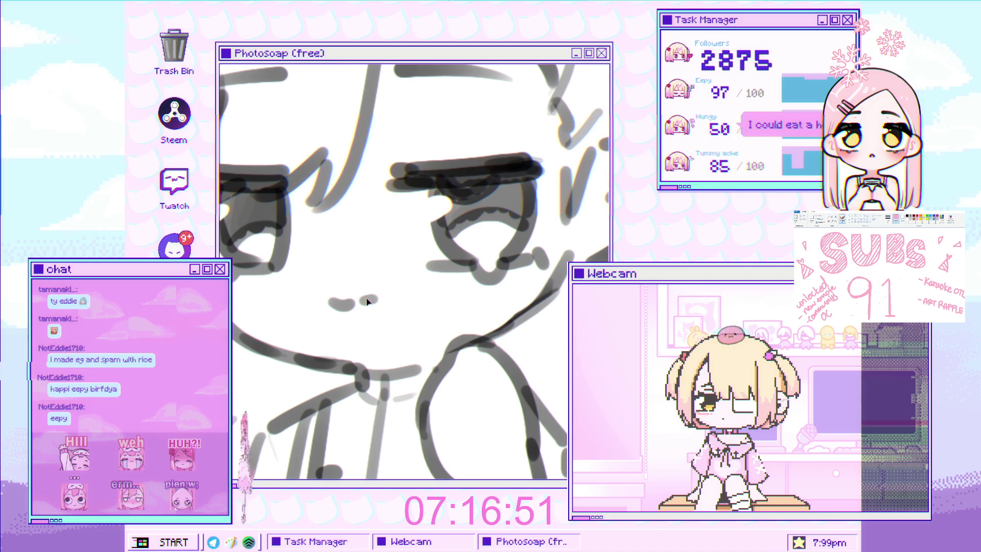
scroll(368, 300, down, 4)
scroll(432, 267, up, 3)
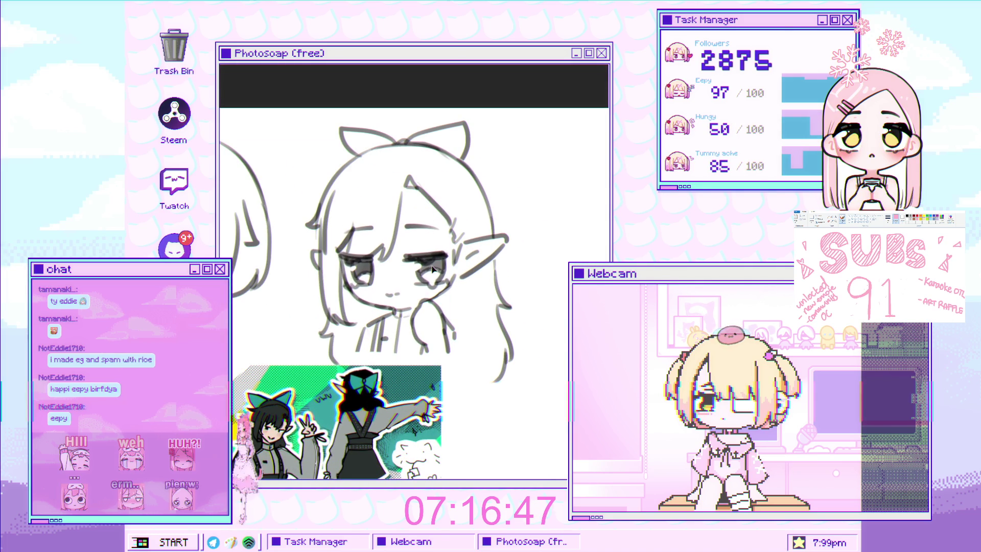
scroll(367, 337, down, 3)
scroll(367, 337, down, 4)
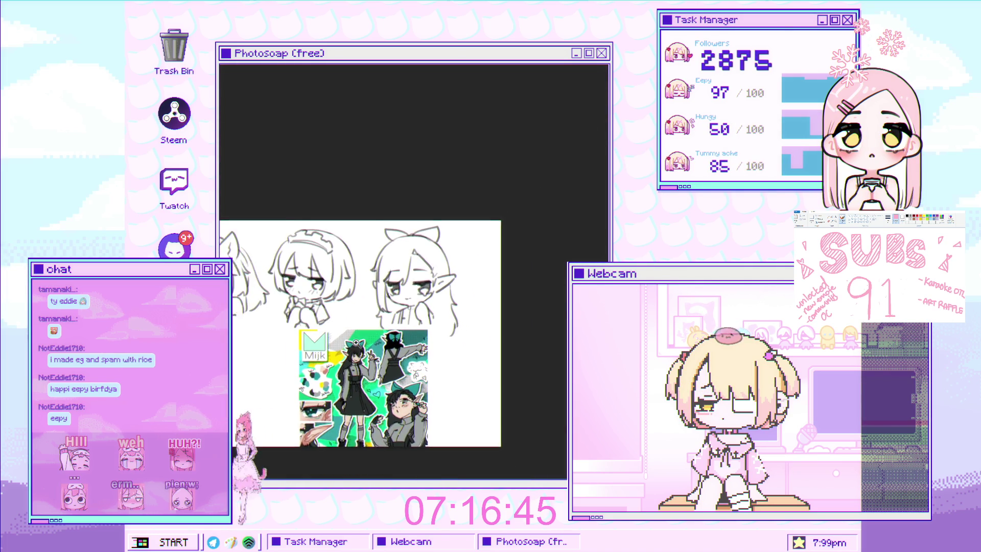
scroll(360, 347, up, 2)
scroll(406, 301, up, 5)
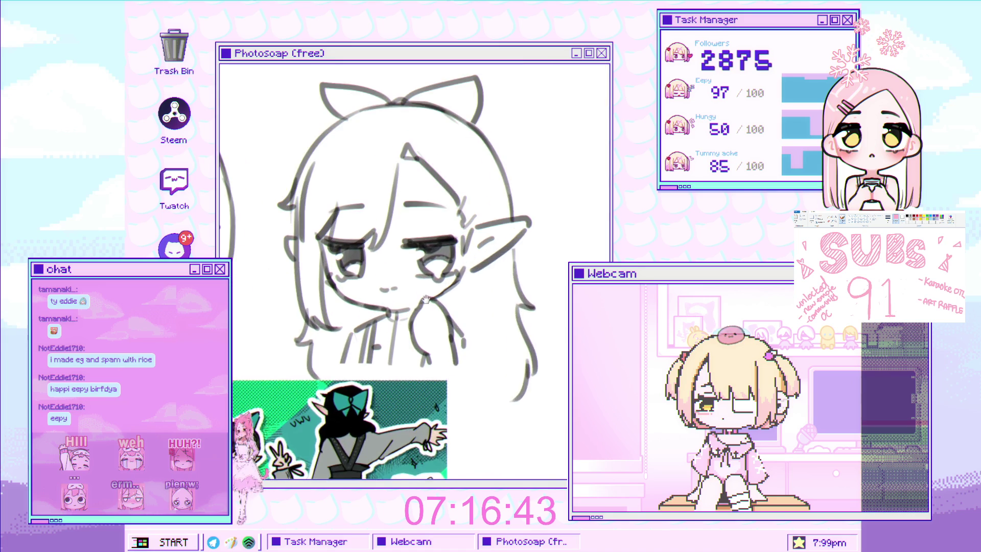
key(bracketleft)
key(bracketleft)
key(bracketleft)
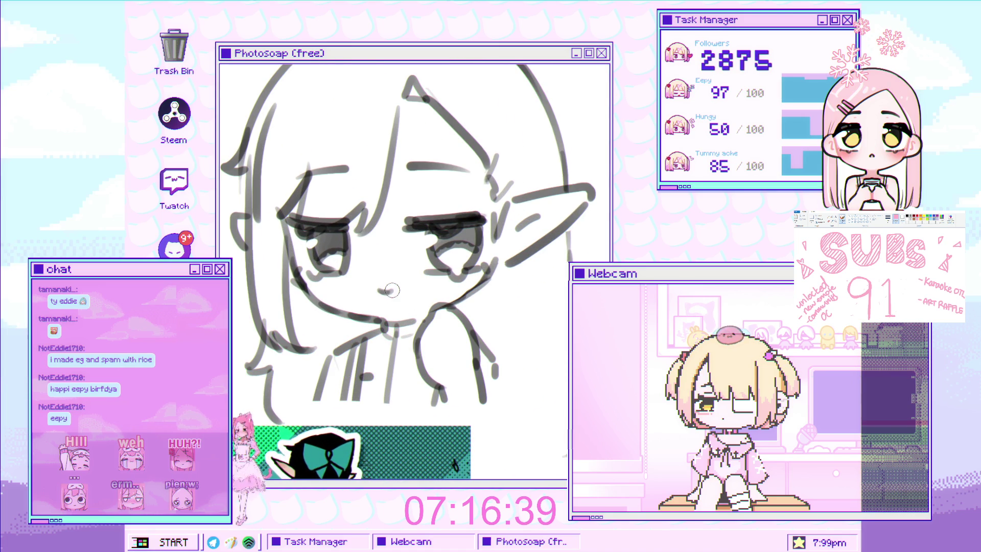
scroll(404, 305, down, 2)
scroll(398, 299, up, 3)
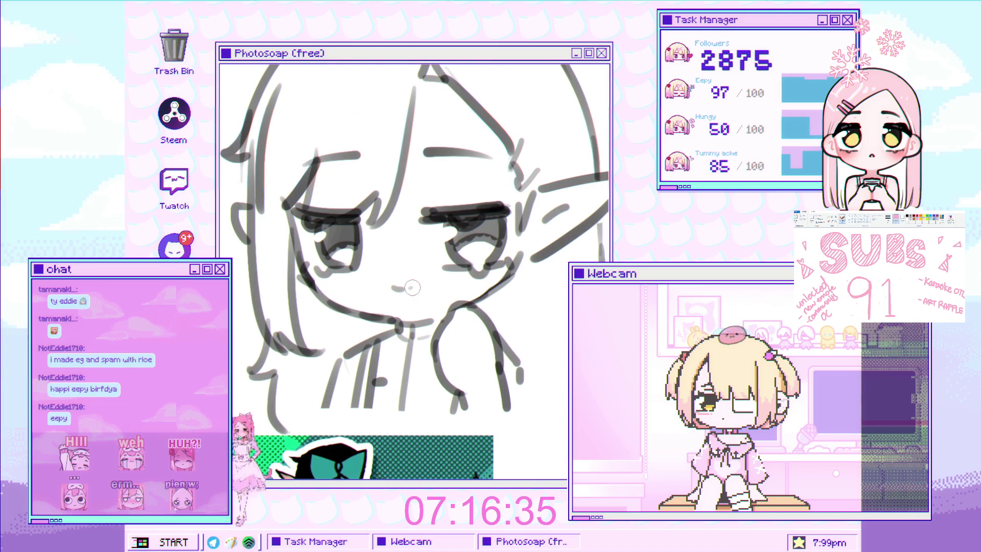
scroll(411, 288, down, 3)
scroll(440, 268, up, 2)
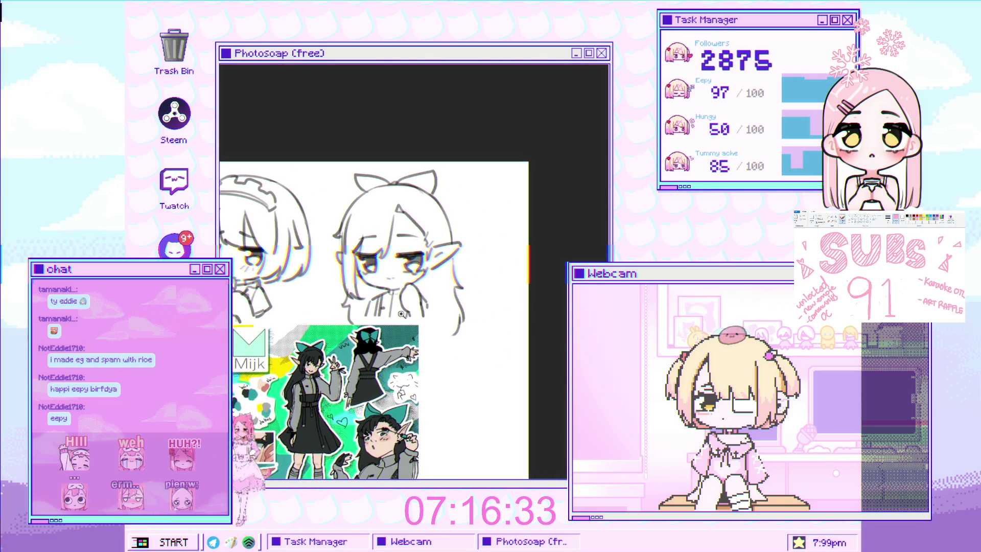
scroll(440, 268, up, 2)
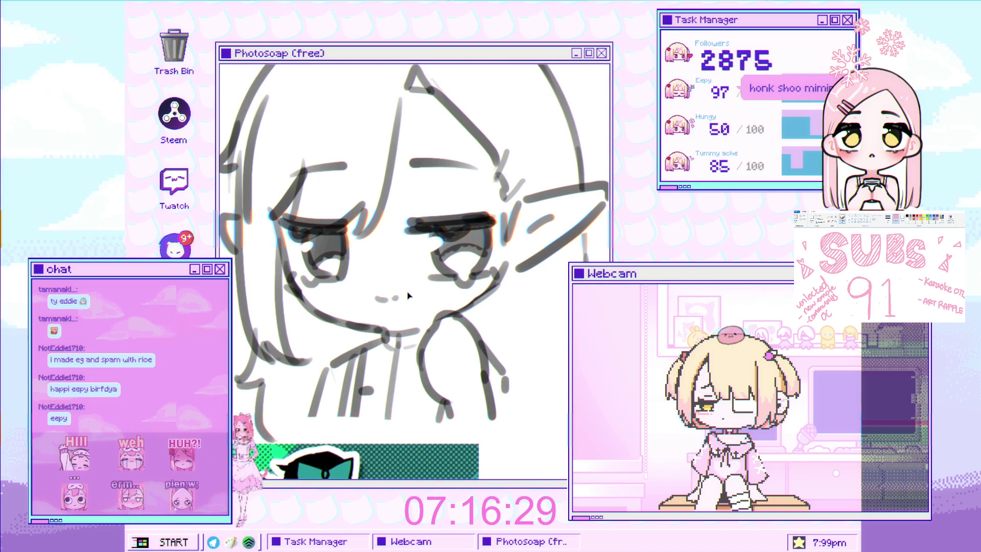
scroll(408, 295, down, 5)
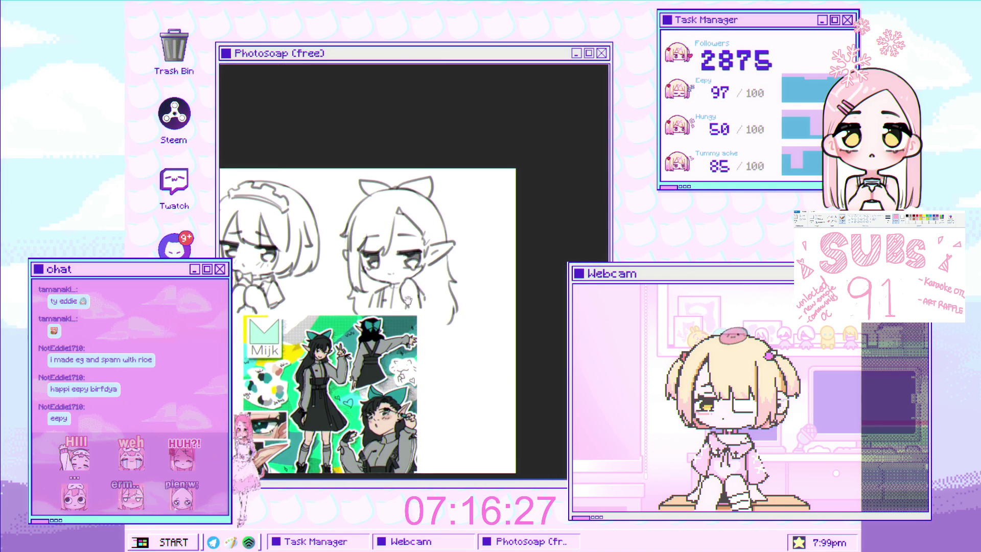
Step: Mirror the canvas view horizontally to check the elf girl's proportions
drag(408, 300, 437, 287)
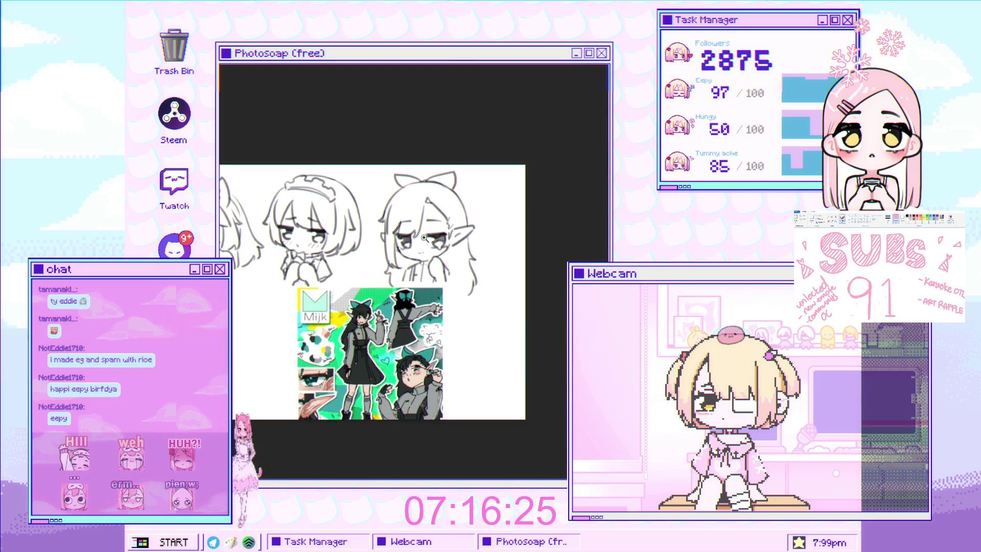
scroll(452, 237, up, 5)
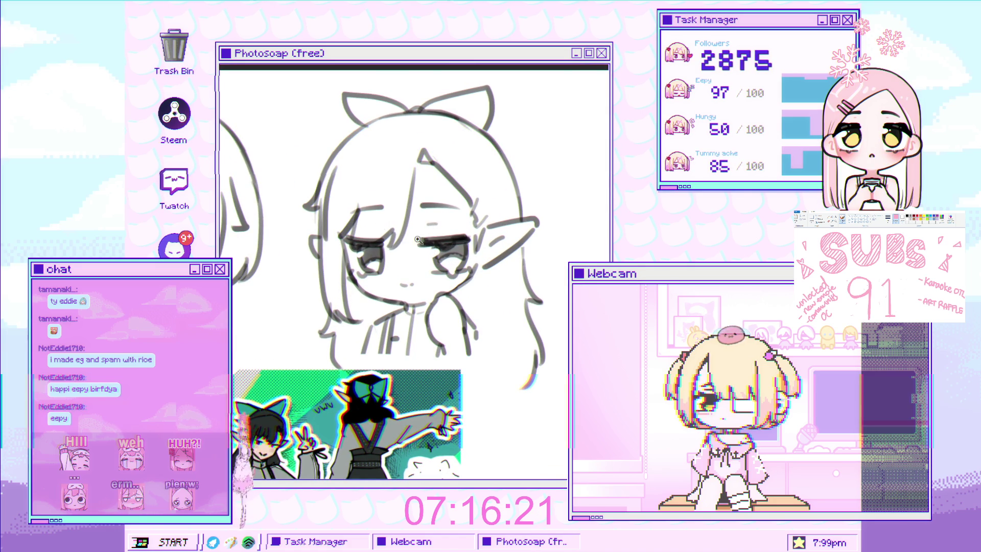
scroll(443, 273, down, 5)
scroll(442, 273, up, 2)
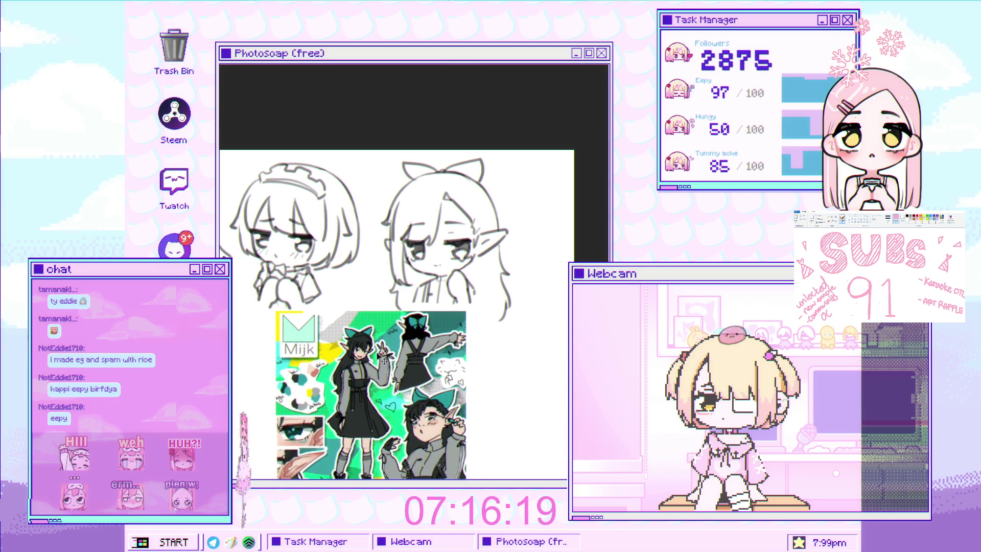
scroll(408, 340, up, 1)
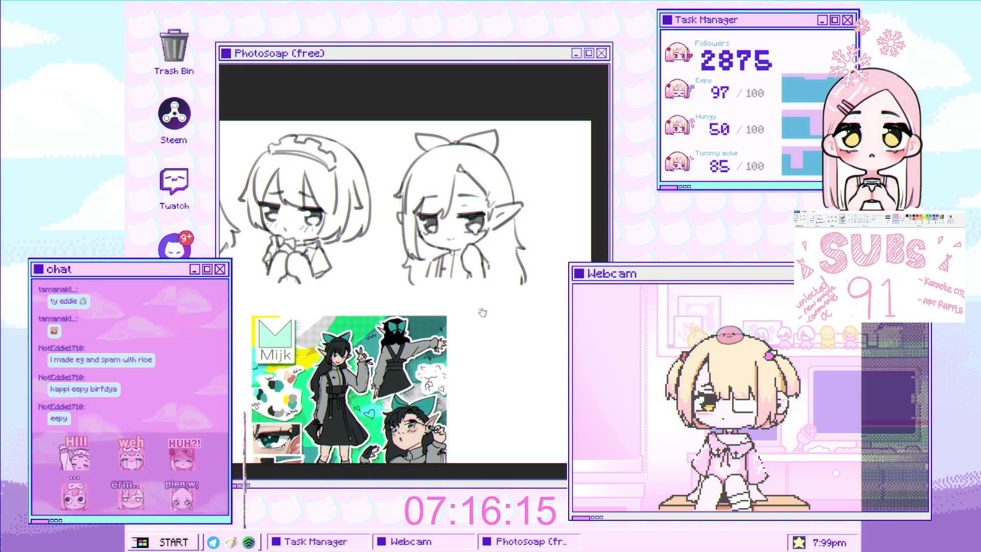
scroll(482, 313, down, 1)
key(h)
scroll(460, 291, up, 1)
scroll(306, 270, up, 4)
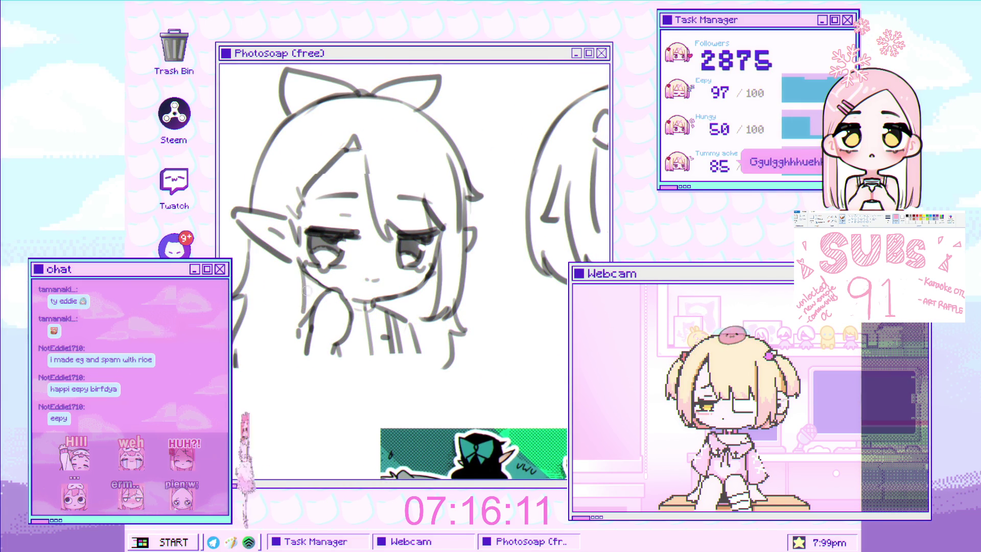
scroll(316, 280, up, 3)
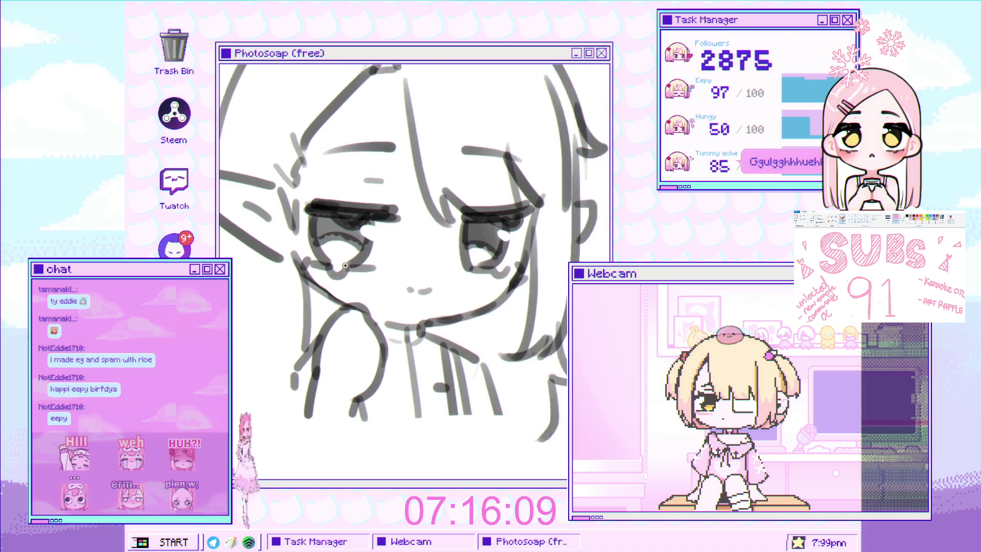
Step: Make the brush much smaller while zooming over the face, cheek and hand lines
key(bracketleft)
key(bracketleft)
key(bracketleft)
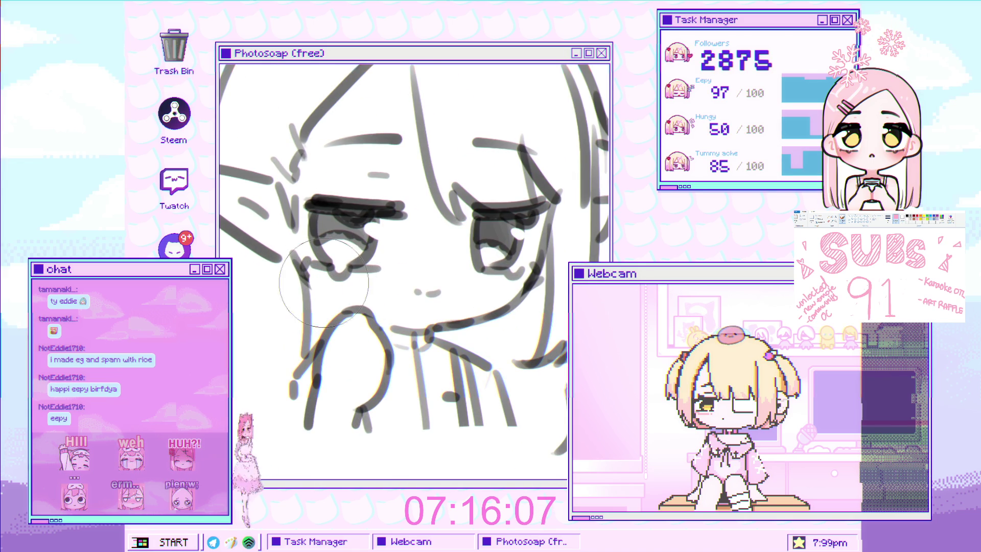
scroll(329, 305, down, 3)
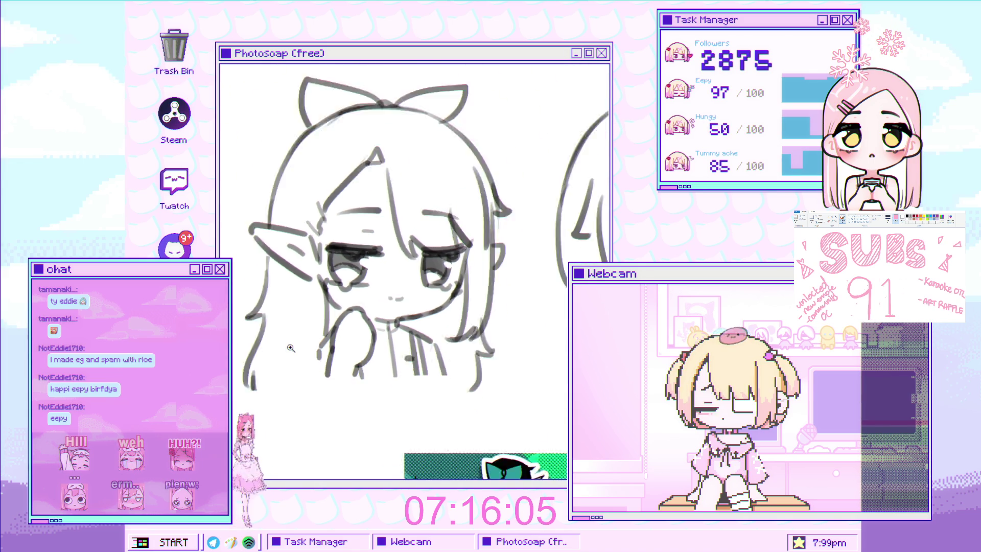
scroll(322, 270, up, 3)
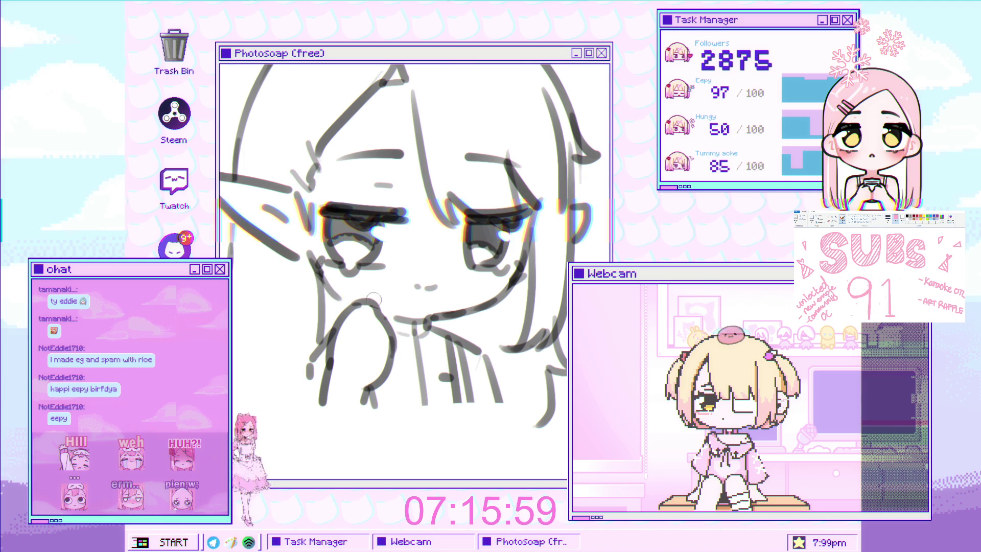
scroll(365, 313, down, 5)
scroll(364, 314, up, 5)
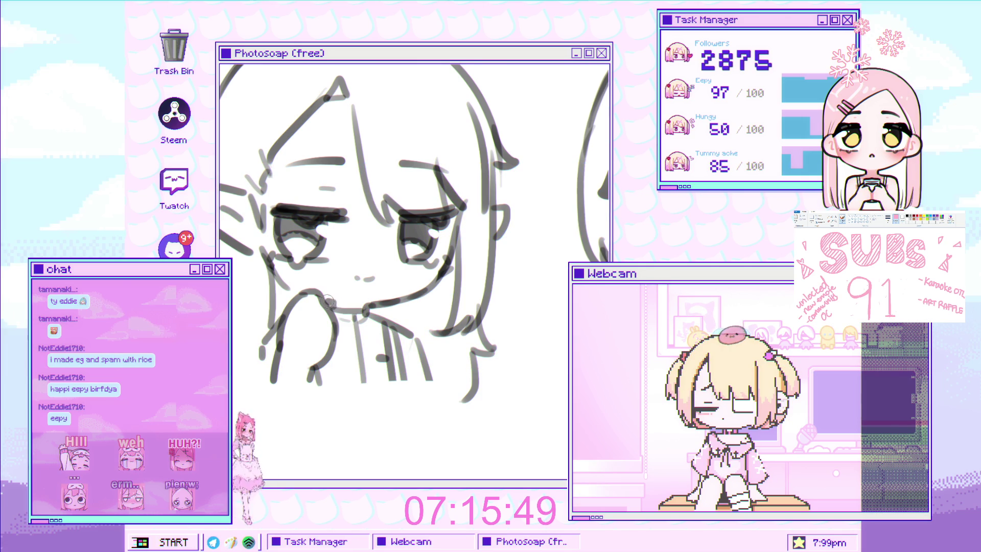
scroll(348, 309, down, 5)
scroll(340, 324, up, 6)
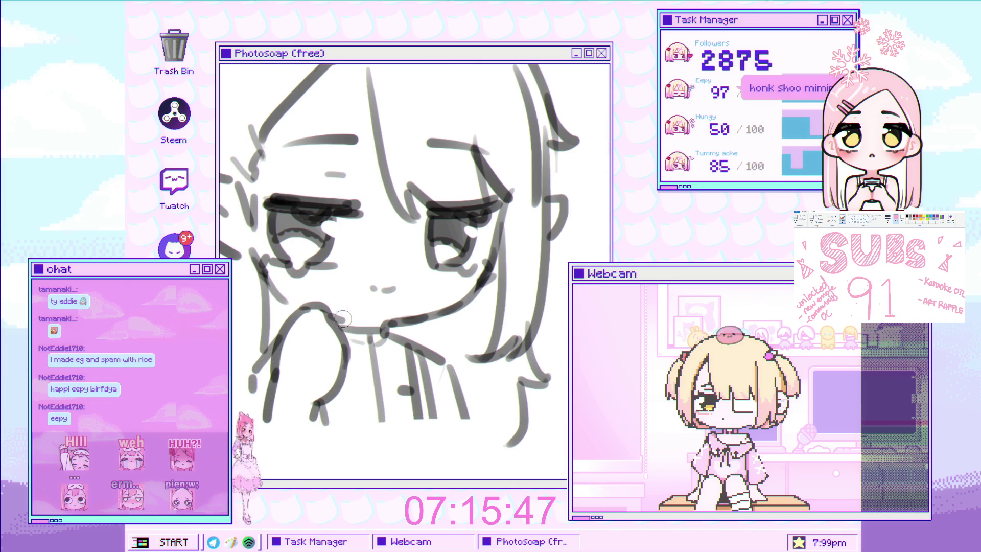
scroll(357, 326, down, 5)
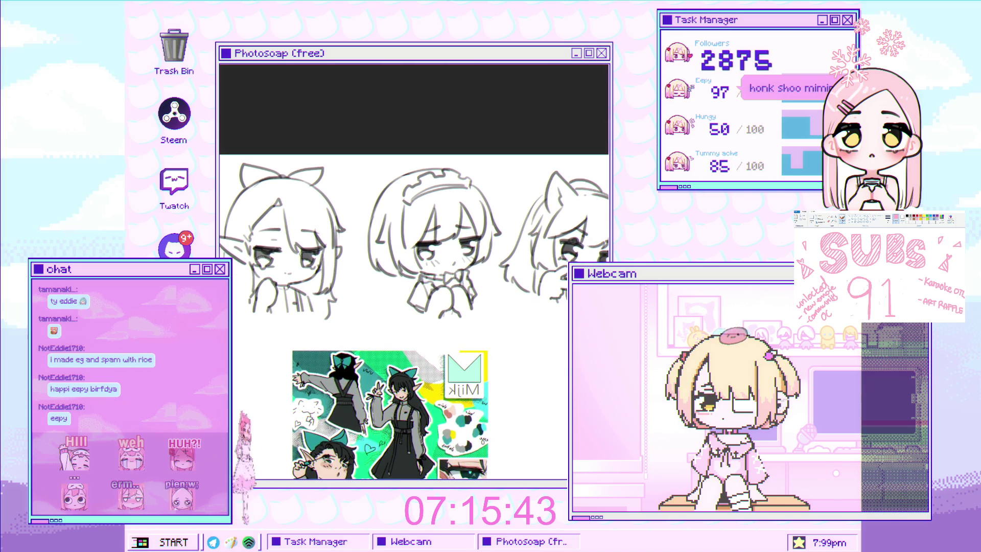
key(h)
scroll(407, 293, up, 5)
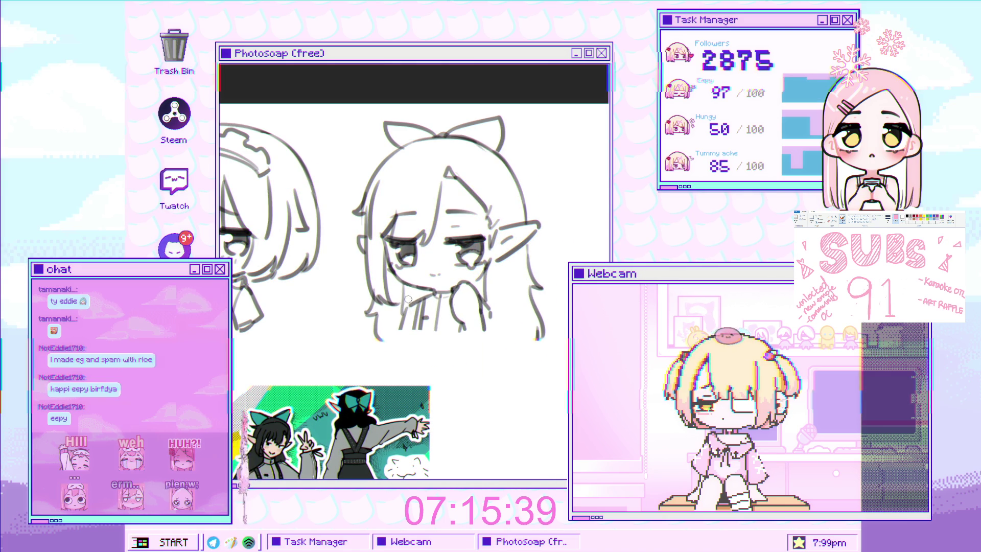
scroll(411, 298, down, 5)
scroll(444, 292, up, 2)
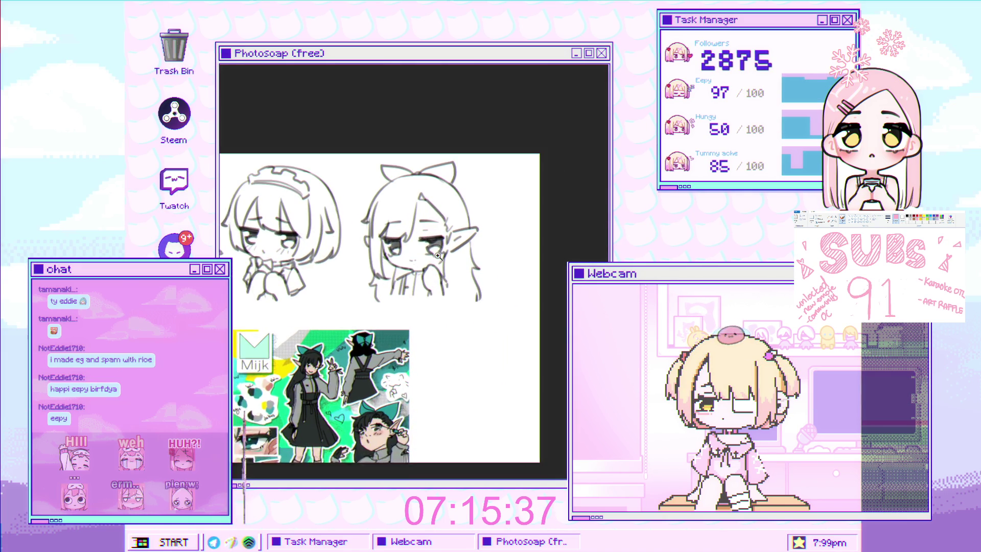
scroll(444, 292, up, 3)
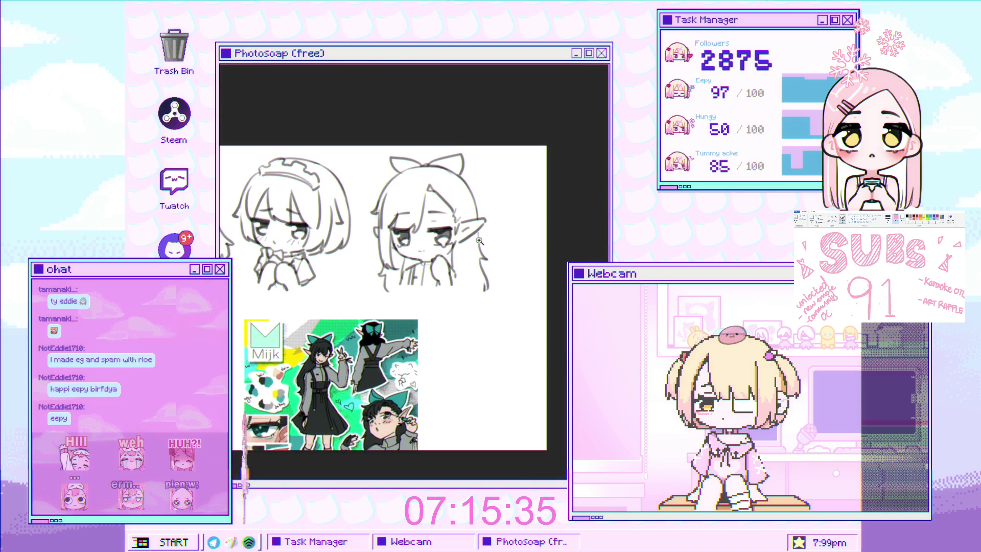
scroll(506, 228, up, 3)
scroll(505, 228, down, 3)
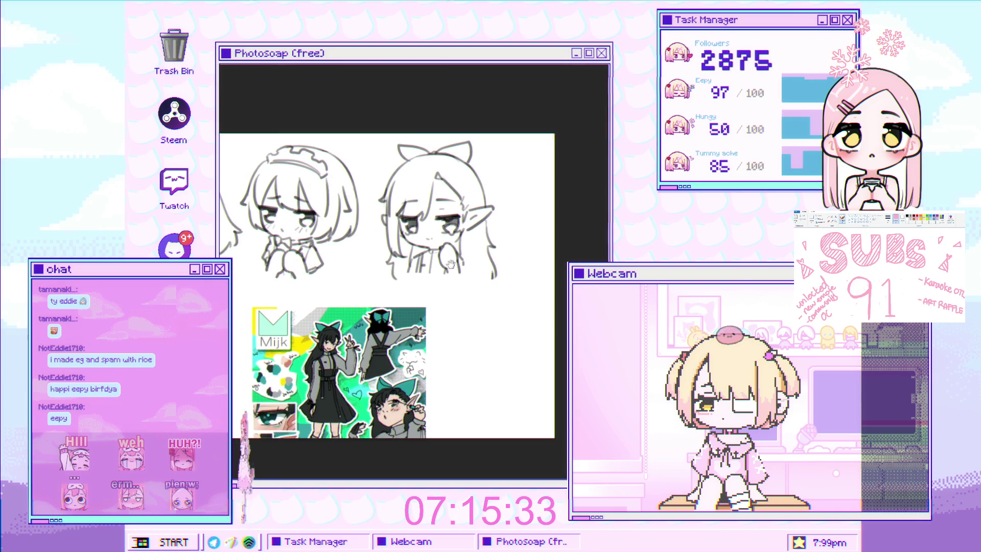
scroll(505, 227, up, 2)
scroll(477, 235, down, 2)
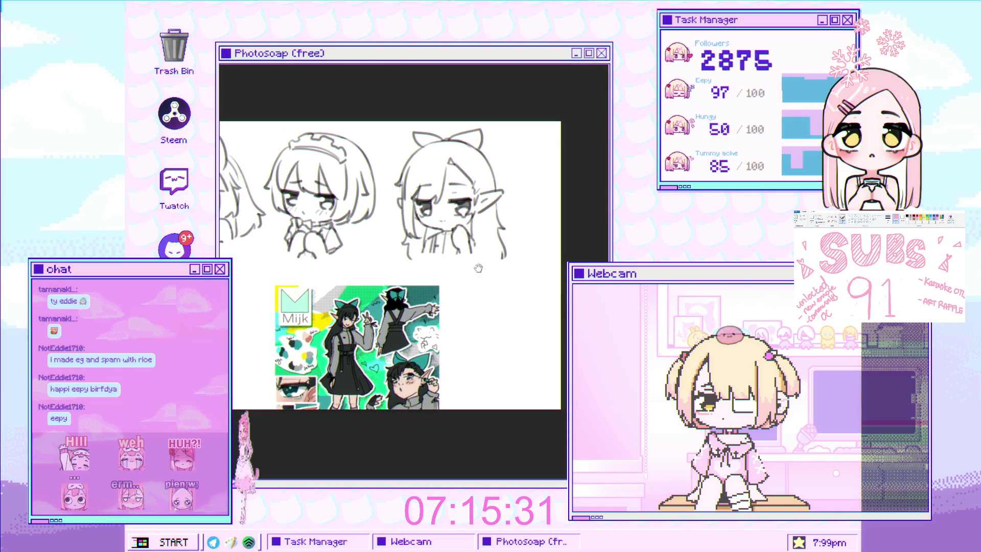
scroll(458, 207, up, 4)
scroll(447, 222, down, 2)
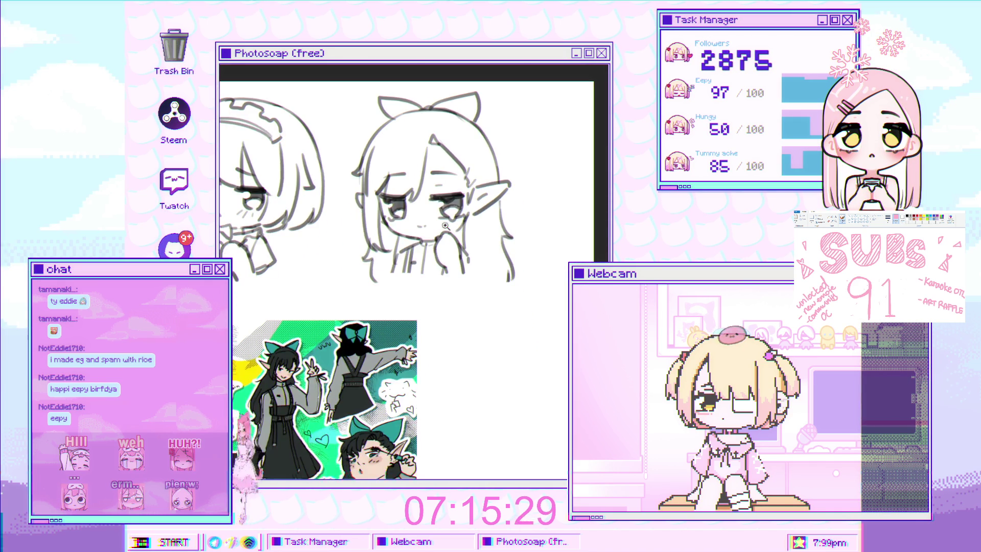
scroll(456, 223, down, 1)
scroll(309, 220, down, 1)
scroll(309, 221, up, 3)
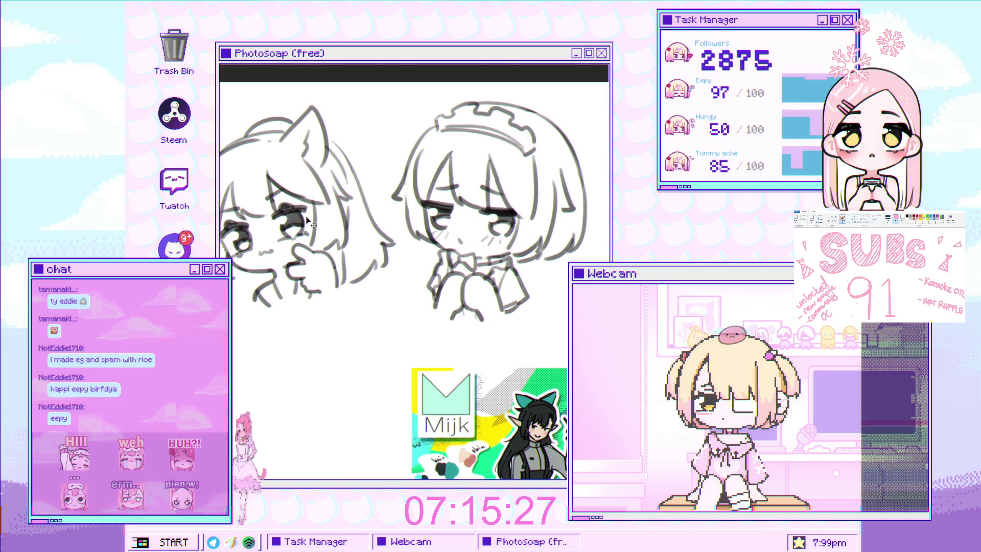
scroll(275, 235, up, 2)
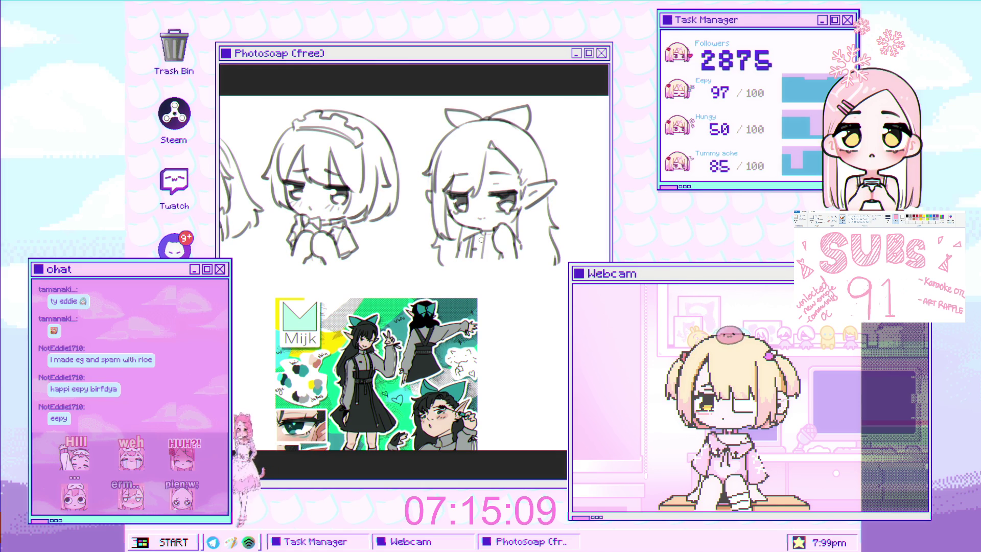
click(498, 245)
Step: Zoom in twice on the elf girl's face, then adjust the zoom with the wheel
click(475, 283)
click(464, 301)
scroll(464, 302, down, 5)
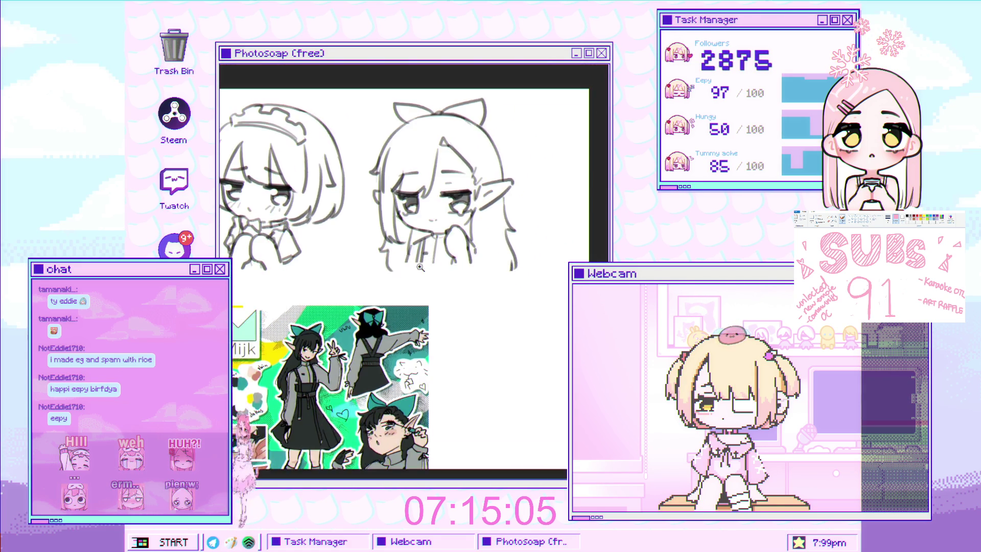
scroll(428, 264, up, 2)
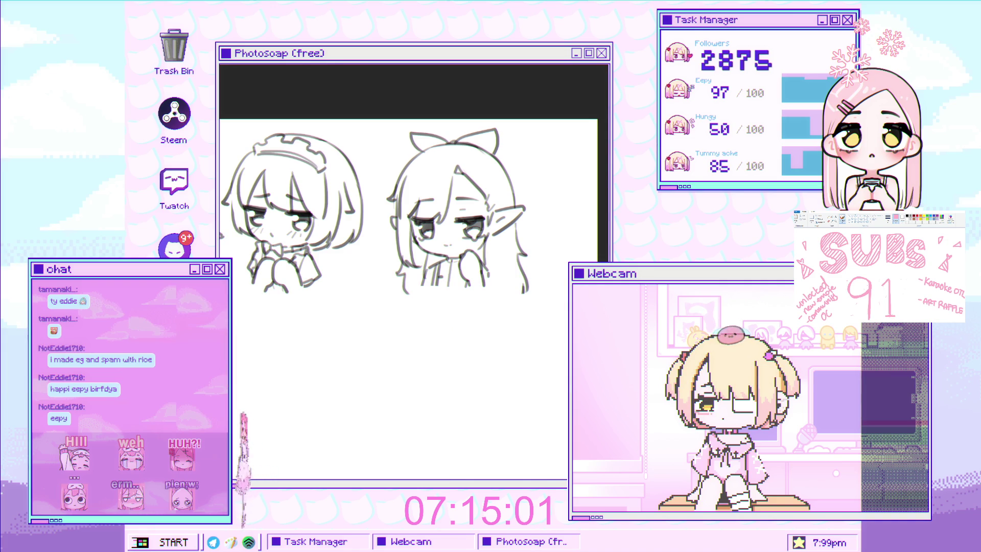
scroll(476, 274, up, 2)
scroll(477, 274, down, 2)
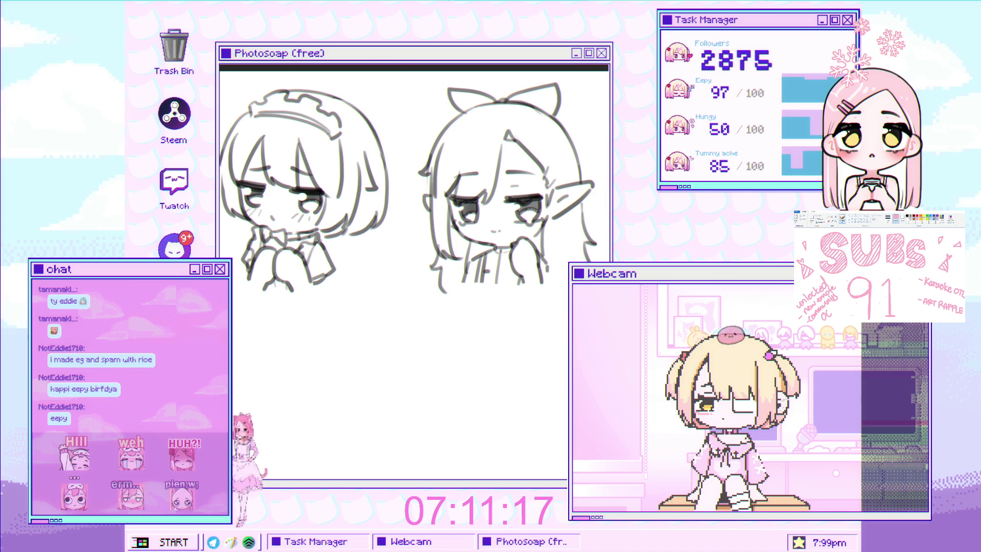
scroll(416, 258, down, 2)
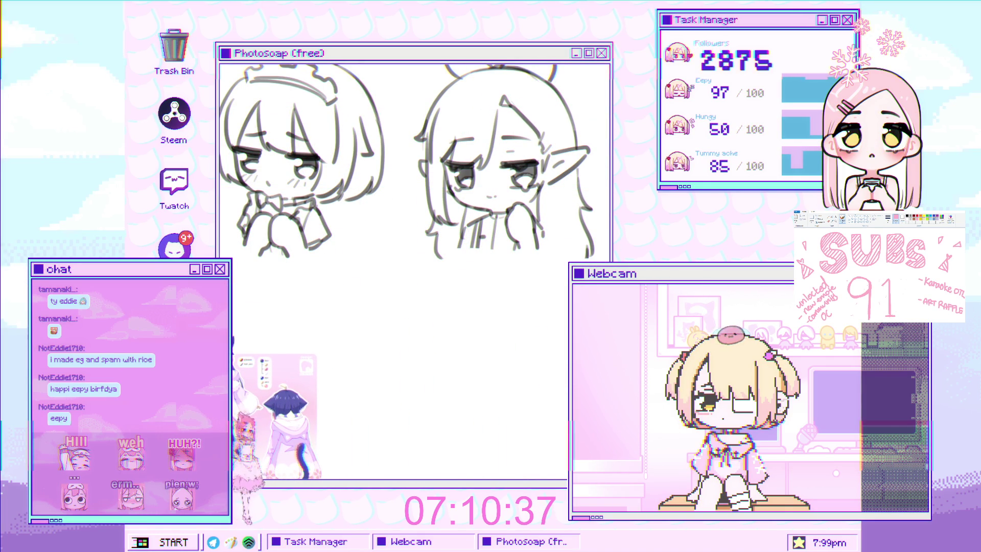
scroll(361, 322, down, 3)
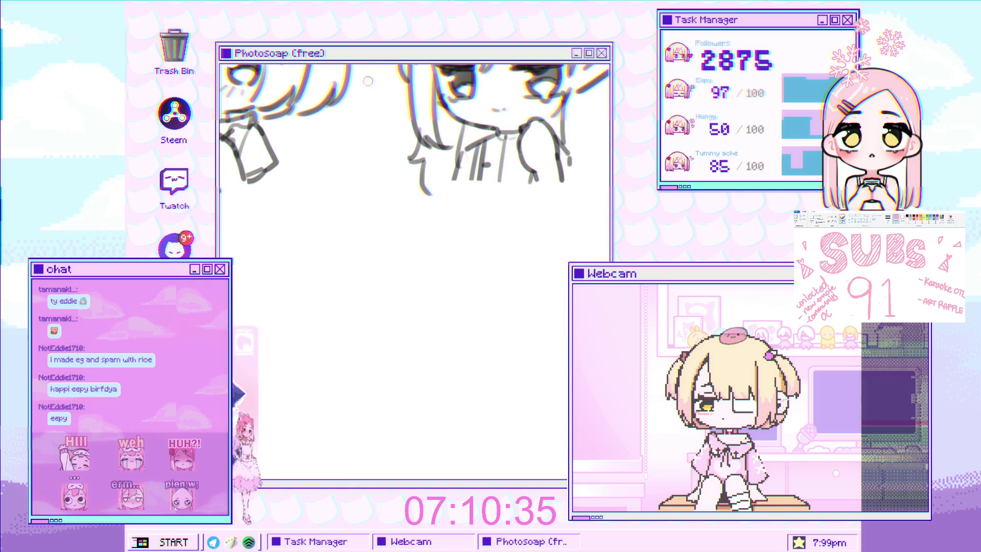
Step: Undo the two short stray grey strokes near the brush
scroll(346, 234, right, 2)
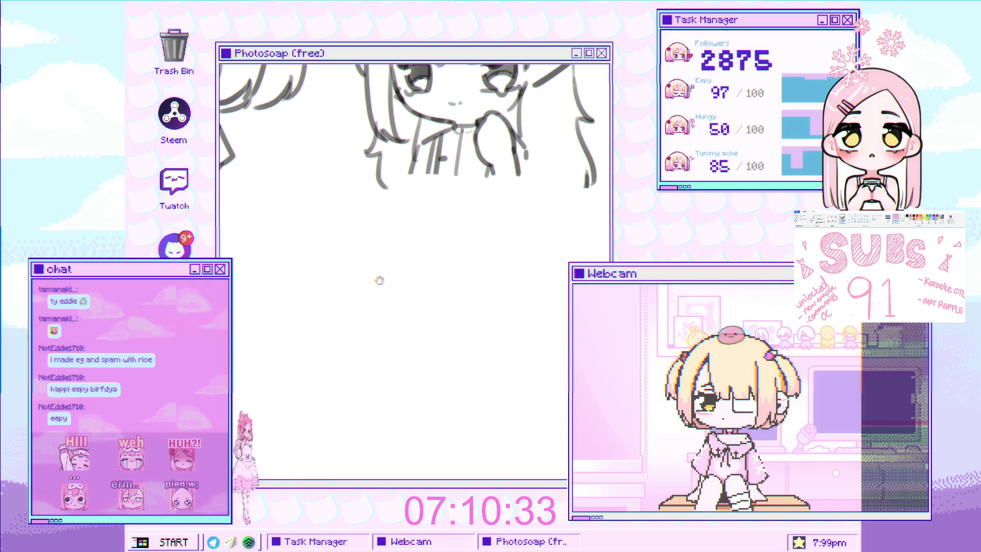
scroll(386, 285, left, 2)
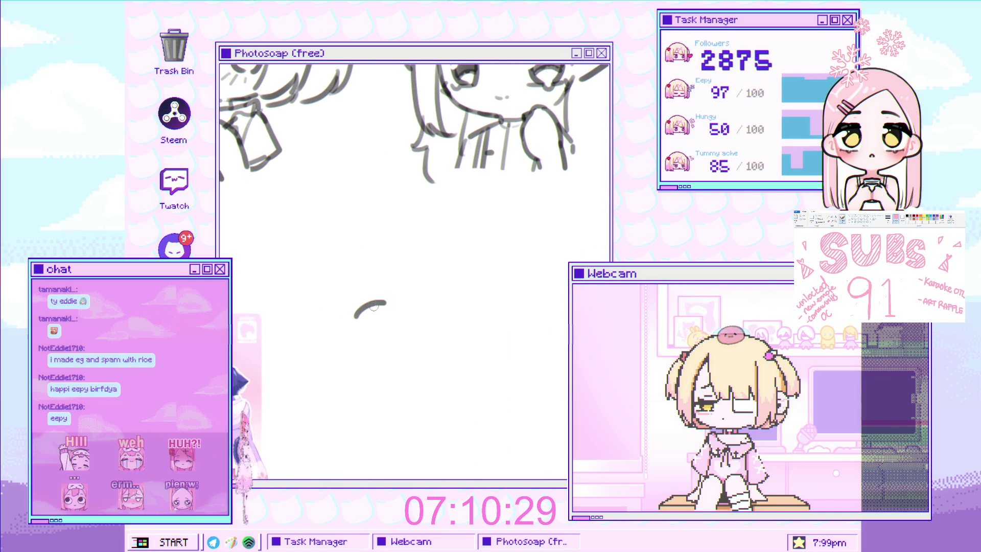
scroll(366, 315, up, 2)
key(ctrl+z)
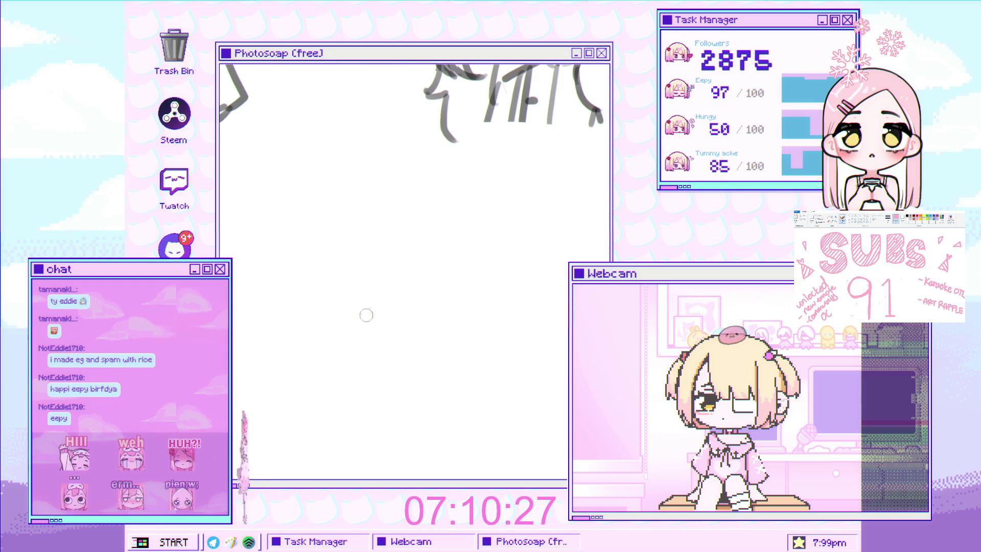
key(ctrl+z)
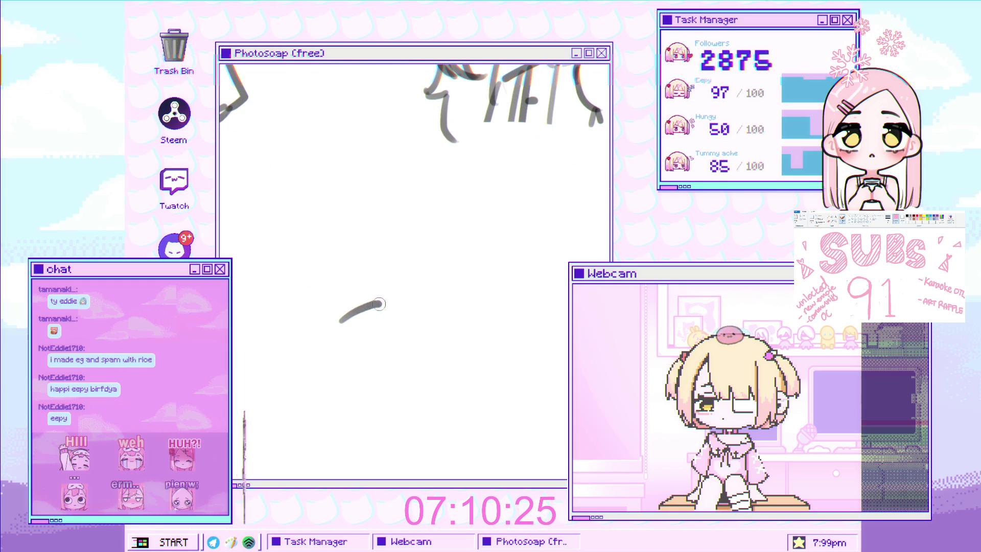
Step: Enlarge the brush, shrink it back to small, and bring the blank area below the sketches into view
key(bracketright)
key(bracketright)
key(bracketright)
key(bracketleft)
key(bracketleft)
key(bracketleft)
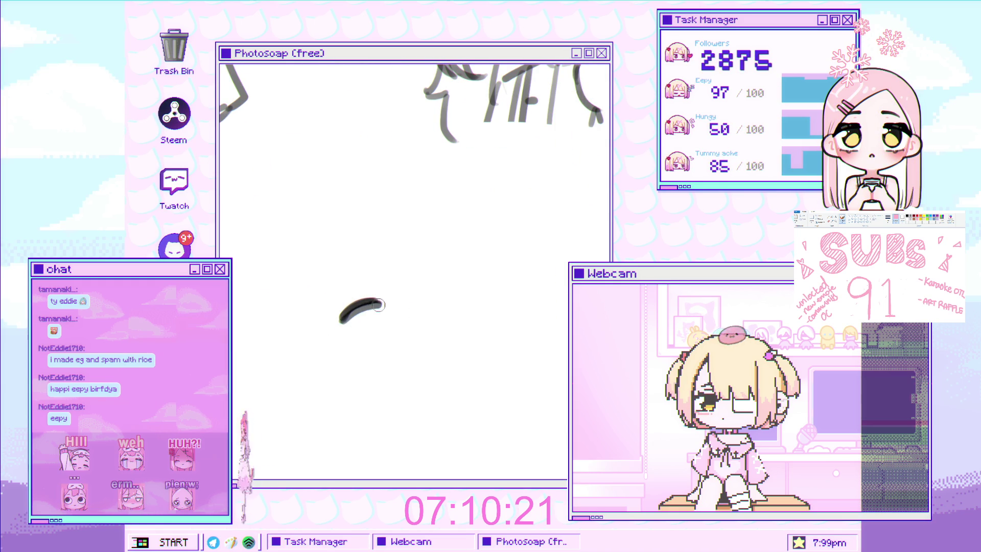
scroll(353, 306, up, 2)
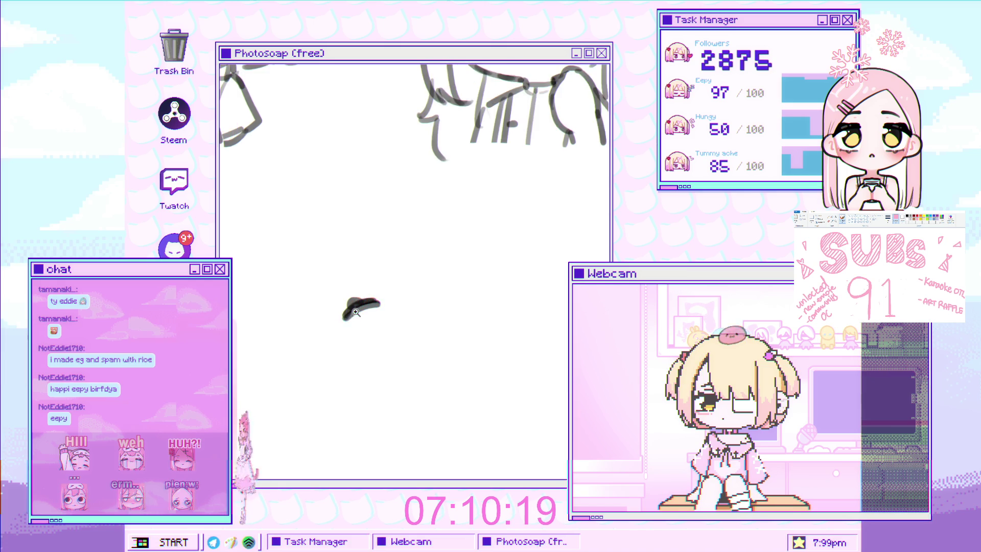
drag(363, 319, 363, 284)
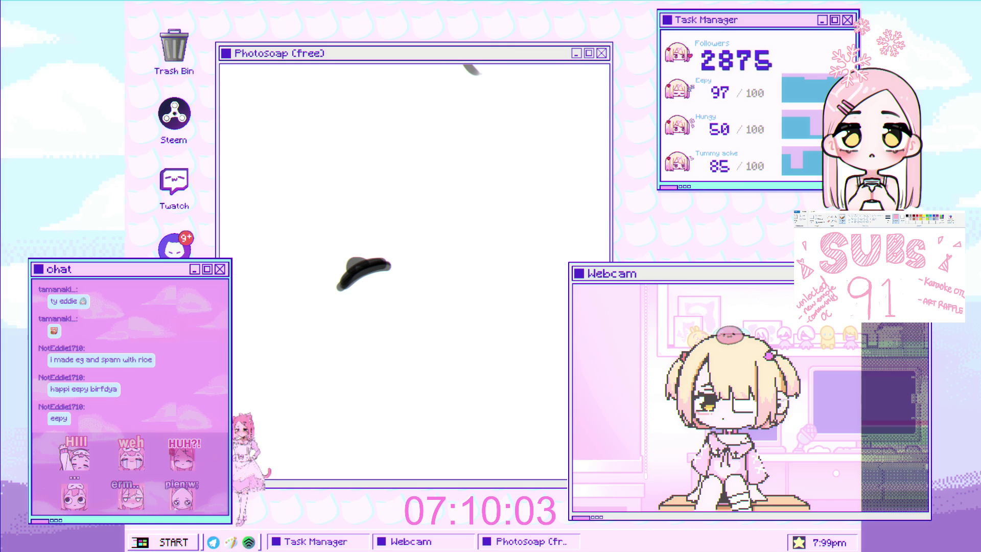
scroll(305, 220, down, 2)
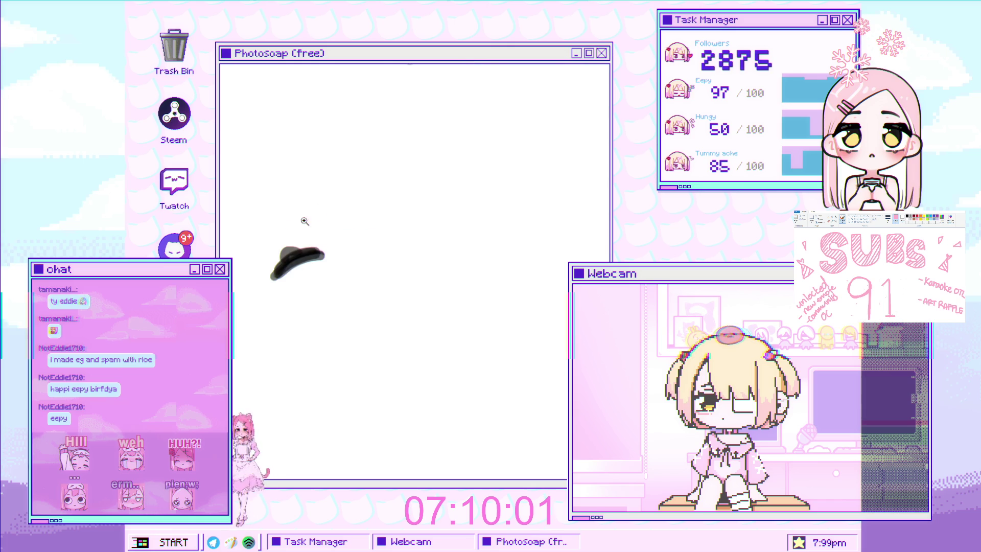
scroll(332, 307, up, 3)
scroll(332, 308, down, 5)
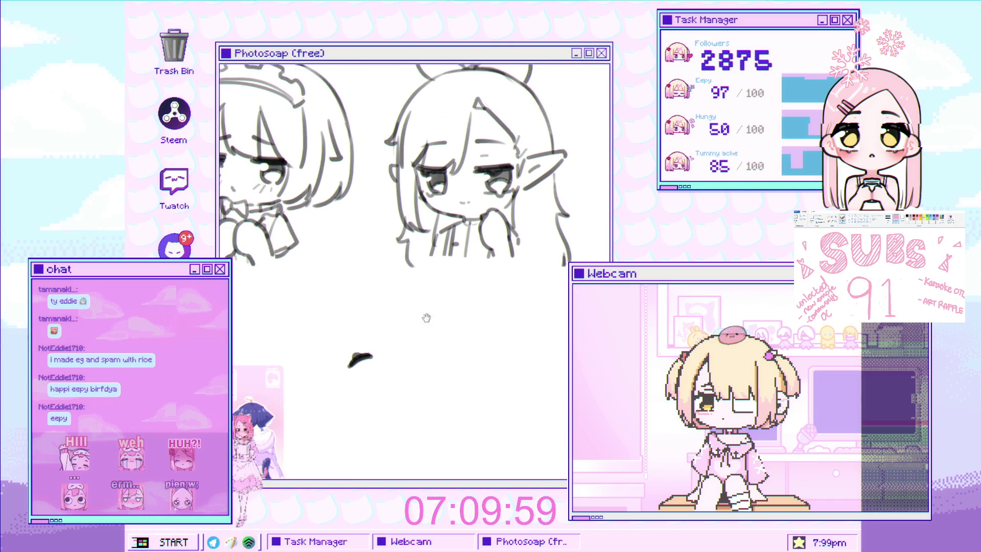
scroll(401, 307, up, 1)
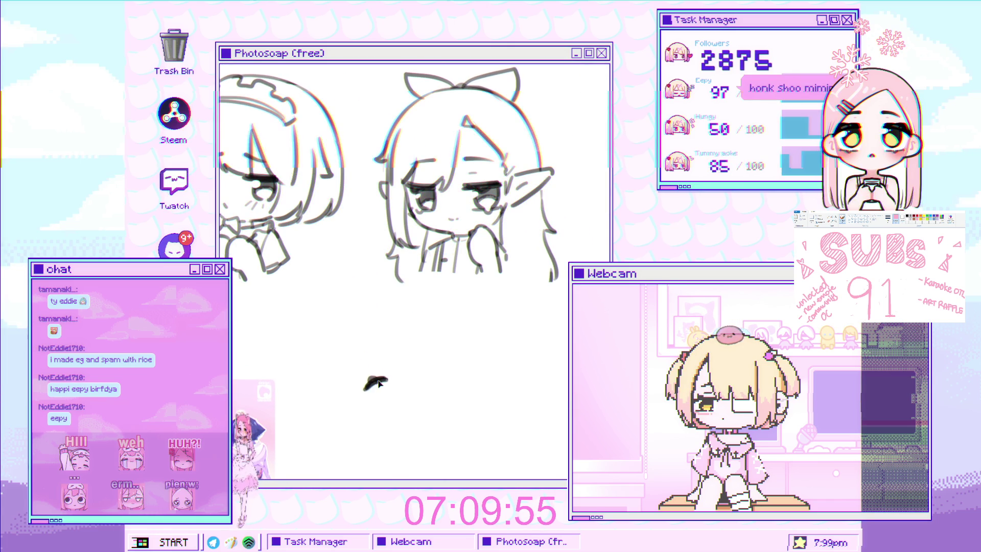
mouse_move(376, 389)
mouse_down()
mouse_move(372, 323)
mouse_move(463, 282)
mouse_up()
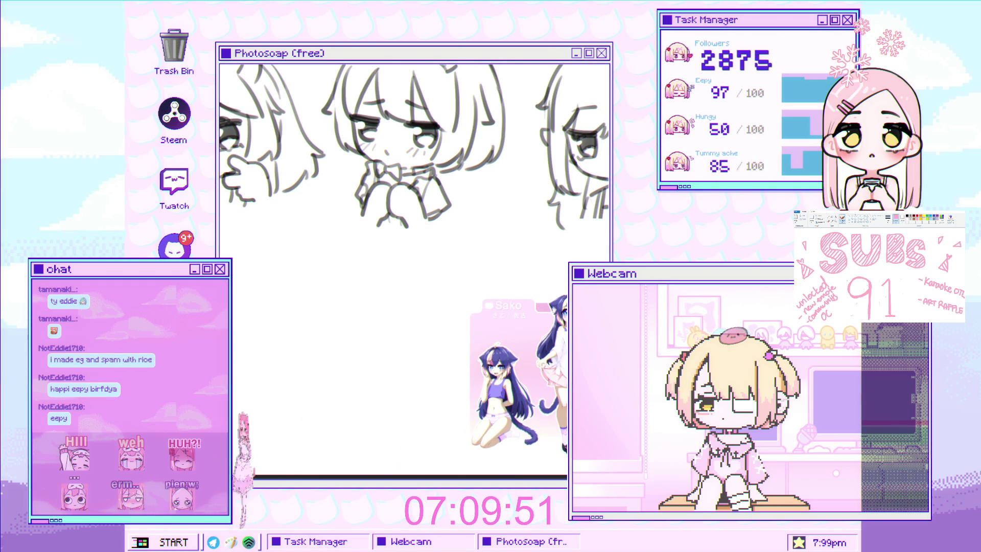
scroll(234, 310, down, 2)
scroll(235, 310, up, 5)
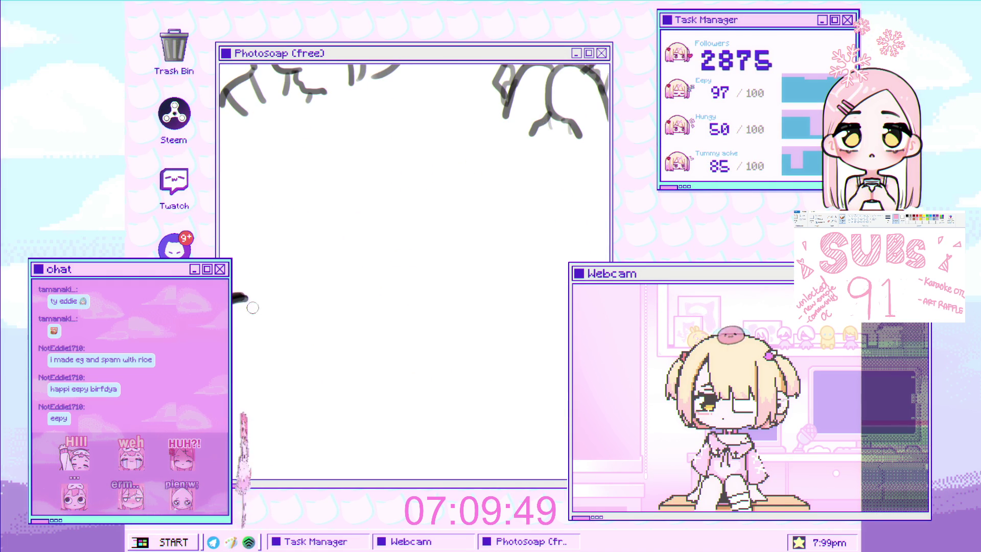
scroll(239, 301, up, 2)
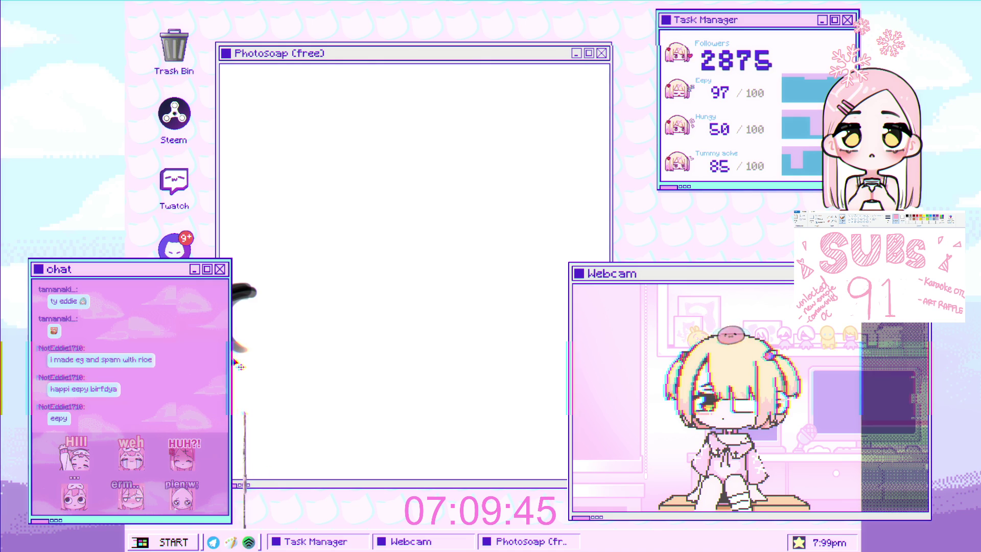
Step: Loop a grey stroke around the dark blob, then add the open eye's lash line and a thin eyebrow
mouse_move(240, 366)
mouse_down()
mouse_move(258, 357)
mouse_move(270, 329)
mouse_move(258, 321)
mouse_move(265, 309)
mouse_move(262, 335)
mouse_move(240, 340)
mouse_move(253, 327)
mouse_move(238, 309)
mouse_move(294, 261)
mouse_move(274, 259)
mouse_move(295, 236)
mouse_move(294, 250)
mouse_move(285, 196)
mouse_move(267, 211)
mouse_up()
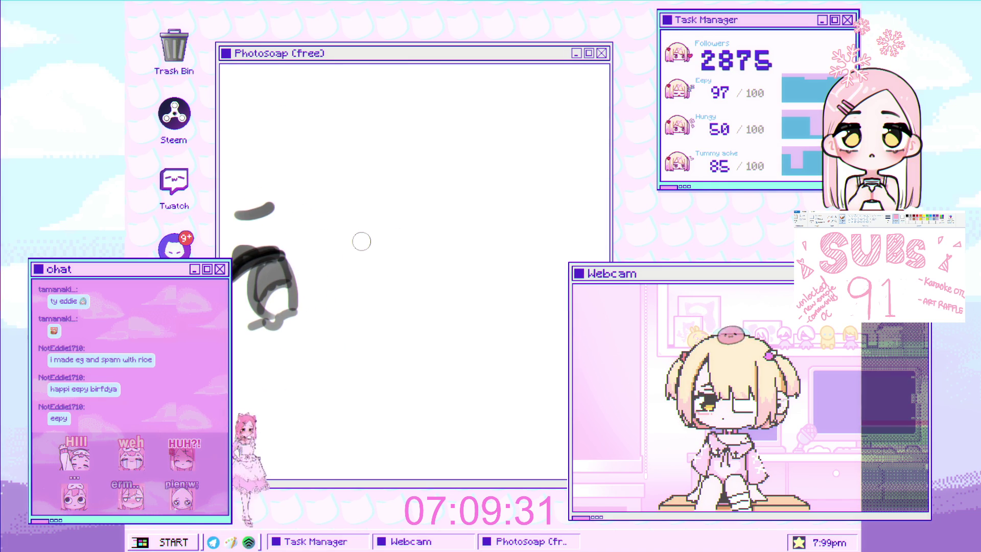
drag(360, 241, 361, 253)
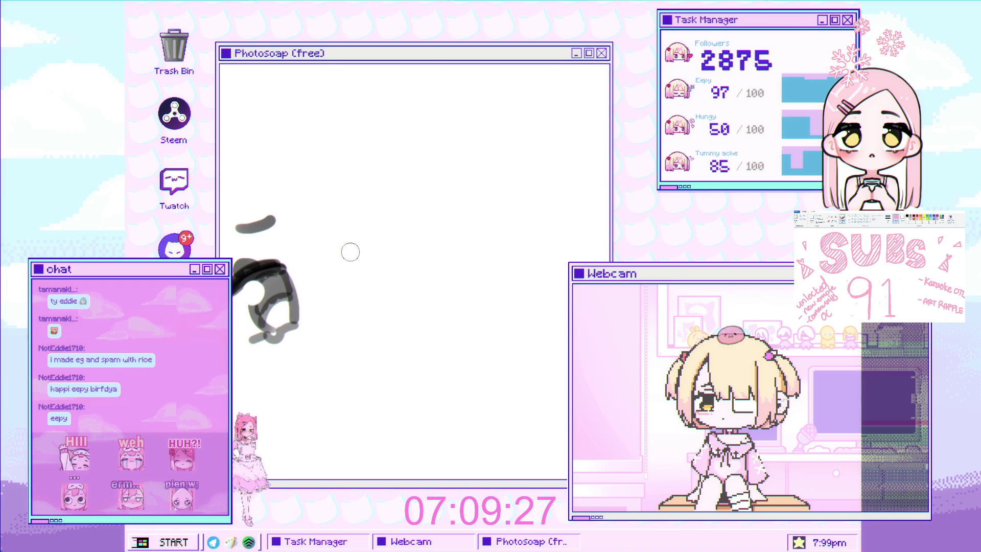
mouse_move(375, 254)
mouse_down()
mouse_move(365, 263)
mouse_move(432, 242)
mouse_up()
key(ctrl+z)
drag(357, 263, 431, 243)
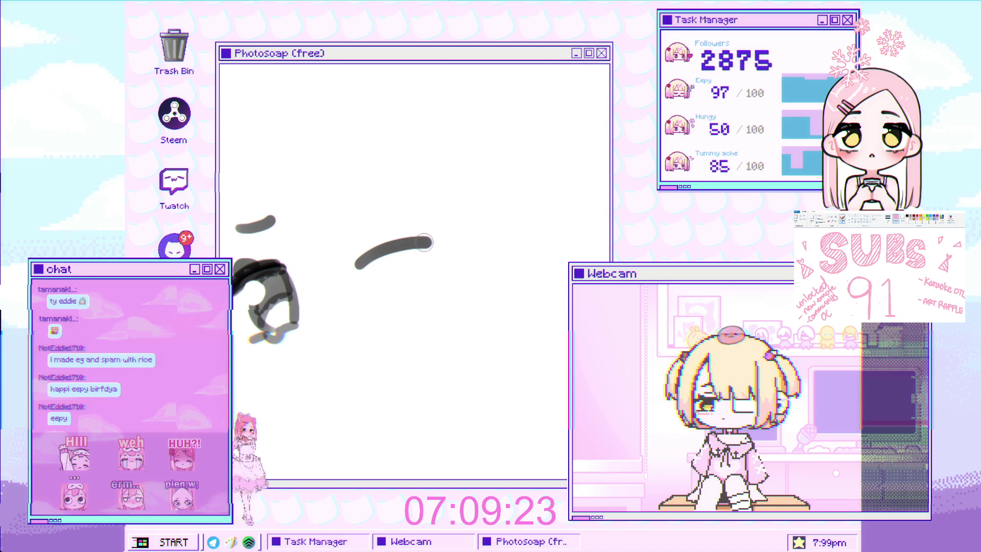
mouse_move(358, 263)
mouse_down()
mouse_move(421, 236)
mouse_move(388, 240)
mouse_move(424, 236)
mouse_move(368, 248)
mouse_move(373, 280)
mouse_up()
mouse_move(375, 222)
mouse_down()
mouse_move(341, 241)
mouse_move(385, 188)
mouse_up()
key(ctrl+z)
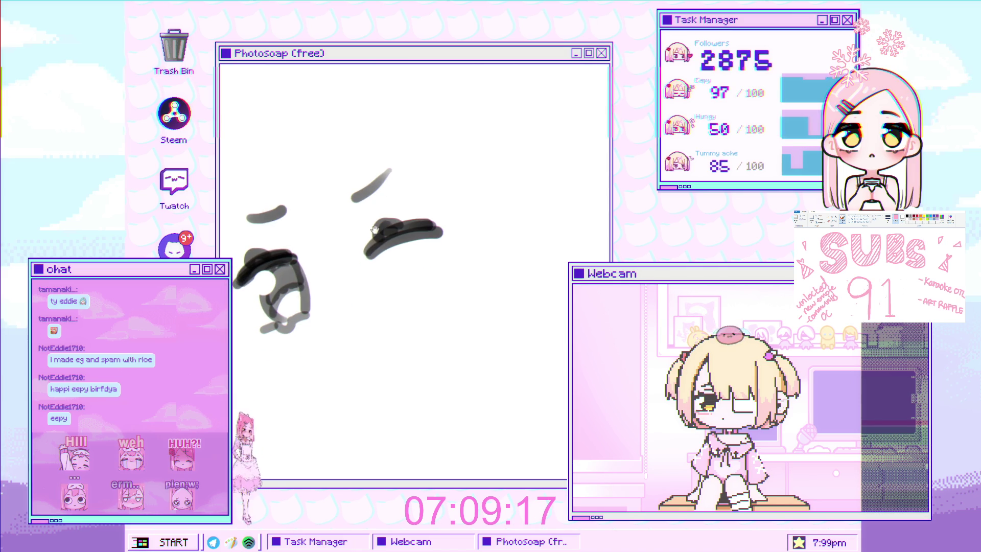
Step: Draw the small mouth below the eyes, undoing a trial smudge on the closed eye
mouse_move(334, 318)
mouse_down()
mouse_move(363, 305)
mouse_move(354, 329)
mouse_move(368, 309)
mouse_up()
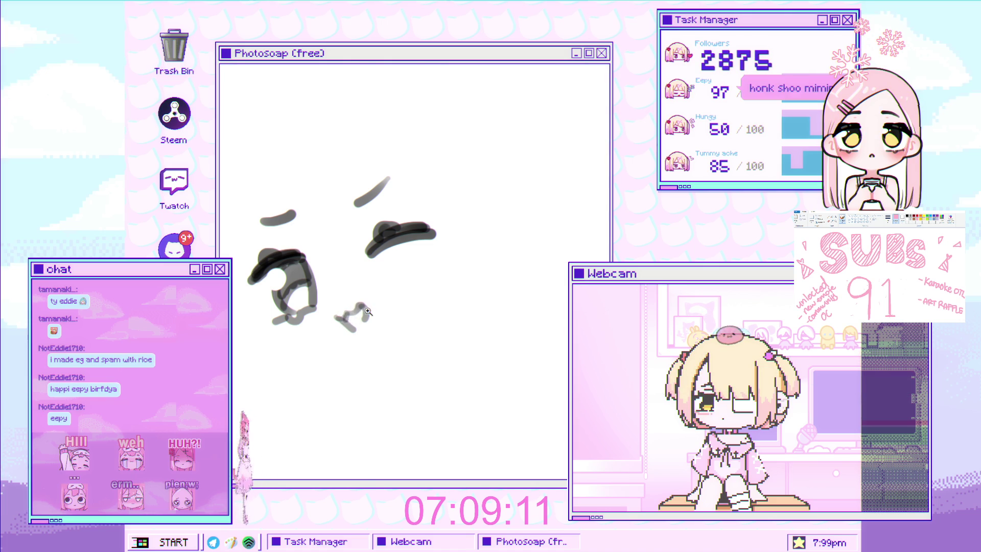
scroll(368, 310, down, 3)
scroll(337, 306, up, 2)
scroll(308, 305, down, 3)
scroll(309, 305, down, 2)
scroll(309, 304, up, 2)
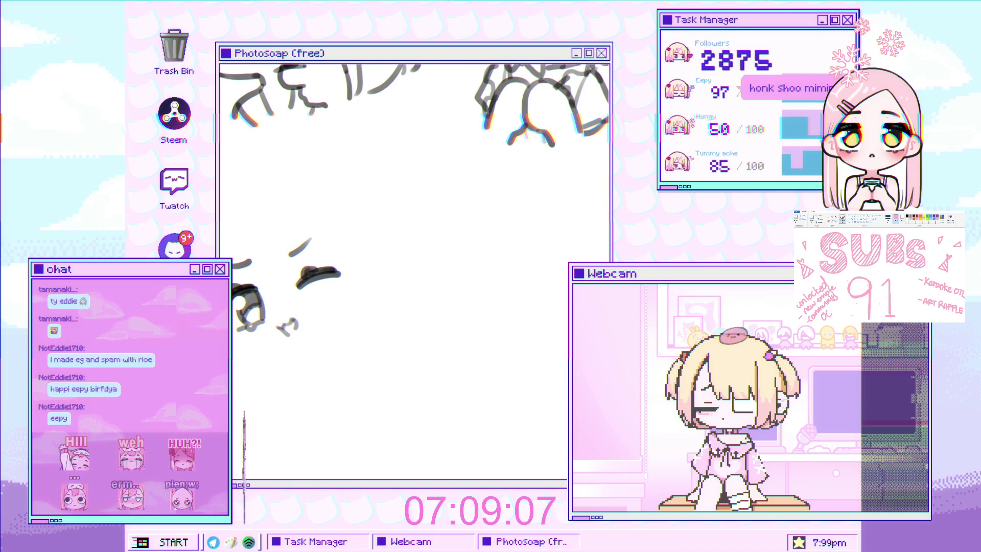
drag(304, 286, 330, 285)
key(ctrl+z)
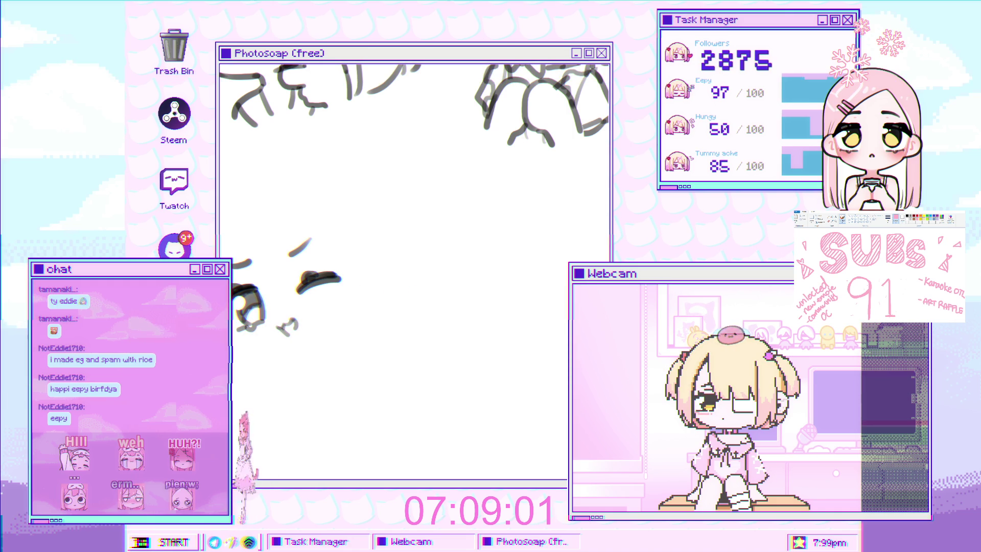
Step: Redraw the lower face curve several times, keeping a longer jaw curve extending right
scroll(322, 310, up, 2)
scroll(323, 310, up, 3)
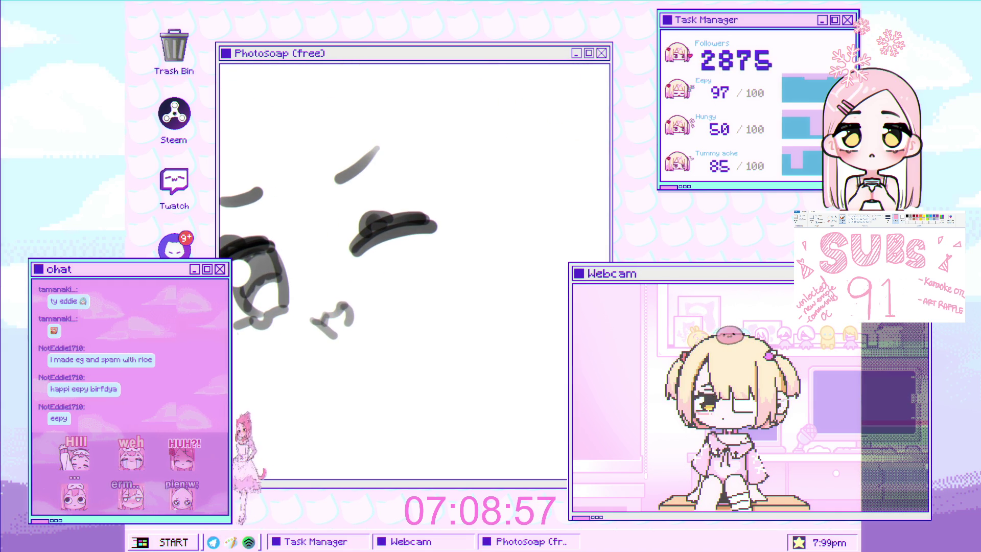
key(ctrl+z)
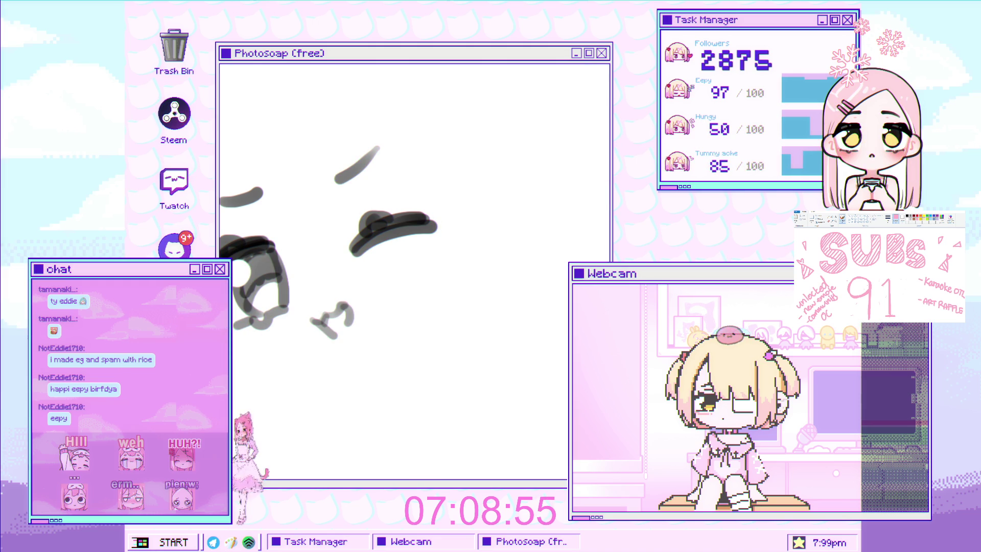
drag(236, 330, 276, 367)
key(ctrl+z)
drag(236, 329, 276, 367)
key(ctrl+z)
drag(236, 330, 332, 367)
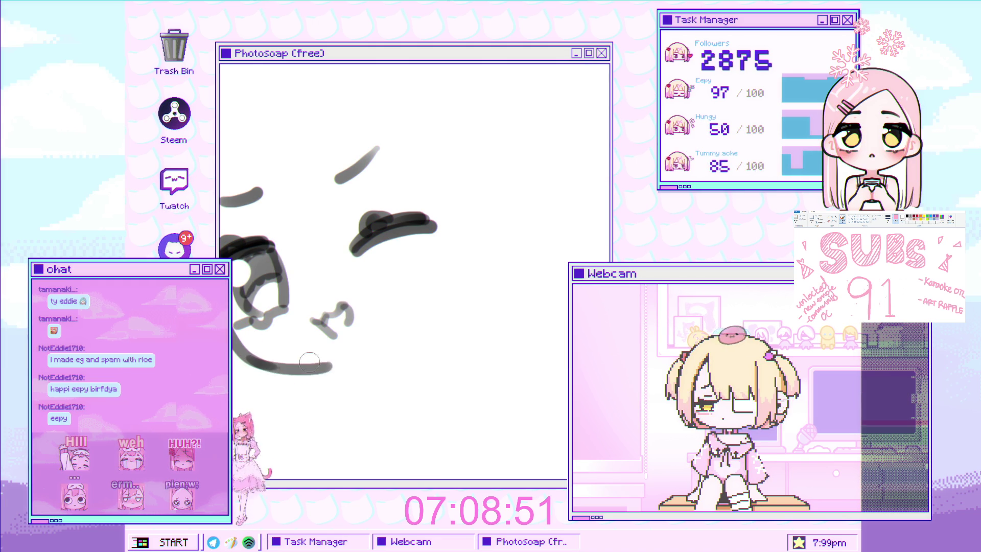
mouse_move(271, 366)
mouse_down()
mouse_move(337, 368)
mouse_move(383, 346)
mouse_move(436, 276)
mouse_move(393, 343)
mouse_up()
key(ctrl+z)
Step: Tilt the canvas and try a stroke on the left of the face three times, undoing each
key(r)
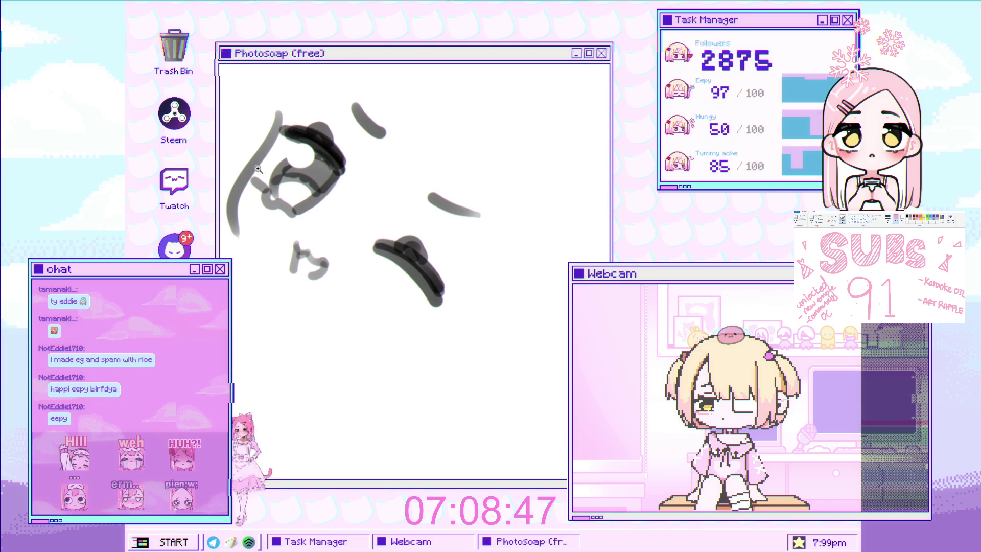
drag(242, 212, 265, 286)
key(ctrl+z)
drag(236, 197, 286, 312)
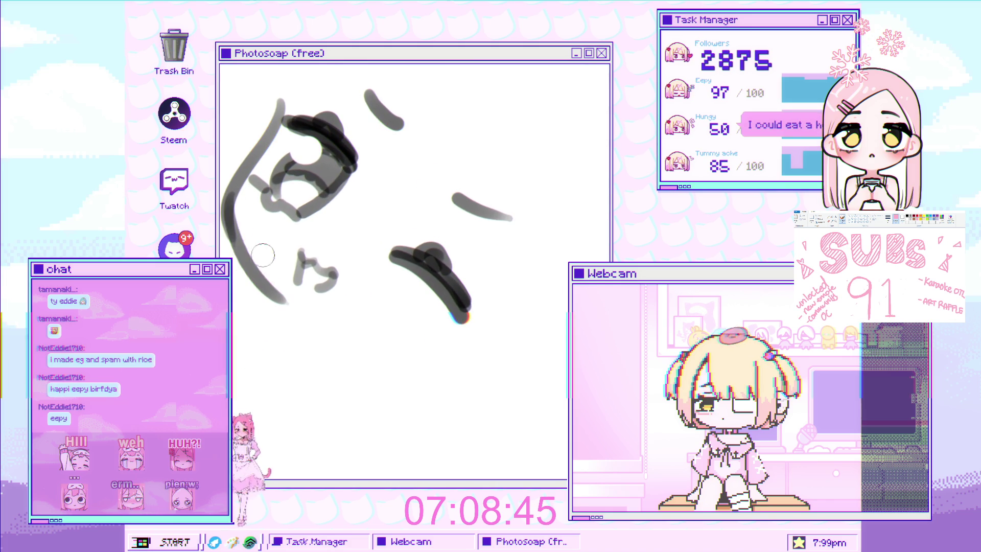
key(ctrl+z)
drag(235, 203, 301, 326)
key(ctrl+z)
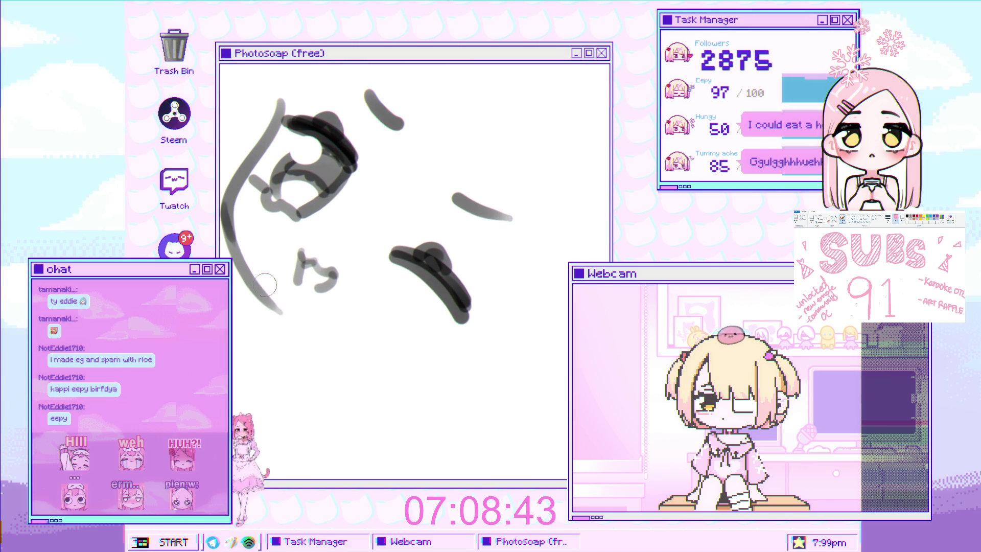
Step: Zoom in around the face sketch and turn the canvas view back upright
key(z)
click(306, 299)
scroll(306, 299, down, 5)
drag(379, 254, 424, 236)
scroll(353, 271, up, 2)
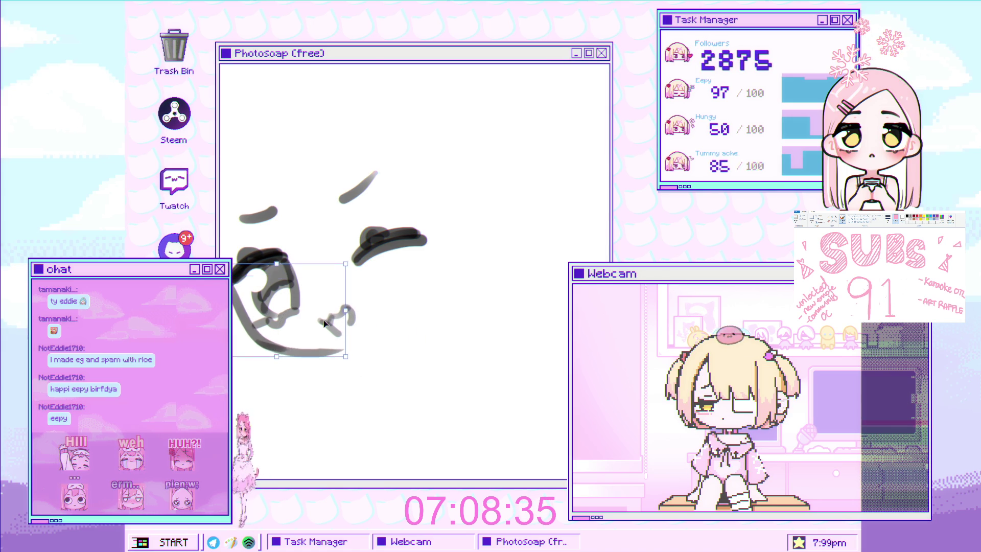
Step: Redraw the right cheek curve of the face as a longer stroke
scroll(328, 358, down, 3)
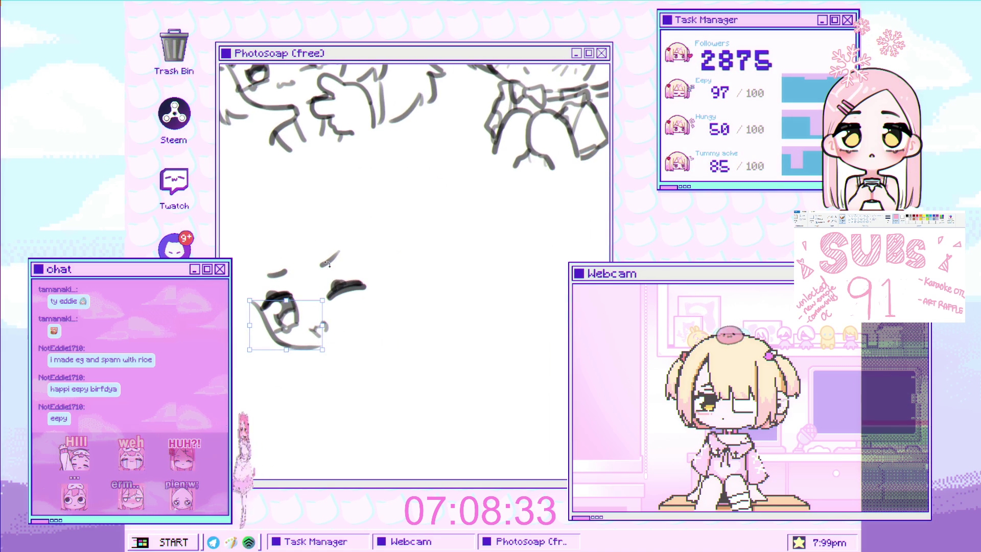
drag(374, 305, 341, 352)
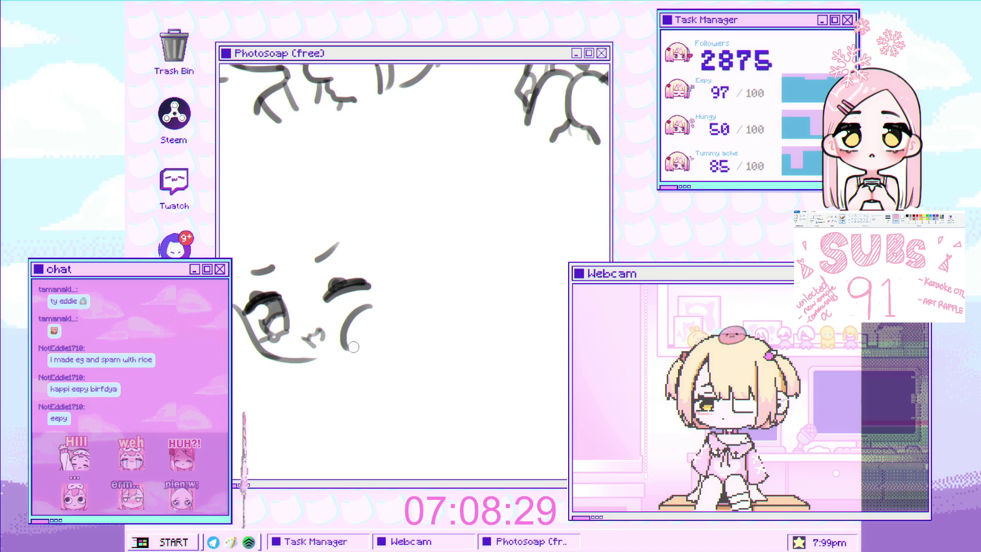
key(ctrl+z)
drag(373, 307, 348, 354)
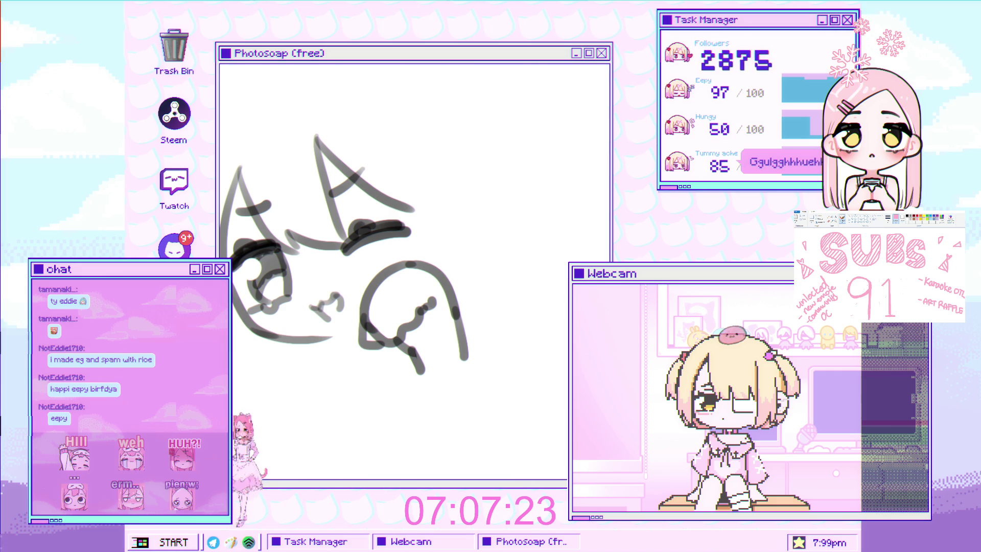
Step: Draw the curved right hair outline and a long hair strand on the right side
mouse_move(386, 187)
mouse_down()
mouse_move(394, 210)
mouse_move(337, 244)
mouse_move(330, 238)
mouse_move(335, 289)
mouse_up()
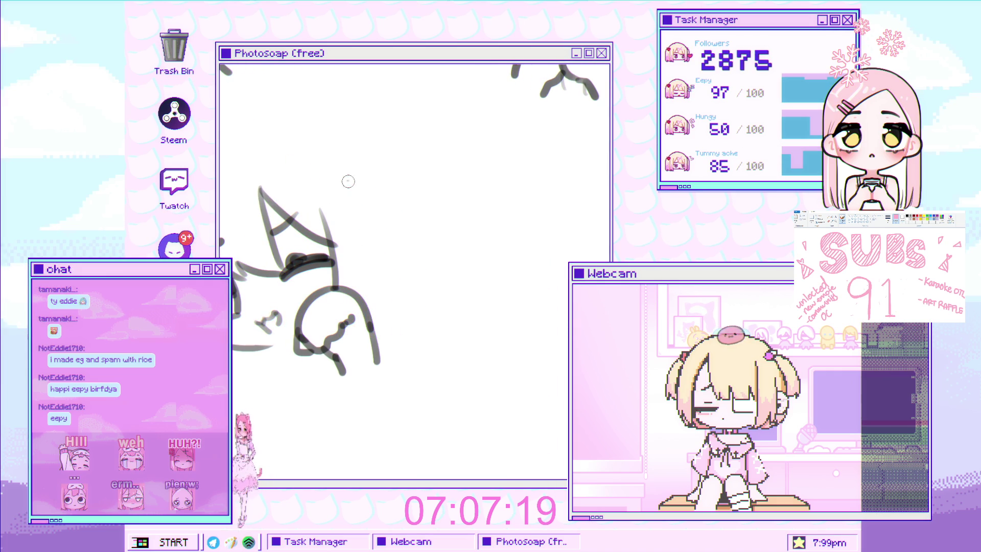
drag(342, 185, 379, 271)
mouse_move(345, 165)
mouse_down()
mouse_move(386, 269)
mouse_move(306, 329)
mouse_move(306, 351)
mouse_move(339, 386)
mouse_move(380, 314)
mouse_up()
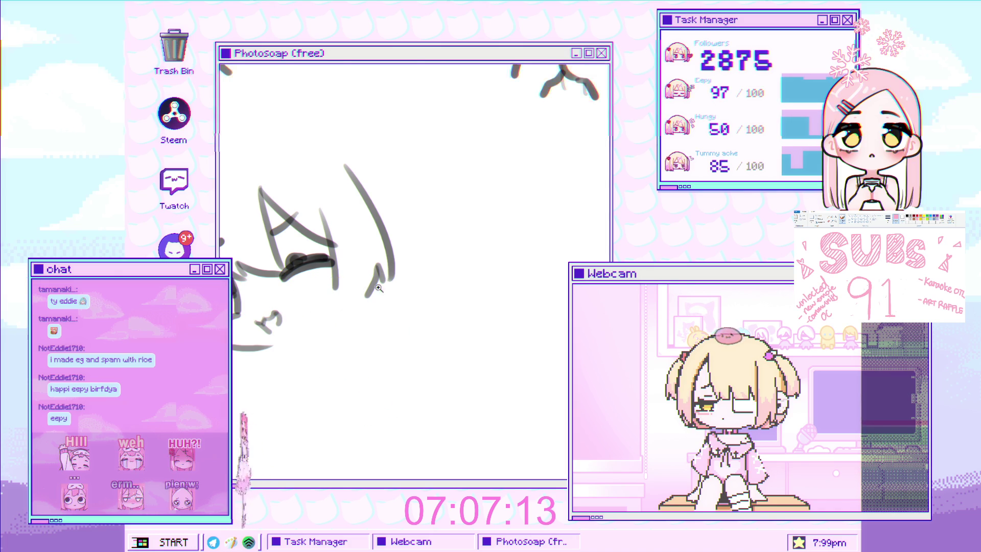
scroll(356, 288, down, 3)
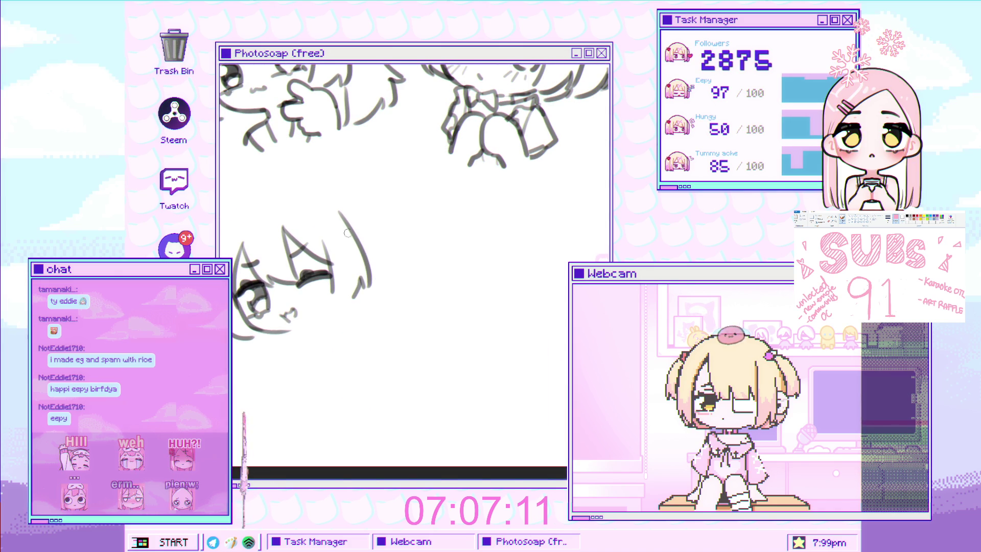
drag(378, 263, 352, 282)
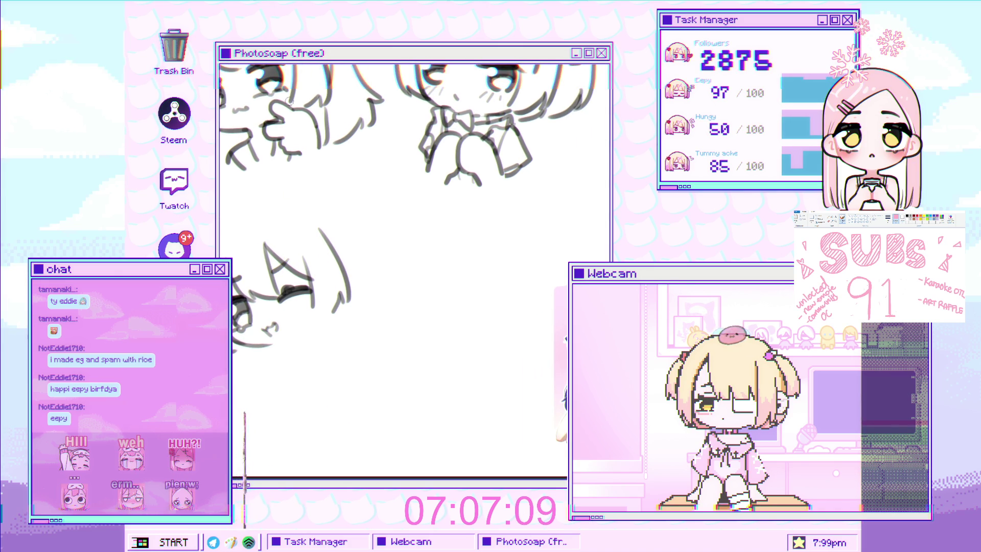
scroll(228, 247, down, 3)
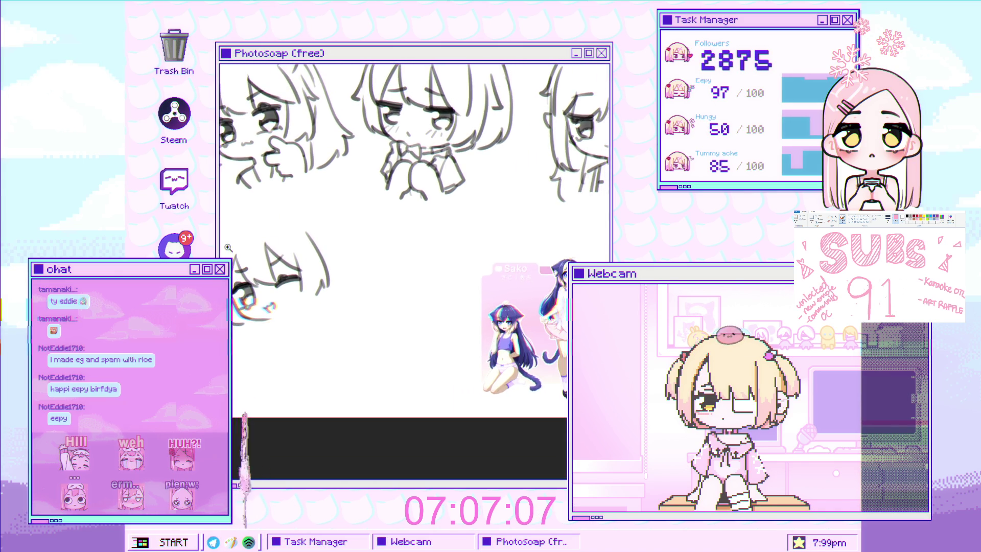
scroll(229, 247, up, 4)
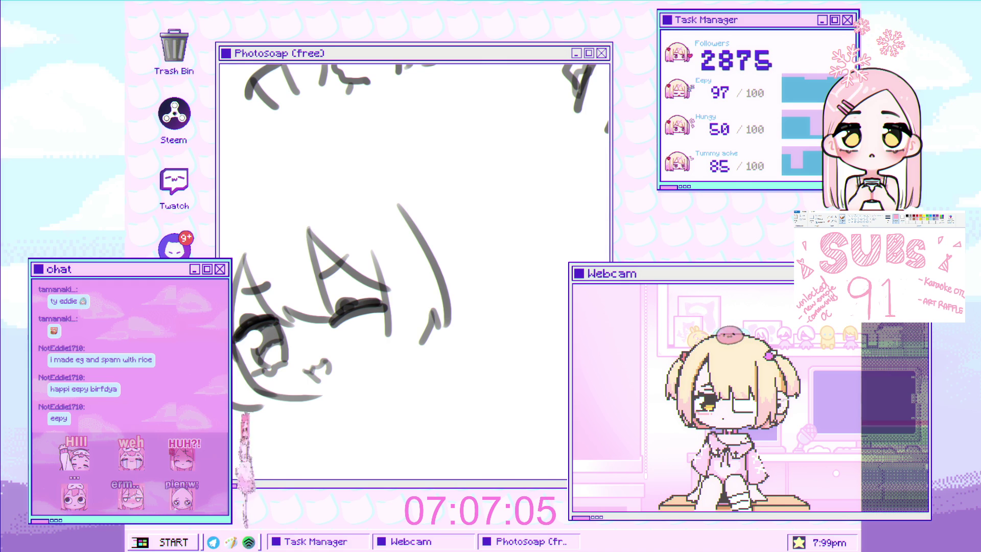
drag(208, 237, 253, 255)
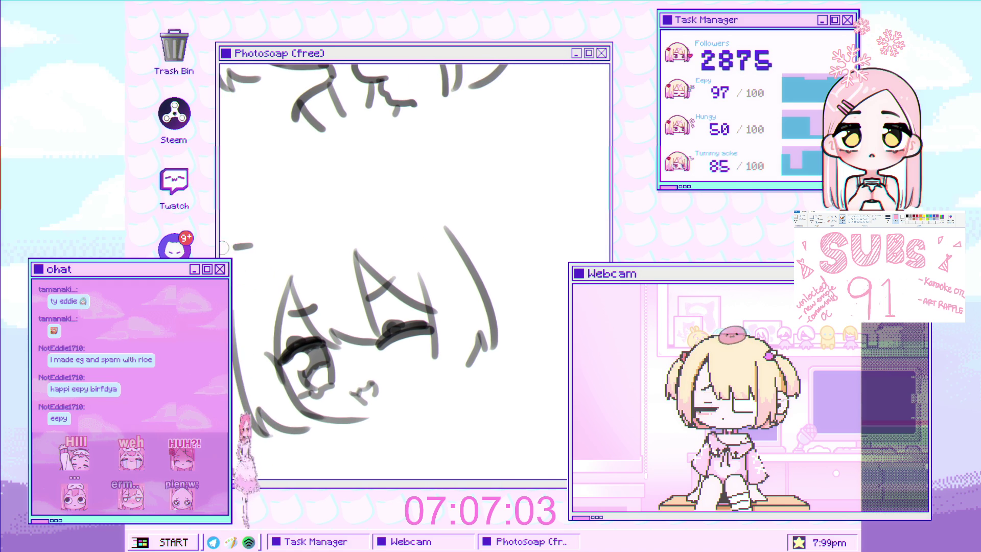
Step: Add a diagonal hair stroke on the right, then undo the outer right hair stroke
drag(288, 279, 227, 317)
drag(286, 235, 324, 188)
scroll(276, 107, down, 3)
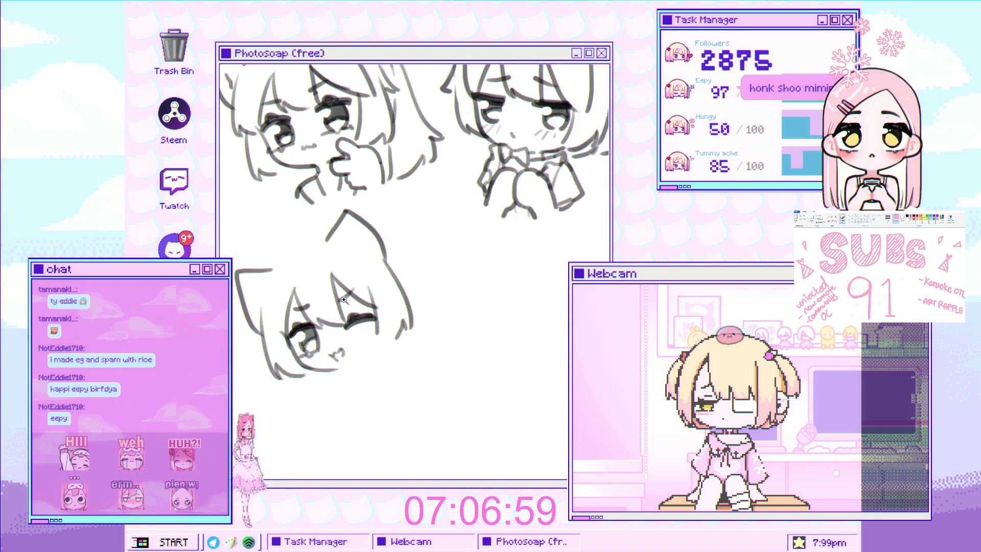
scroll(246, 130, up, 4)
scroll(240, 219, down, 2)
scroll(221, 224, up, 3)
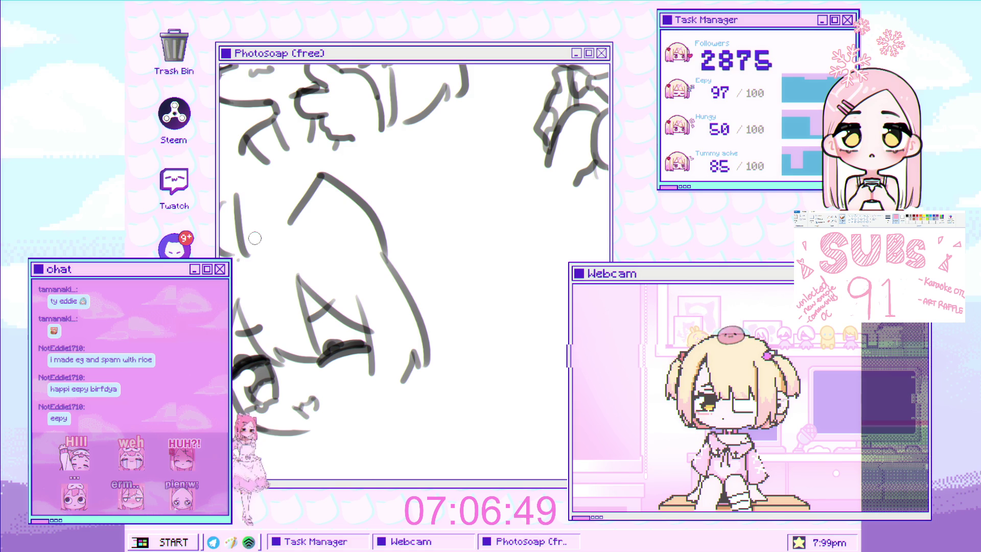
scroll(283, 214, down, 2)
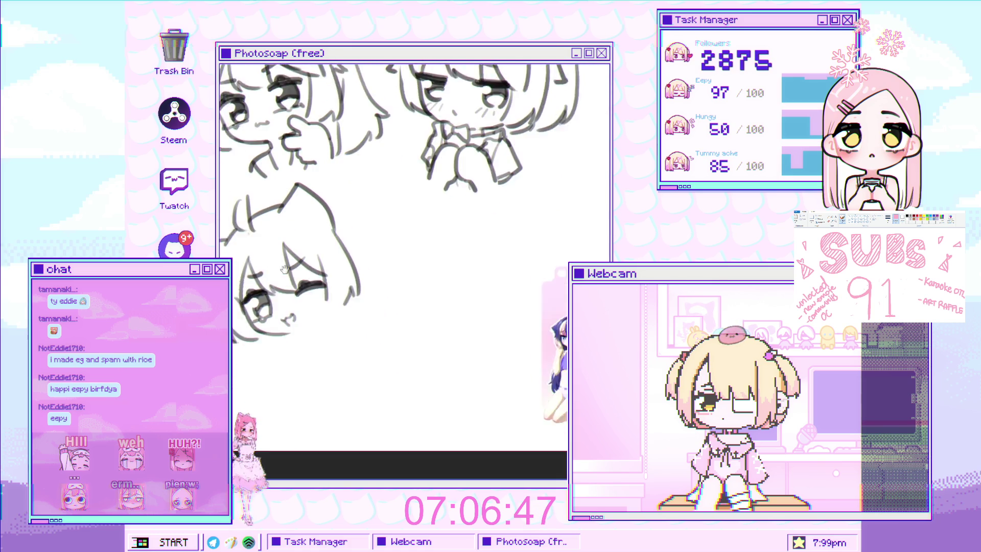
drag(315, 145, 297, 121)
scroll(309, 168, up, 1)
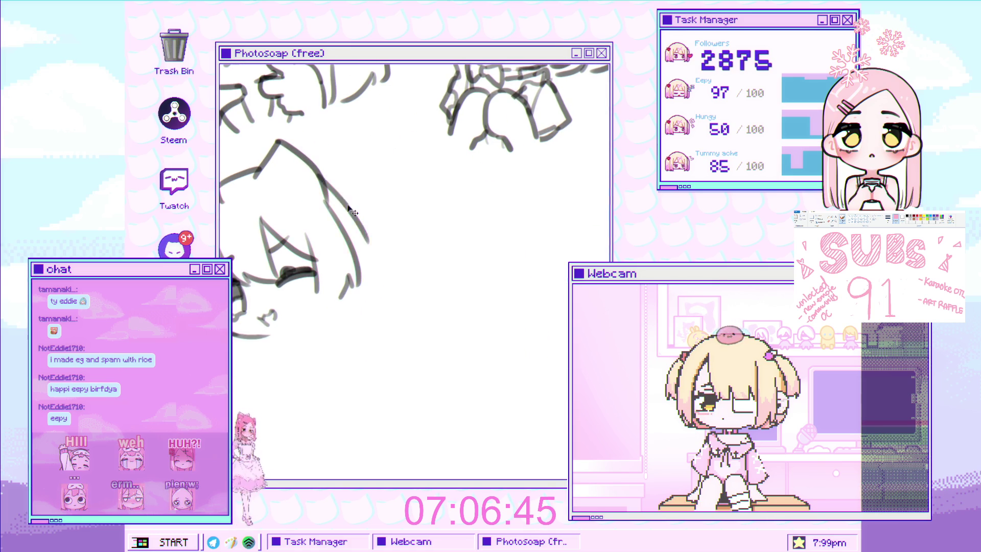
key(ctrl+z)
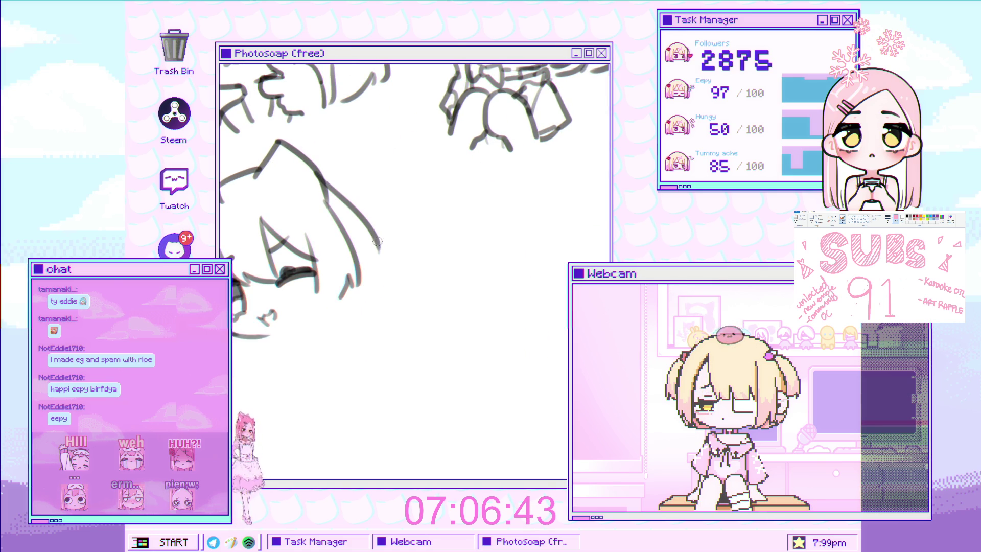
Step: Redraw the inner line of the left ear with a slight curve
scroll(331, 192, down, 1)
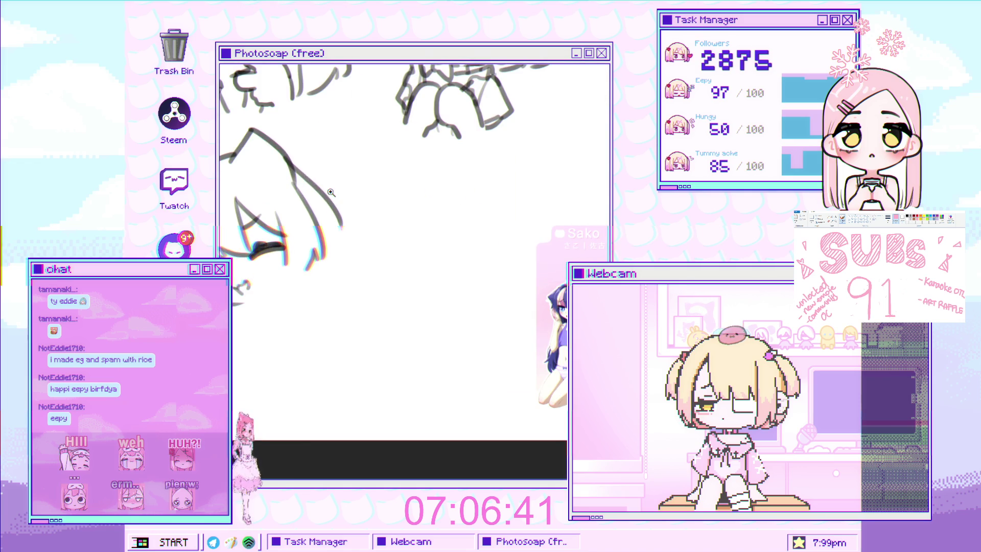
scroll(358, 186, down, 3)
scroll(378, 184, up, 4)
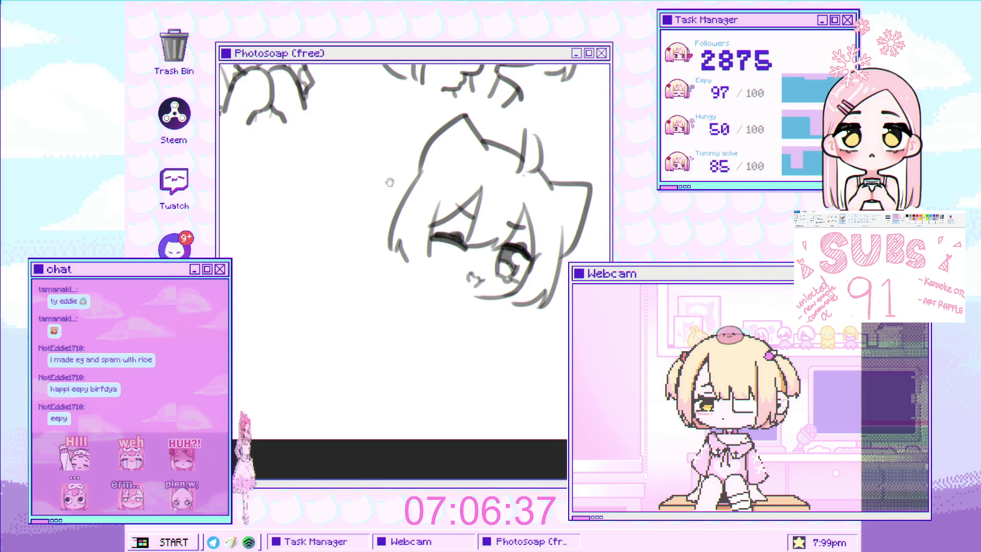
drag(390, 179, 380, 178)
scroll(367, 145, up, 2)
drag(361, 123, 367, 145)
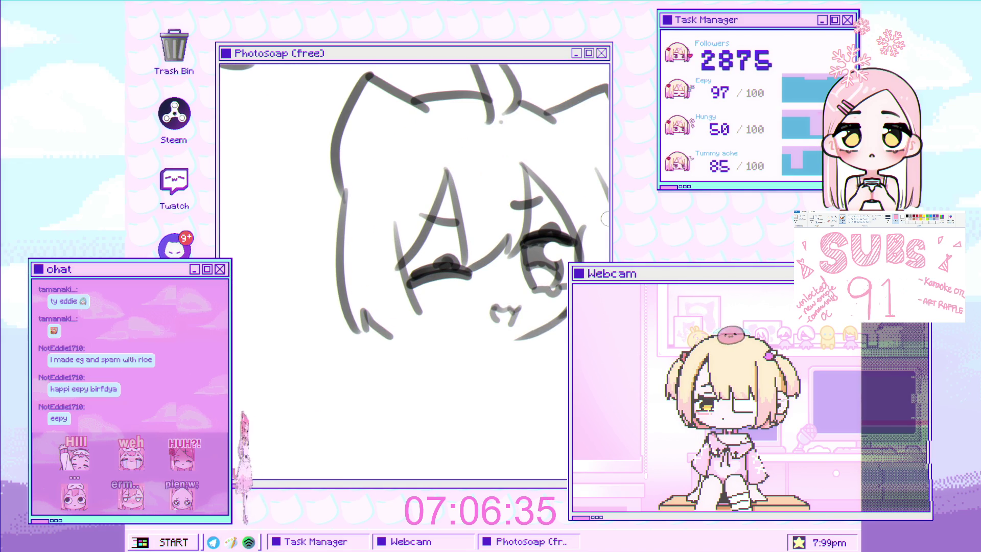
key(ctrl+z)
mouse_move(369, 102)
mouse_down()
mouse_move(379, 168)
mouse_move(341, 212)
mouse_up()
Step: Replace the right side contour of the head with a straighter line
key(e)
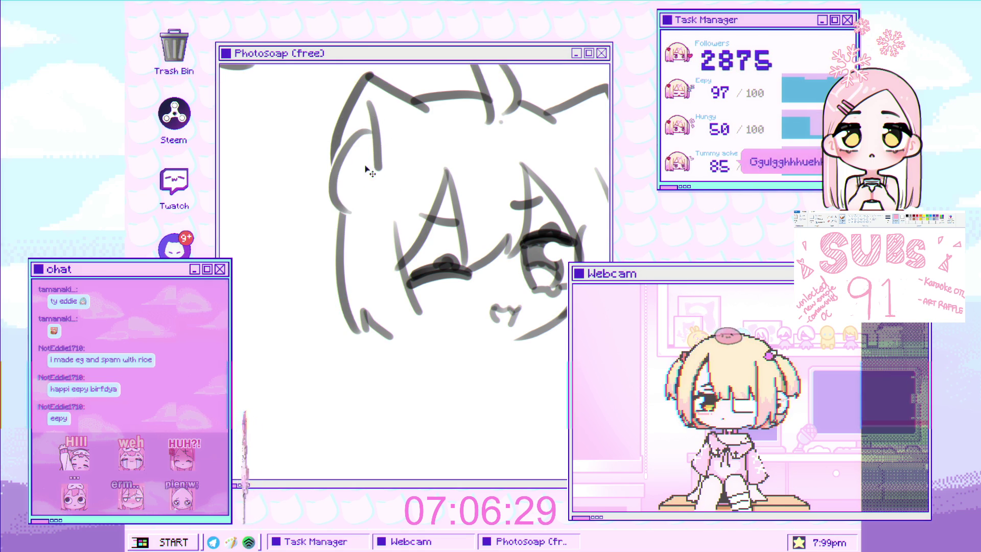
mouse_move(605, 163)
mouse_down()
mouse_move(505, 173)
mouse_move(543, 179)
mouse_move(516, 115)
mouse_move(517, 168)
mouse_up()
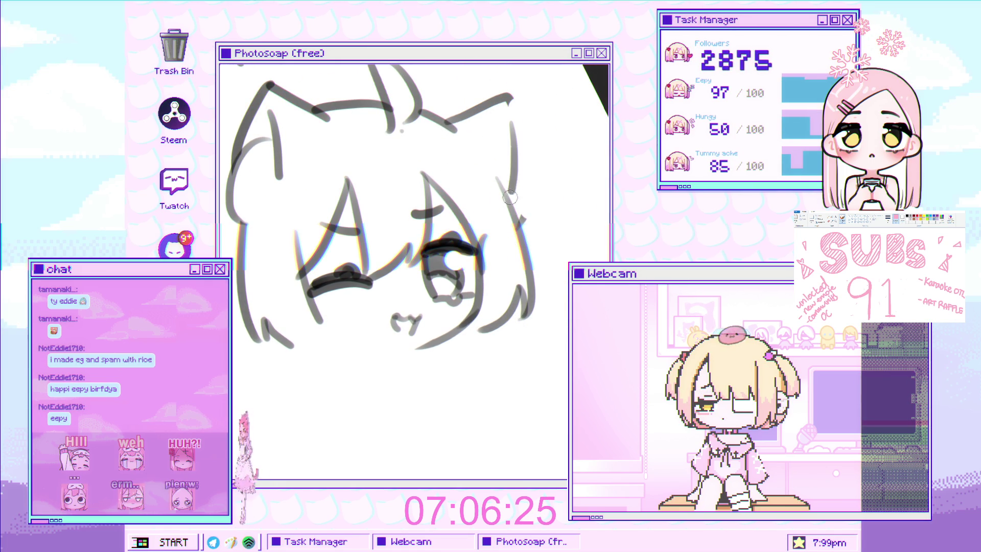
mouse_move(513, 123)
mouse_down()
mouse_move(519, 217)
mouse_move(541, 218)
mouse_up()
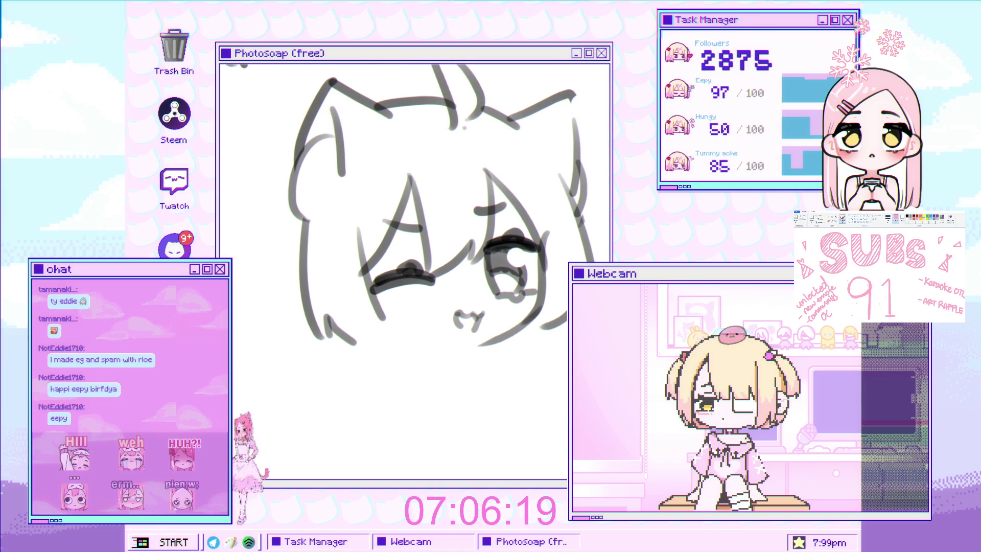
Step: Redraw the long curved left outline of the face after several retries
drag(409, 205, 354, 123)
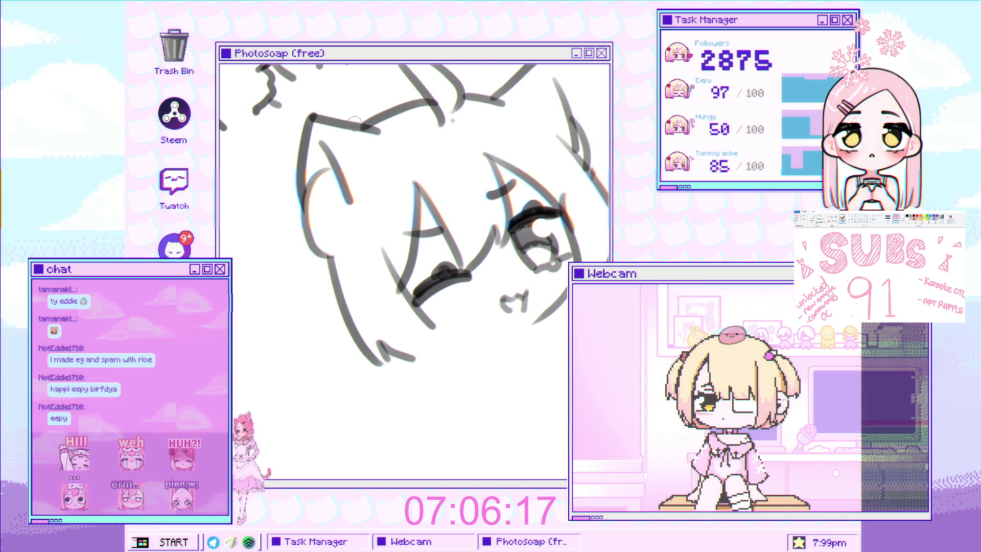
drag(308, 146, 295, 298)
key(ctrl+z)
drag(309, 153, 325, 362)
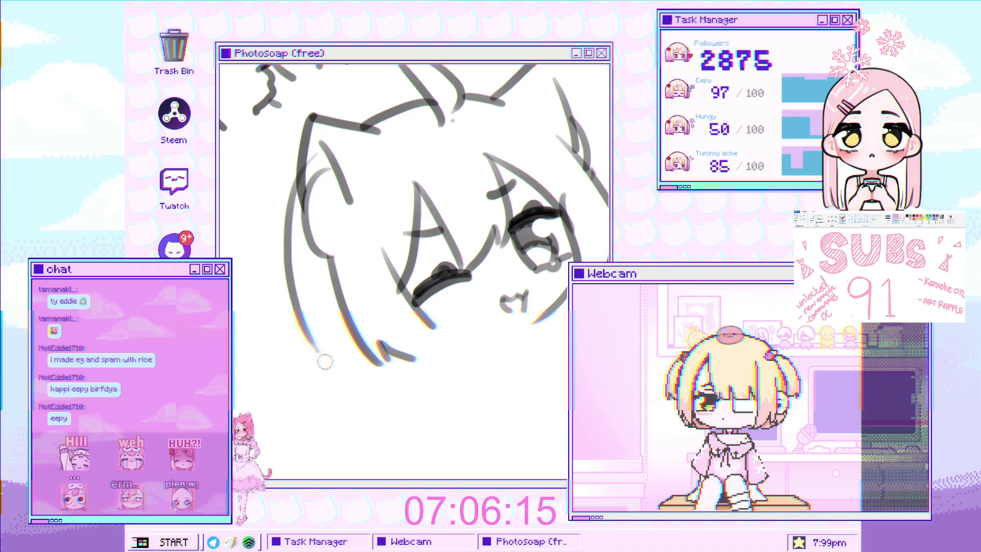
key(ctrl+z)
drag(306, 153, 322, 348)
drag(309, 150, 352, 204)
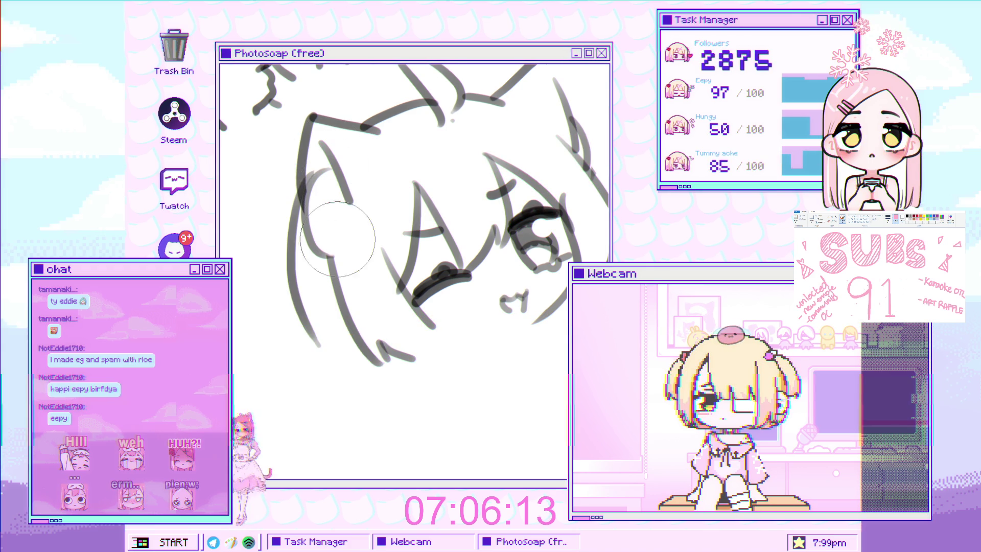
scroll(315, 157, down, 3)
drag(315, 157, 311, 264)
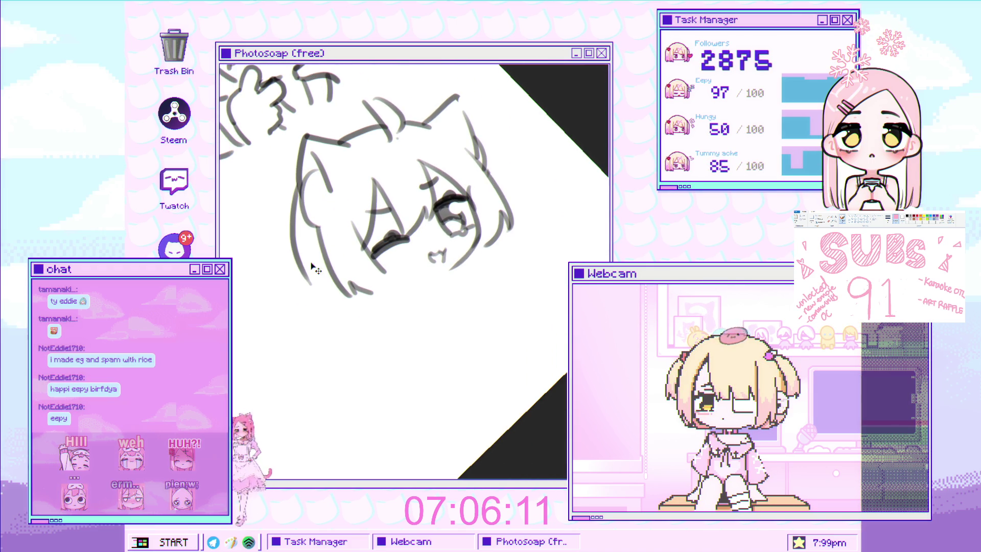
Step: Draw a long line down the left hair edge after two trial strokes
key(ctrl+t)
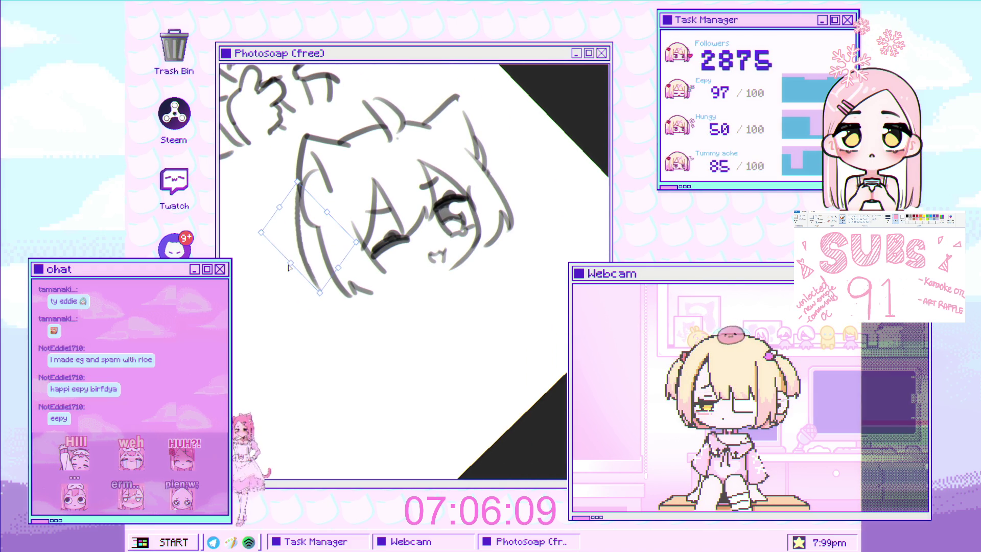
drag(475, 147, 312, 216)
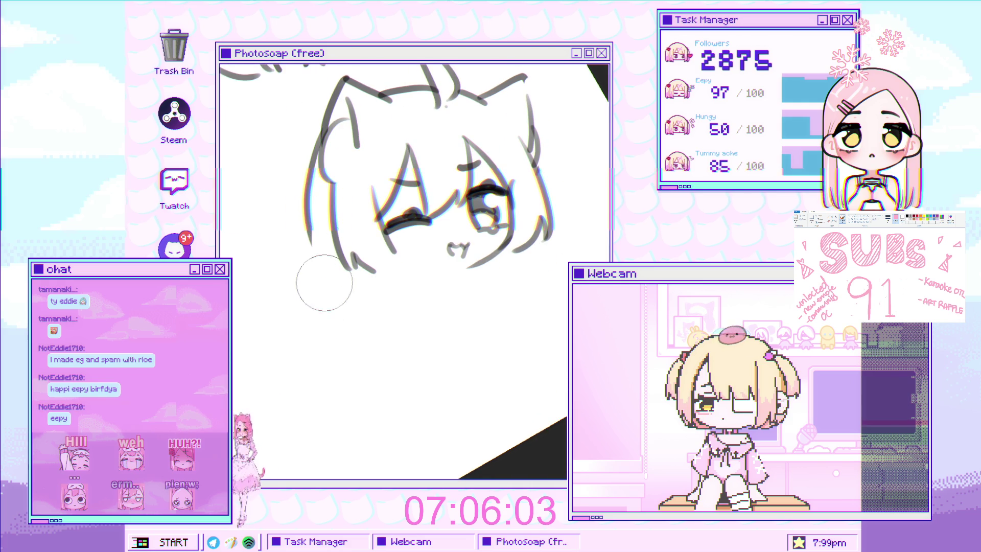
drag(309, 212, 309, 298)
key(ctrl+z)
drag(310, 199, 309, 307)
key(ctrl+z)
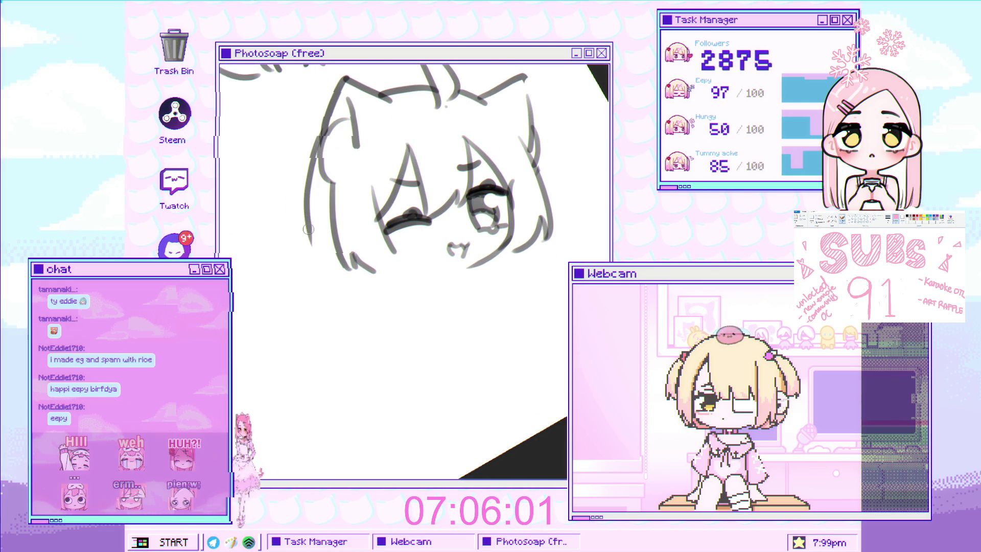
drag(308, 229, 309, 351)
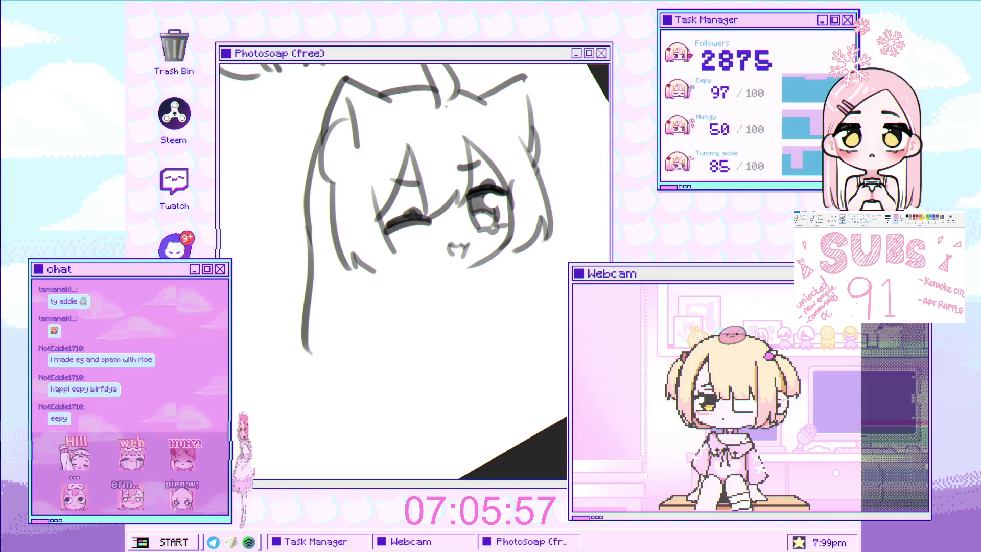
Step: With a much smaller brush, redraw the lower left hair line until it reaches below the chin
click(307, 277)
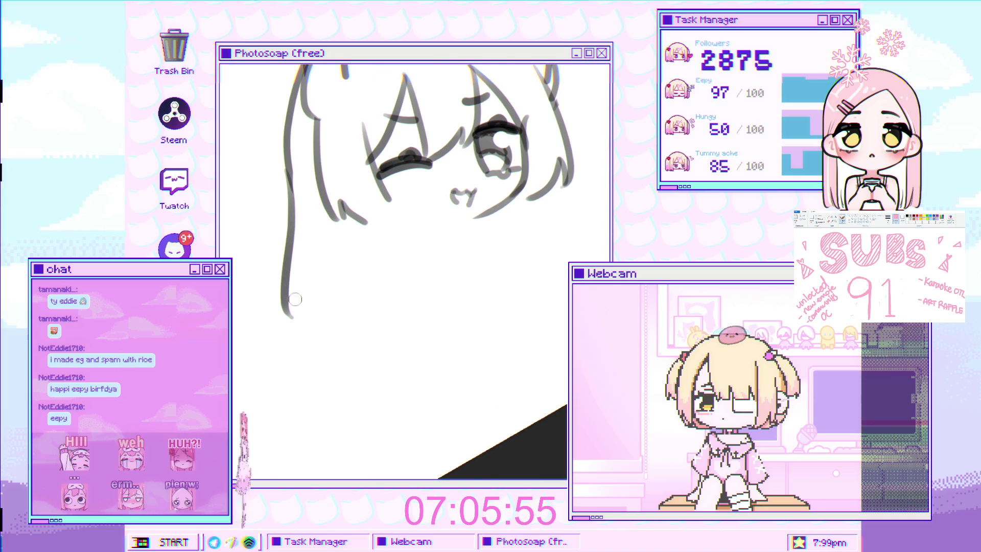
key(bracketleft)
key(bracketleft)
key(bracketleft)
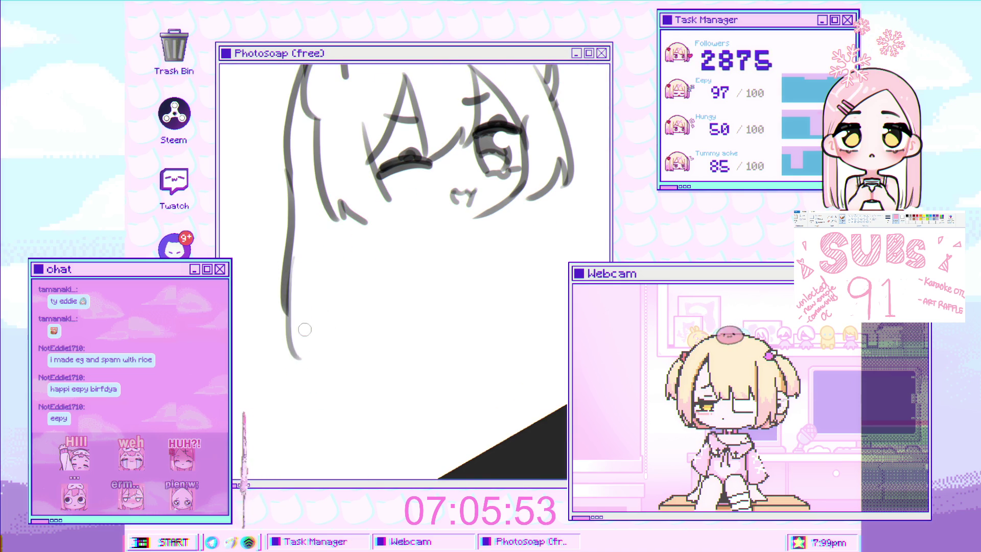
key(ctrl+z)
drag(289, 259, 313, 383)
key(ctrl+z)
drag(289, 259, 314, 386)
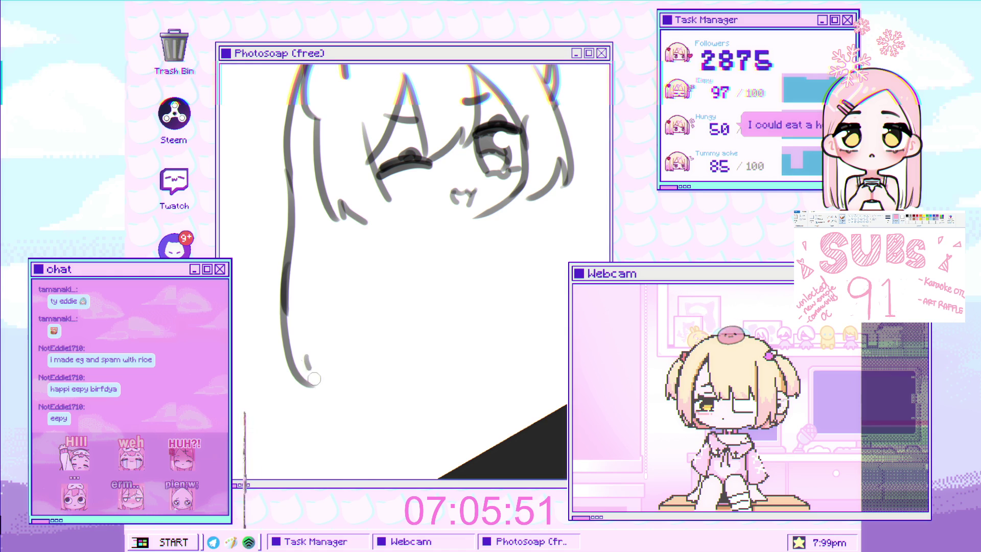
key(ctrl+z)
drag(289, 245, 262, 315)
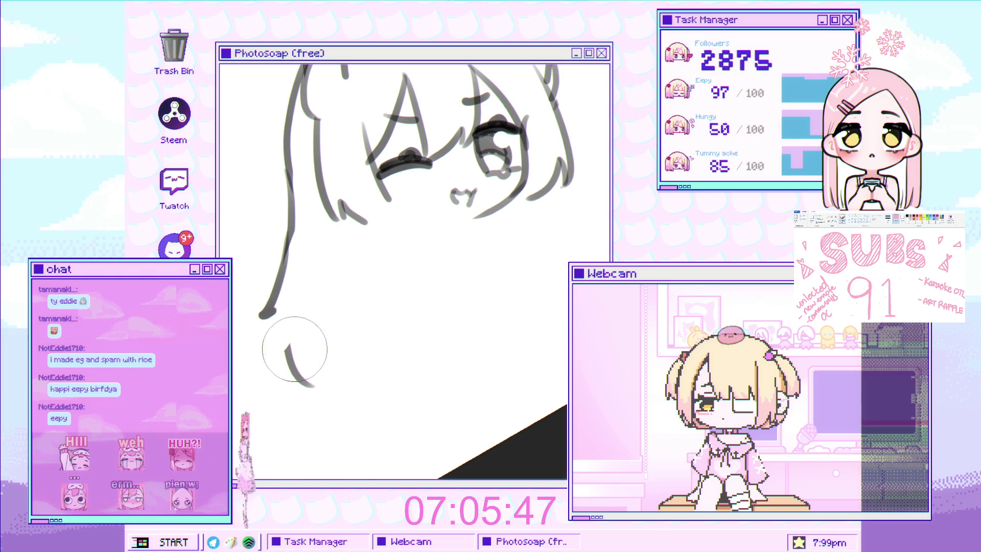
key(ctrl+z)
drag(284, 308, 311, 380)
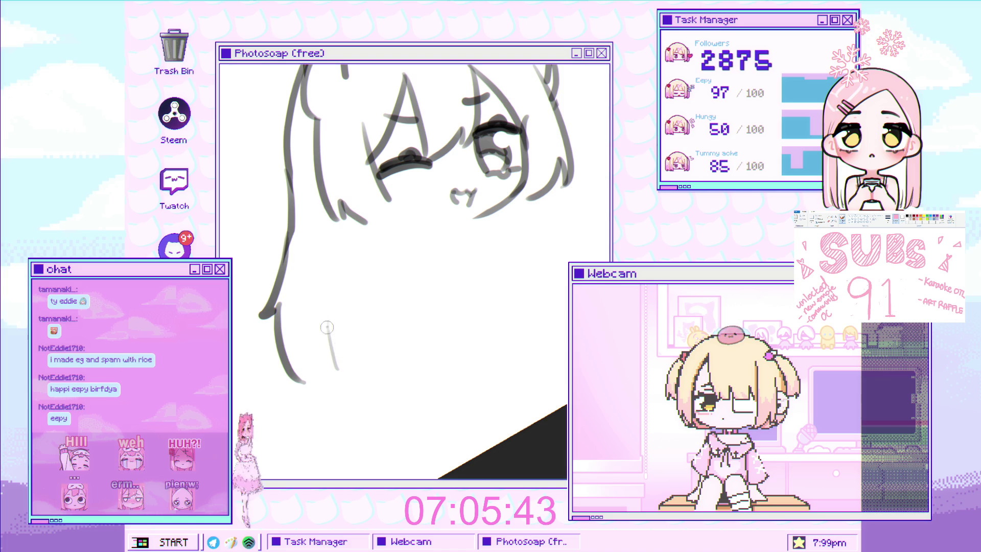
mouse_move(327, 327)
mouse_down()
mouse_move(368, 337)
mouse_move(411, 313)
mouse_up()
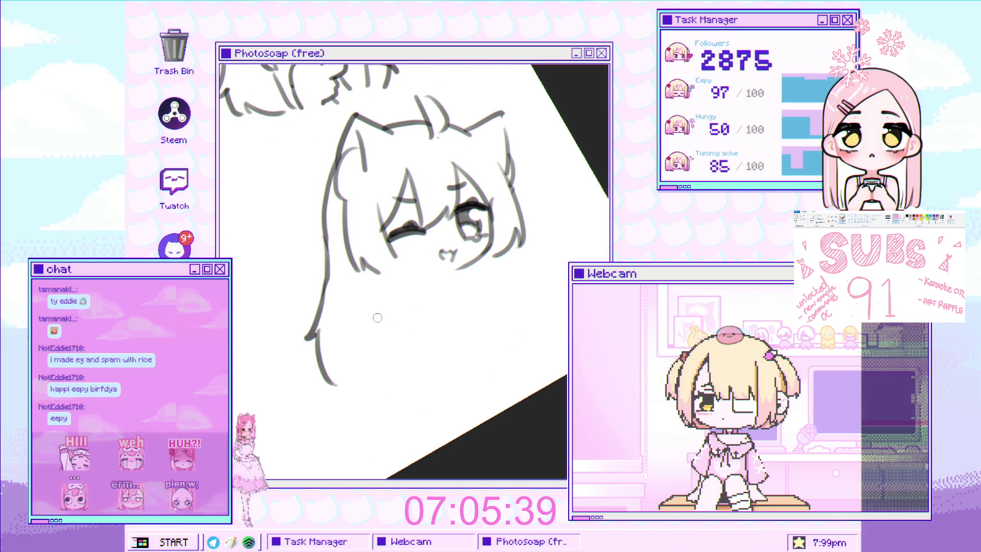
scroll(376, 318, down, 2)
Step: Nudge the eyelash down-left, shift the head and eye lines up-left, and raise the lower hair strand
drag(377, 318, 496, 285)
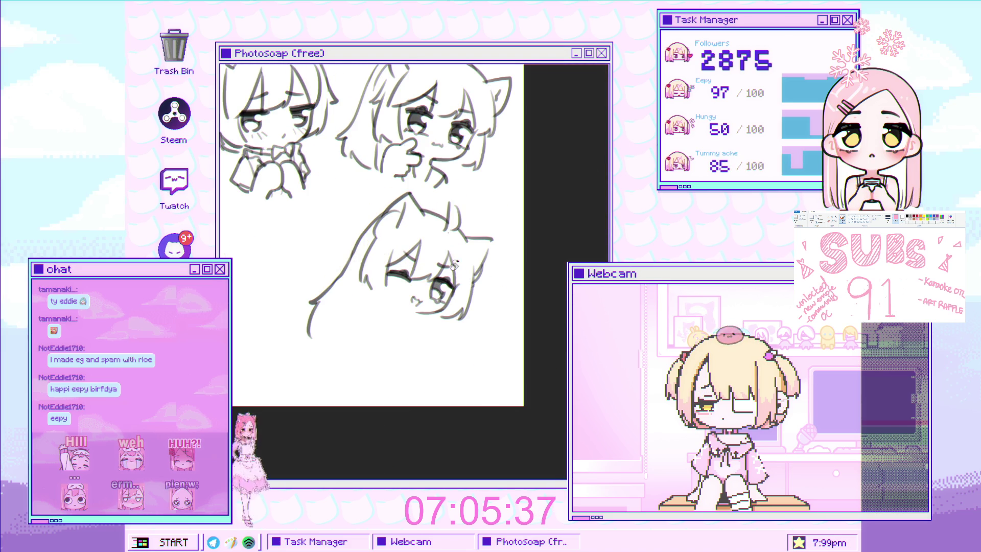
scroll(309, 264, up, 5)
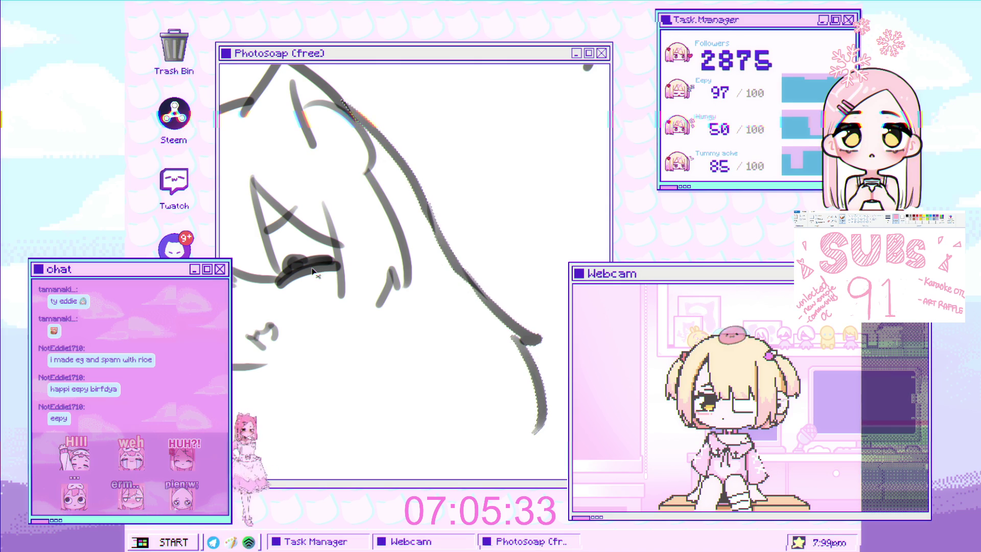
drag(313, 269, 308, 278)
scroll(309, 278, down, 3)
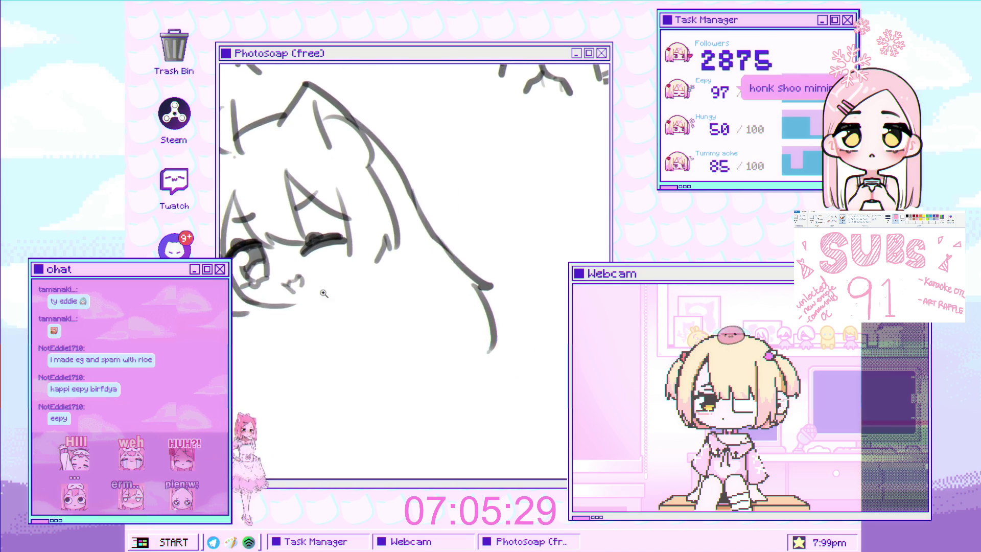
scroll(312, 281, down, 2)
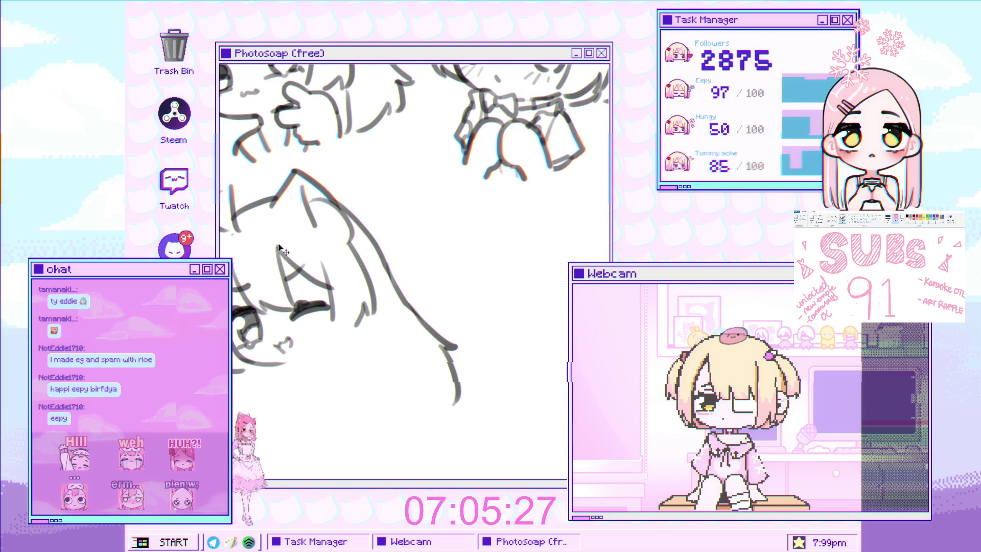
drag(289, 298, 286, 287)
scroll(286, 288, down, 3)
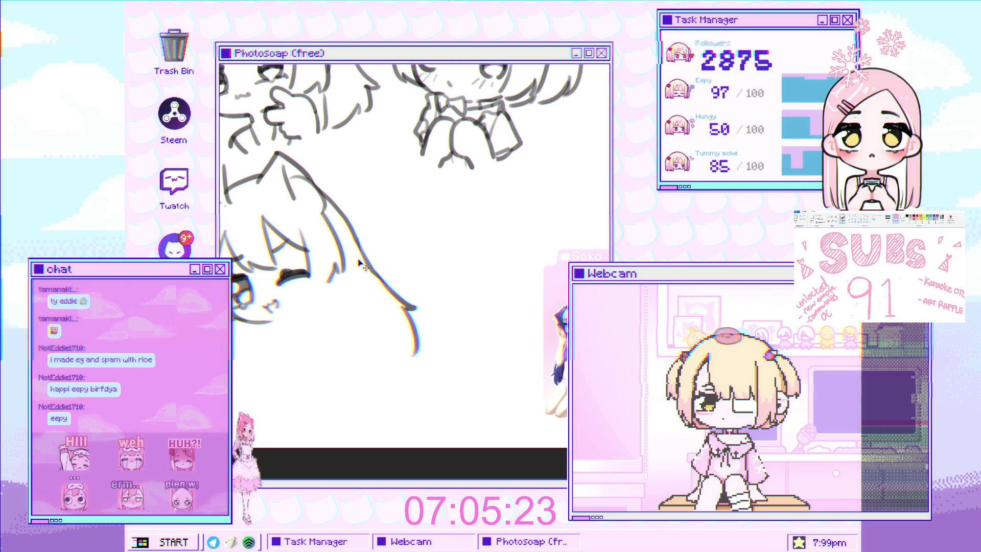
drag(380, 280, 375, 265)
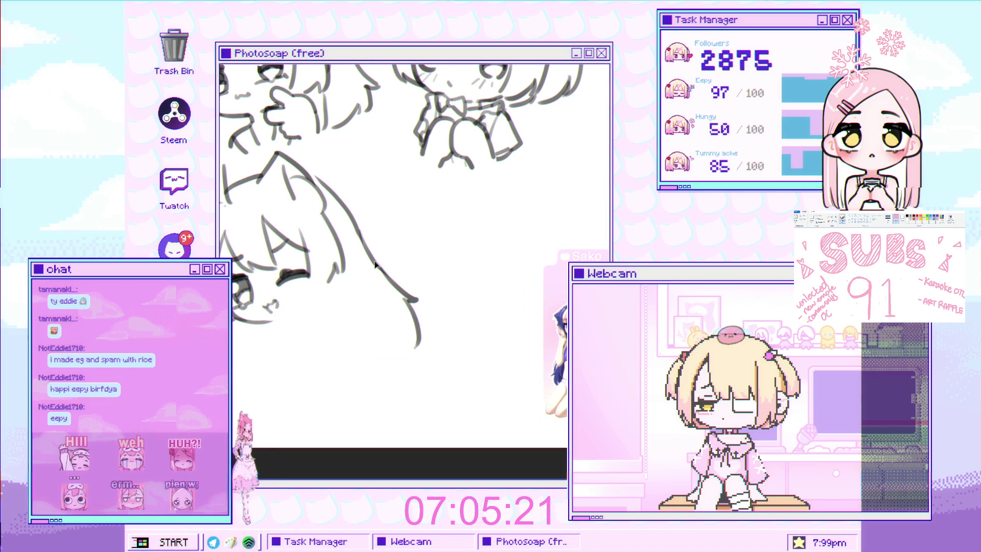
scroll(329, 247, up, 2)
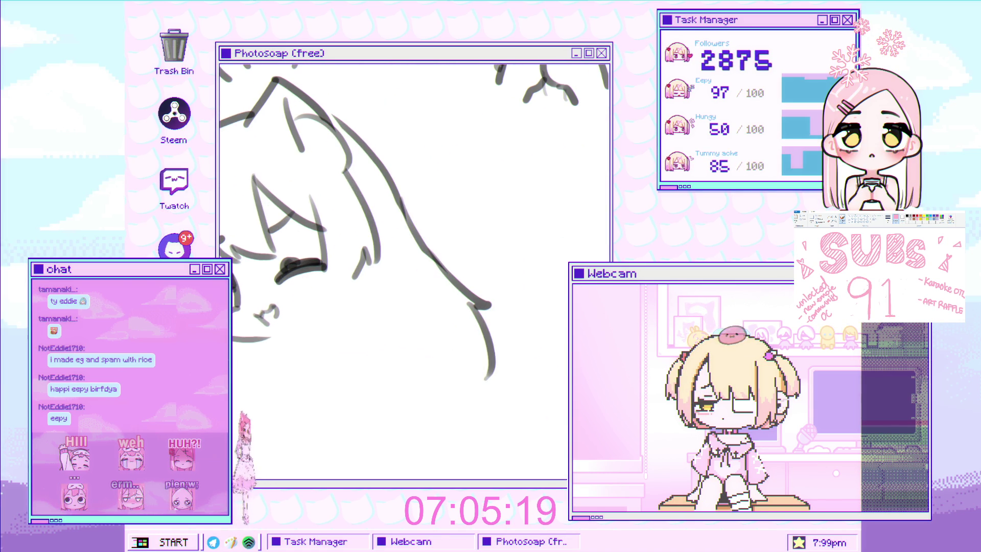
drag(270, 343, 287, 315)
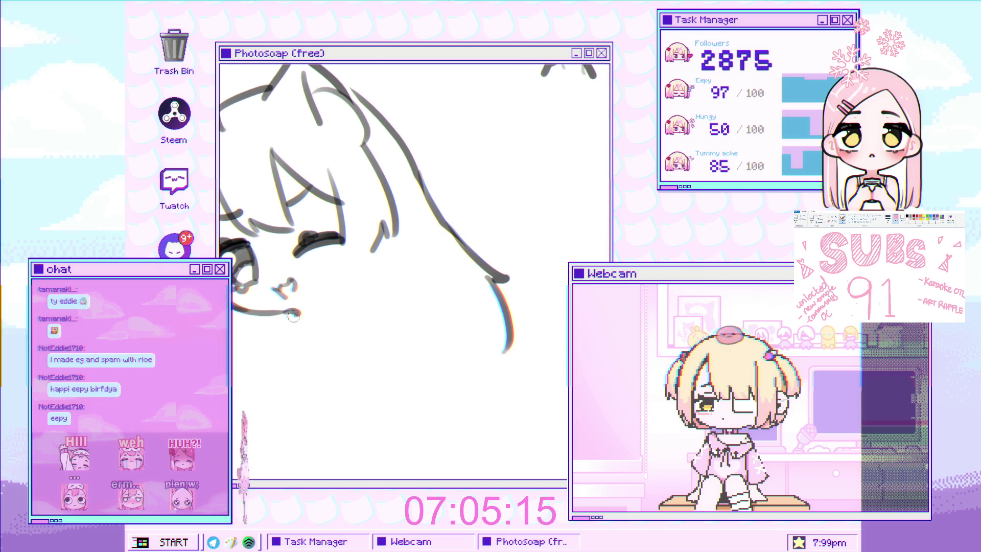
Step: Sketch a curled hand beneath the chin from curved strokes and a finger line
drag(287, 316, 261, 348)
mouse_move(357, 268)
mouse_down()
mouse_move(303, 286)
mouse_move(275, 329)
mouse_up()
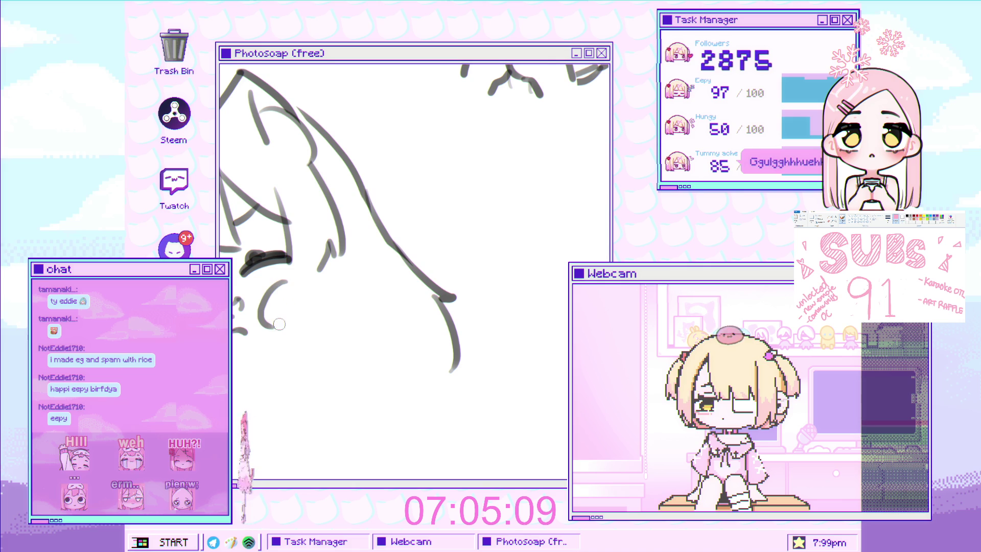
scroll(275, 333, up, 2)
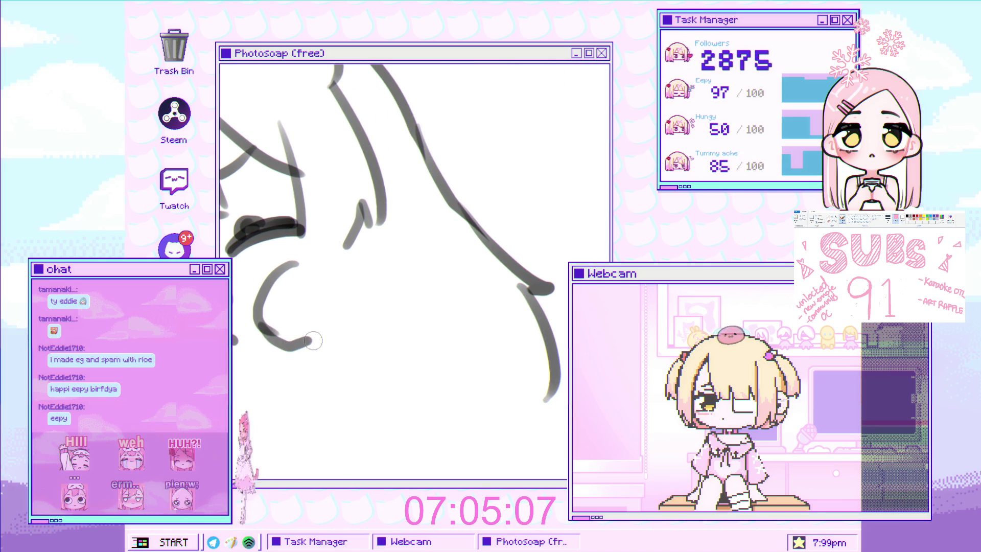
drag(315, 339, 339, 306)
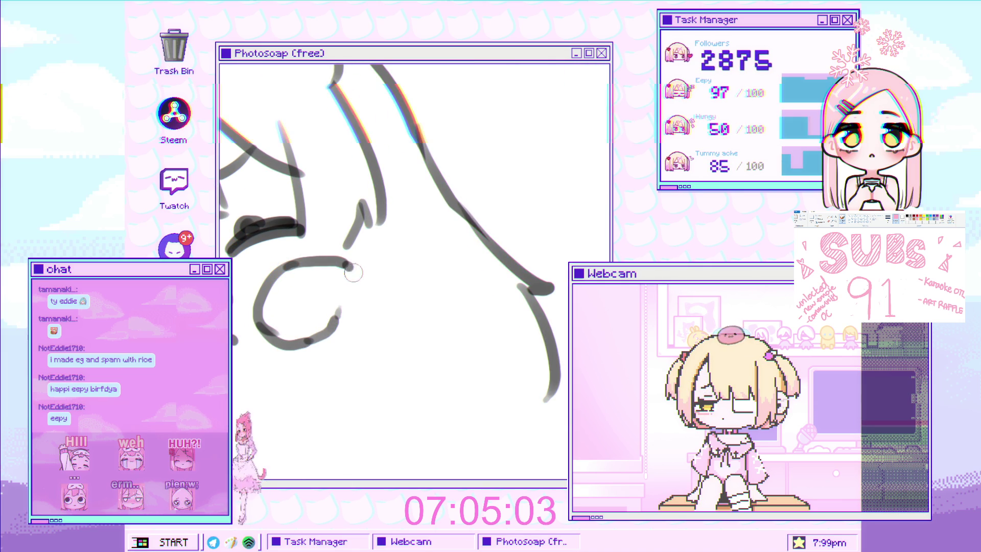
drag(343, 263, 368, 309)
drag(350, 270, 377, 343)
key(ctrl+z)
mouse_move(350, 270)
mouse_down()
mouse_move(378, 346)
mouse_move(341, 327)
mouse_move(340, 306)
mouse_up()
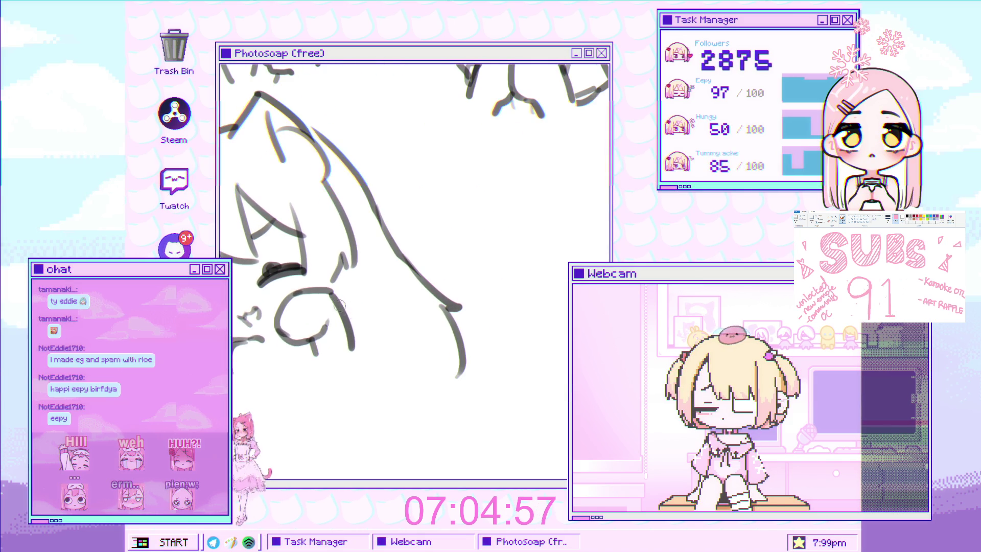
scroll(360, 324, down, 3)
scroll(360, 324, up, 3)
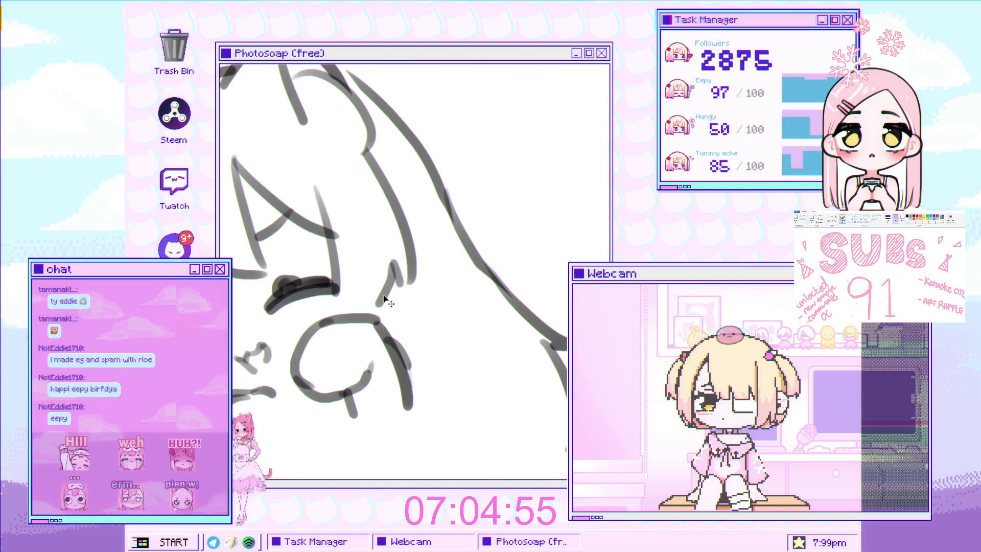
mouse_move(334, 230)
mouse_down()
mouse_move(338, 309)
mouse_move(332, 302)
mouse_move(316, 320)
mouse_move(297, 268)
mouse_up()
scroll(337, 310, down, 5)
scroll(334, 290, down, 4)
scroll(334, 289, up, 4)
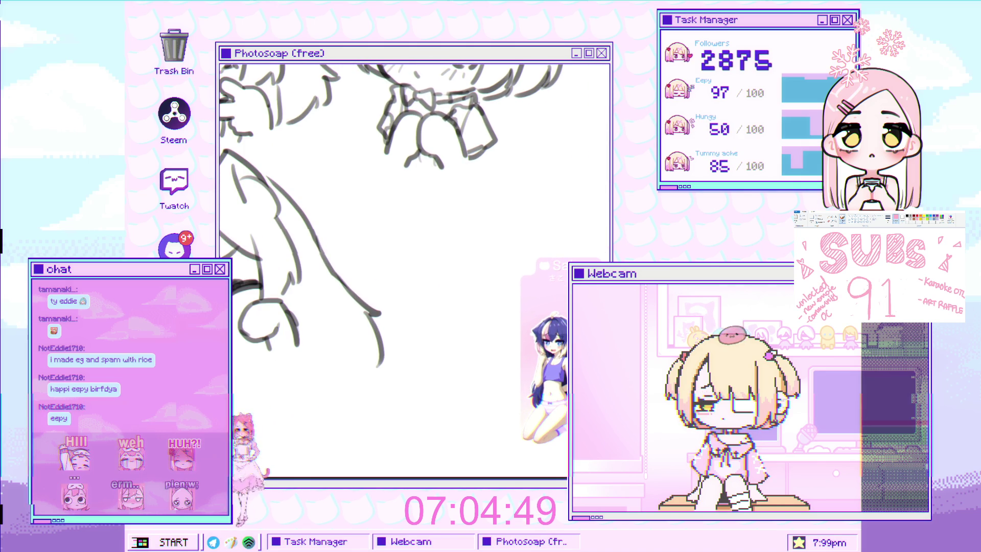
Step: Add a short vertical line near the lower left of the figure
scroll(414, 271, down, 4)
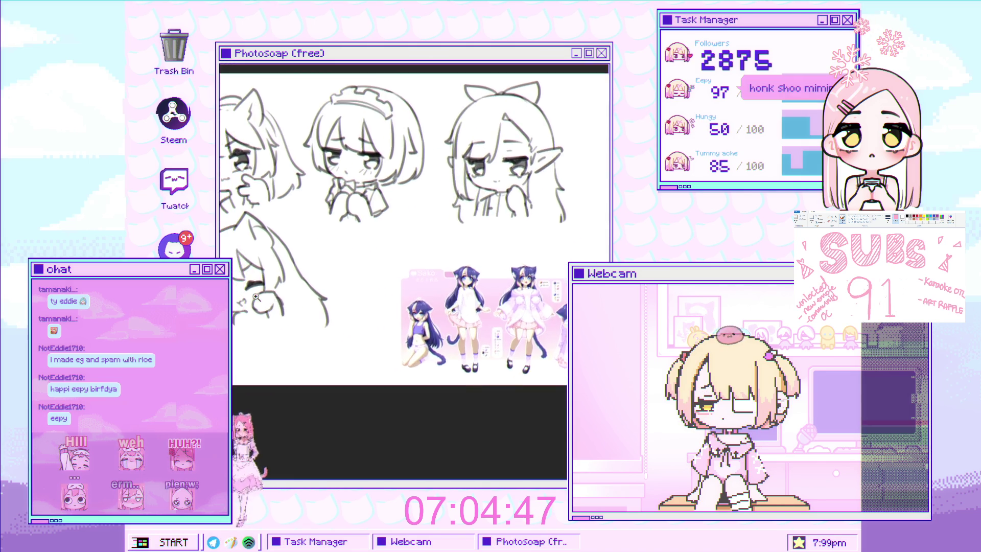
scroll(413, 271, up, 5)
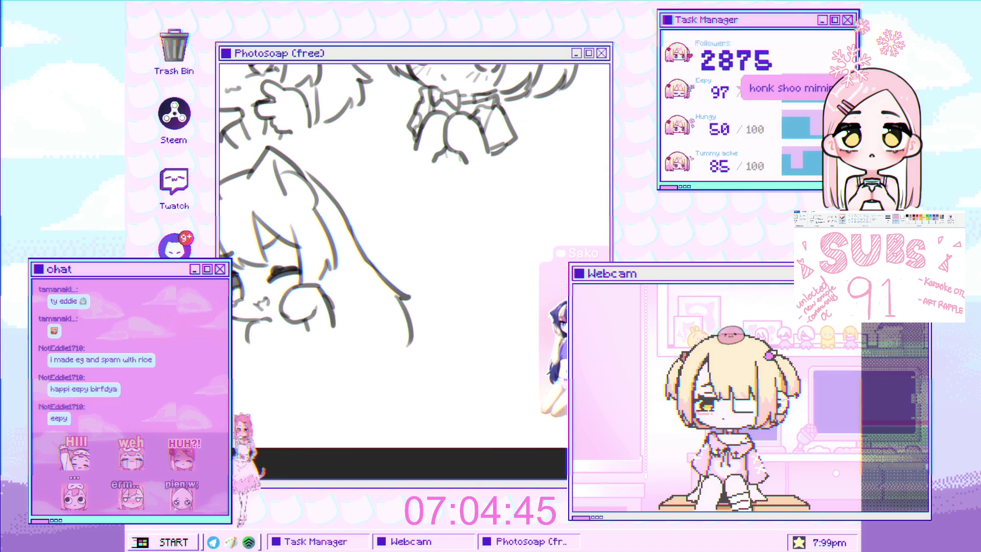
scroll(414, 256, down, 4)
scroll(414, 255, up, 5)
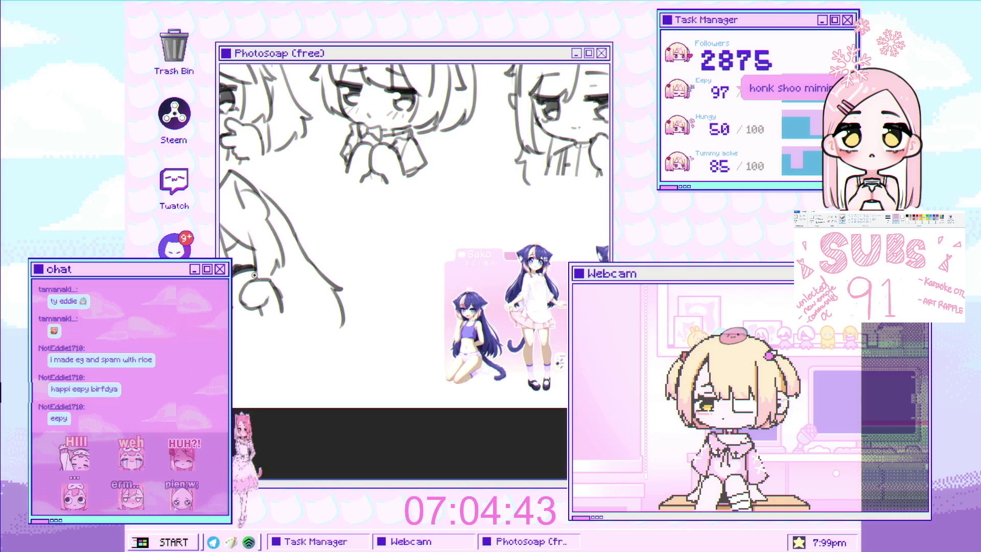
mouse_move(266, 296)
mouse_down()
mouse_move(265, 312)
mouse_move(234, 275)
mouse_up()
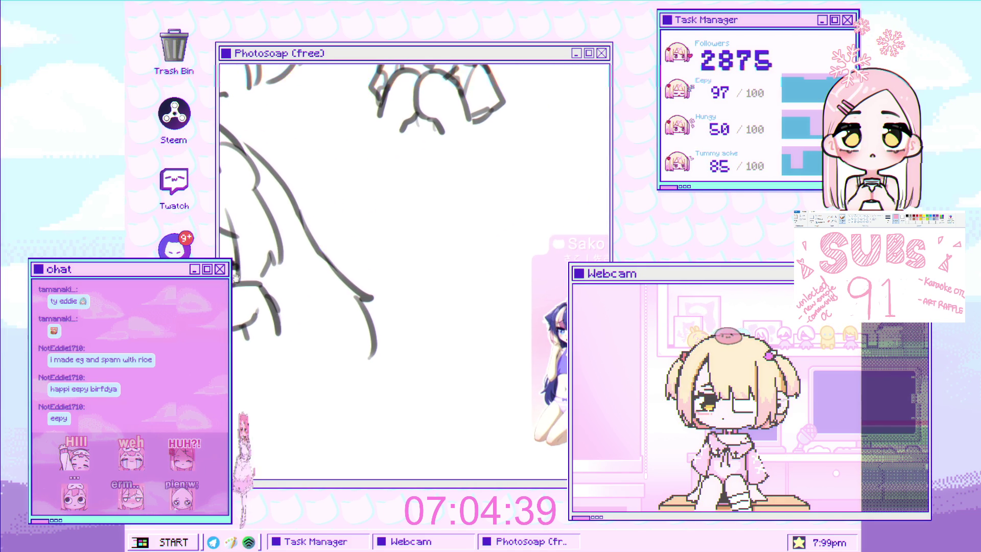
scroll(241, 286, up, 3)
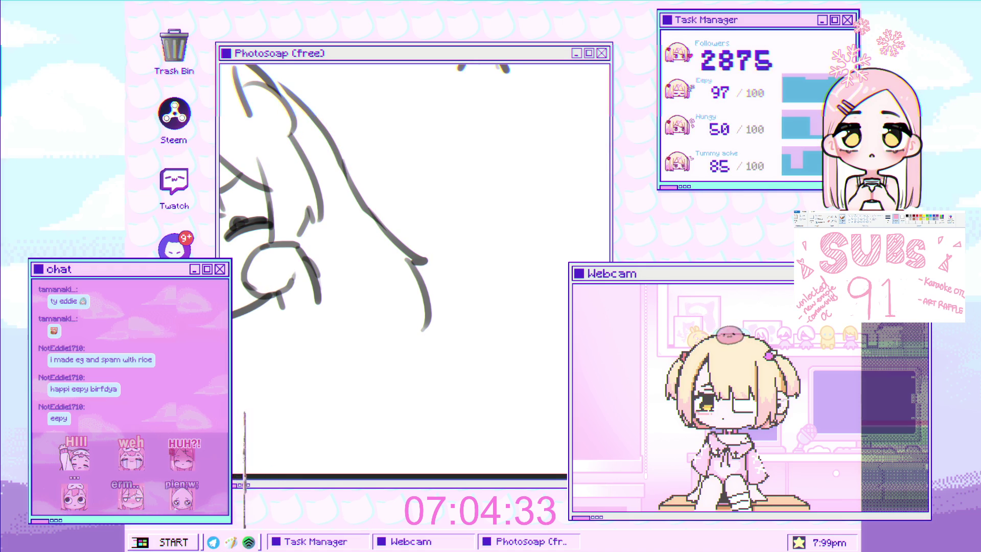
scroll(238, 328, up, 2)
scroll(237, 329, down, 5)
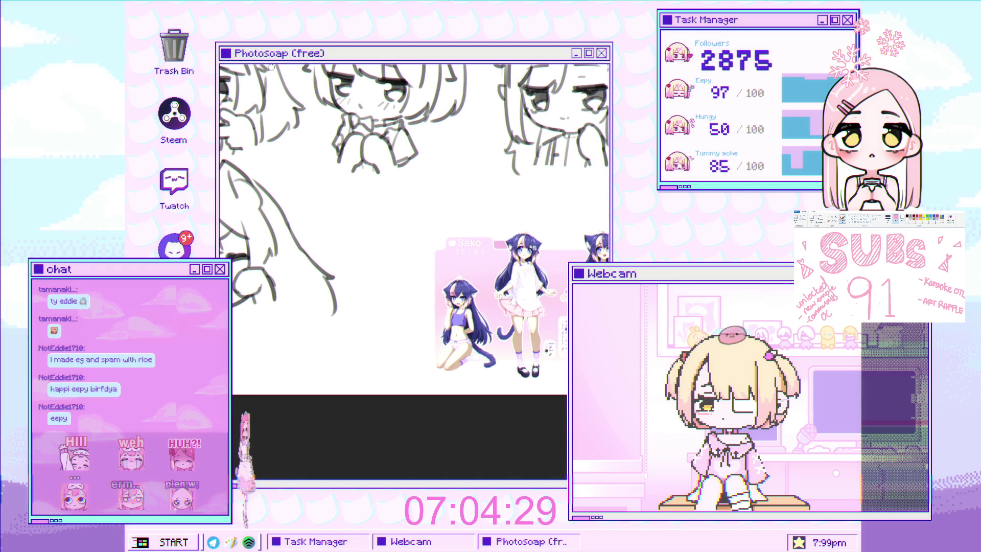
scroll(277, 275, up, 2)
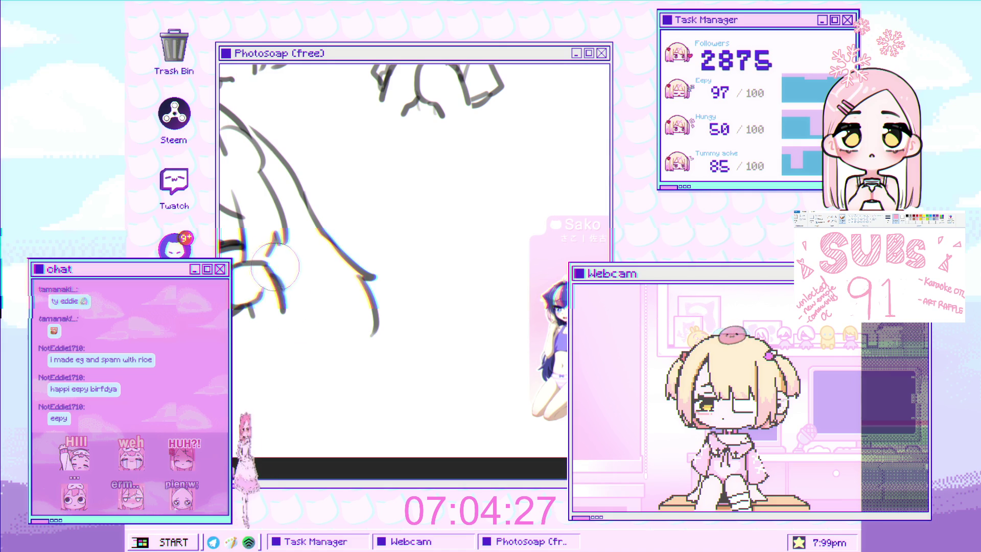
mouse_move(275, 276)
mouse_down()
mouse_move(278, 309)
mouse_move(271, 287)
mouse_up()
Step: Commit the transform of the lower-left strokes and make the brush much smaller
scroll(266, 262, down, 2)
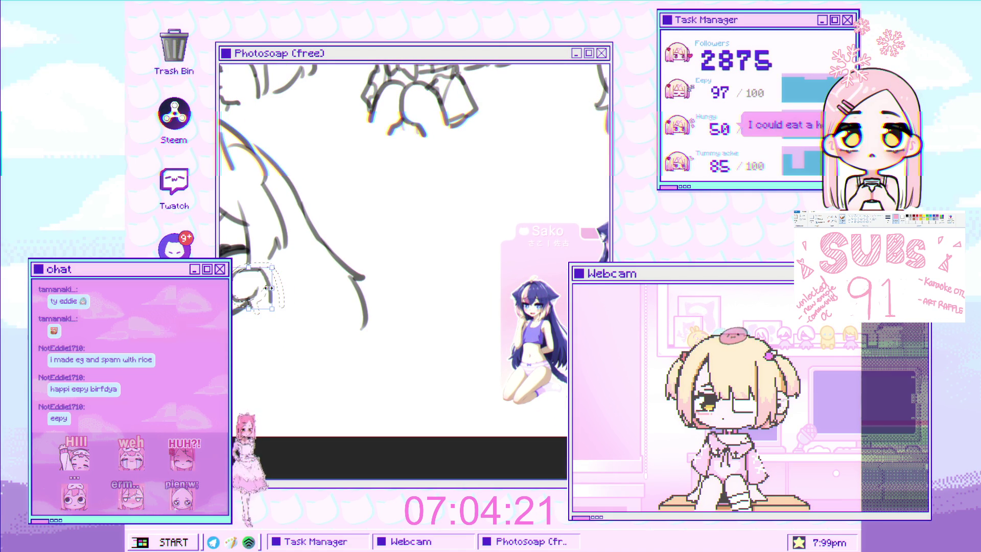
key(Return)
click(288, 270)
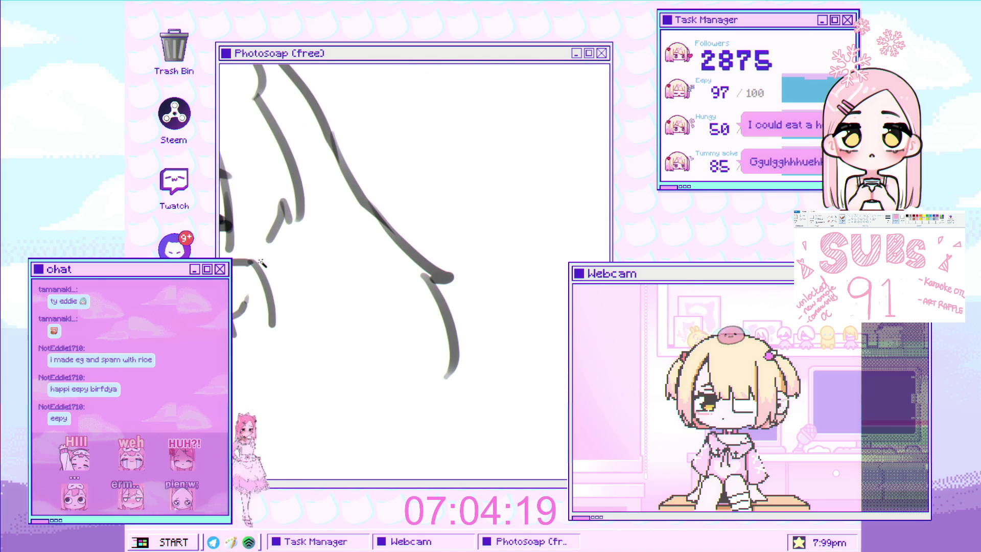
key([)
key([)
key([)
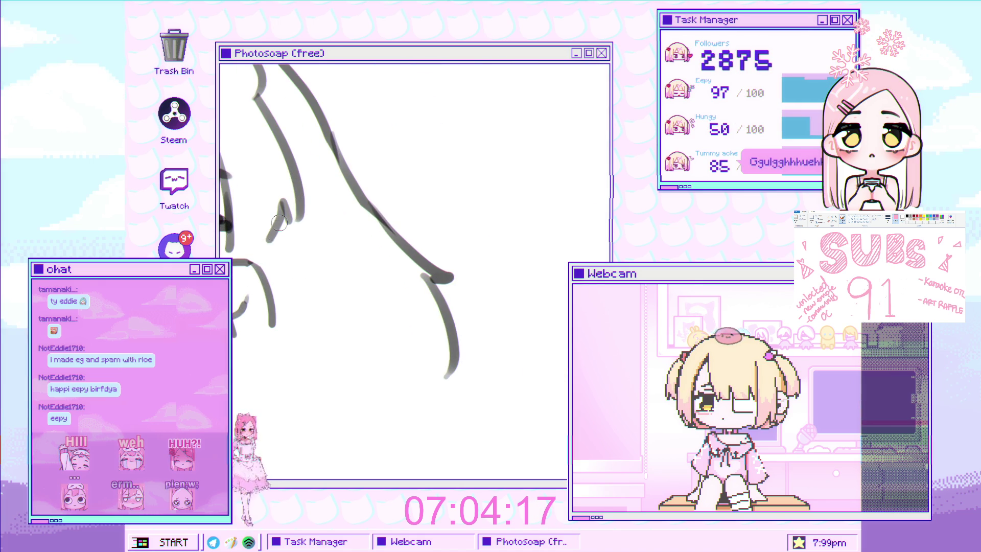
Step: Enlarge the brush and draw the zigzag outline of a hair clip
scroll(269, 246, down, 5)
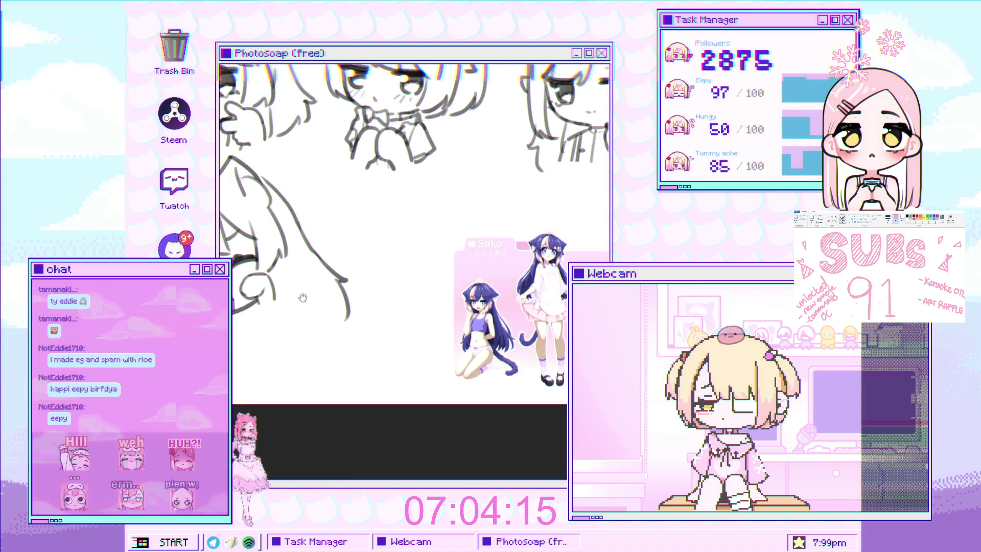
scroll(256, 293, up, 3)
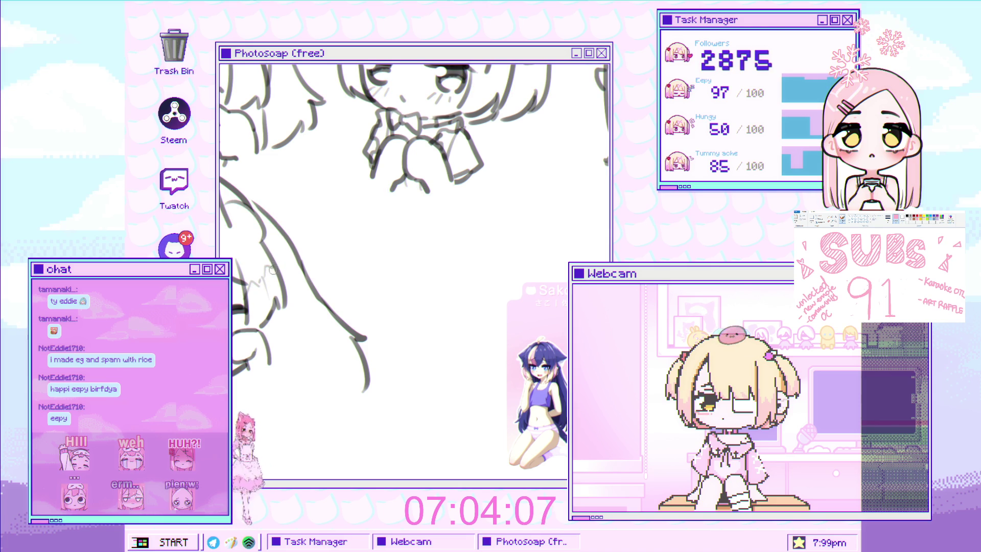
drag(269, 262, 291, 251)
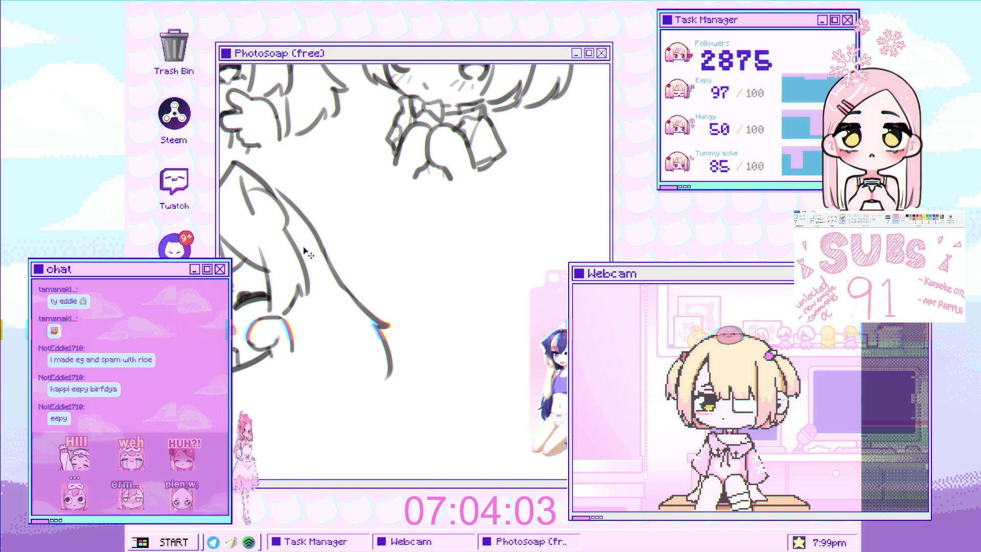
scroll(305, 251, down, 5)
scroll(280, 230, up, 2)
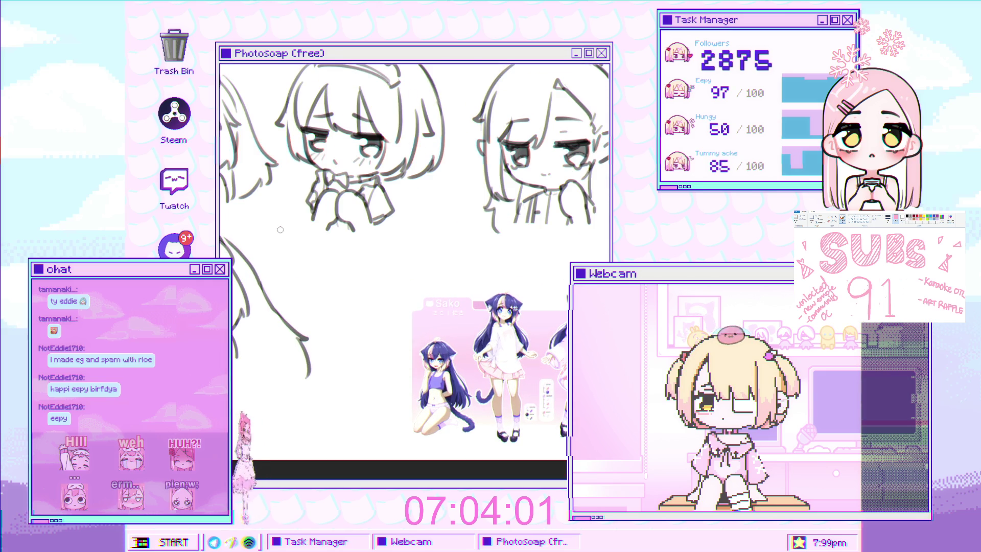
scroll(280, 229, up, 1)
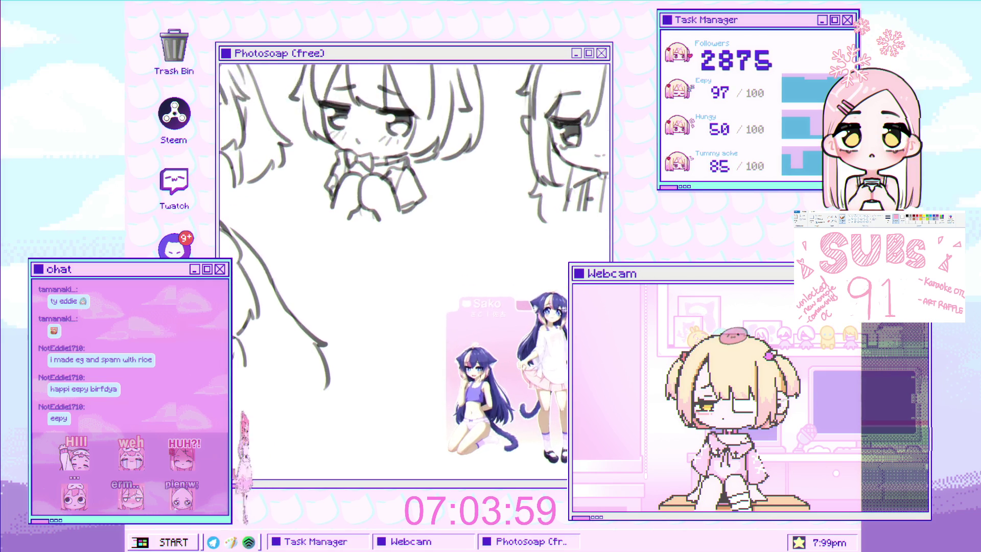
scroll(245, 277, up, 1)
scroll(247, 280, up, 3)
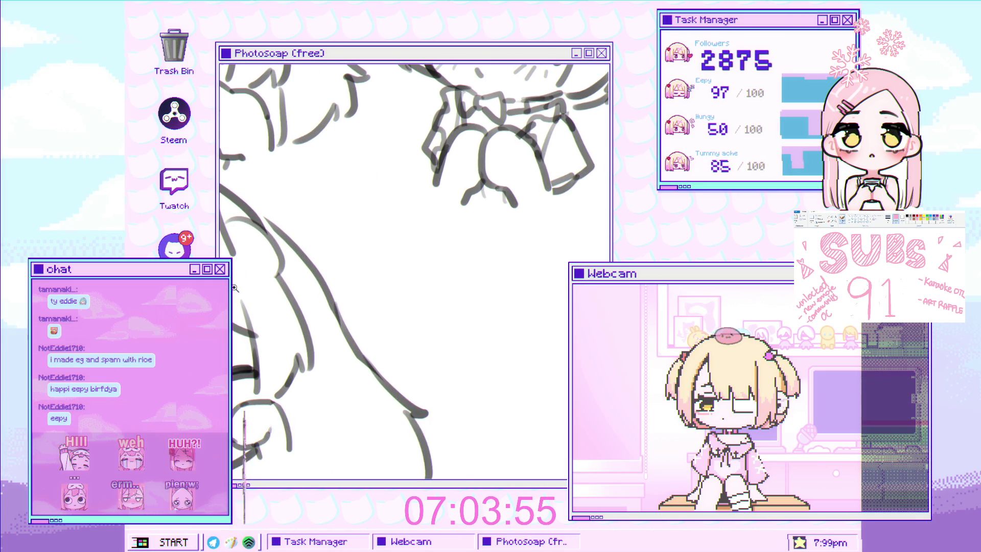
scroll(245, 280, up, 1)
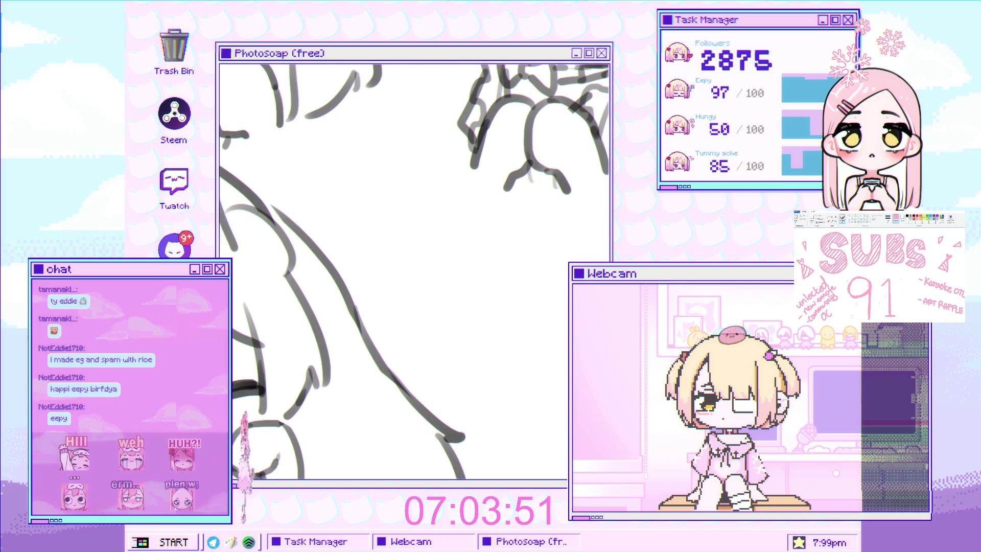
scroll(246, 280, up, 1)
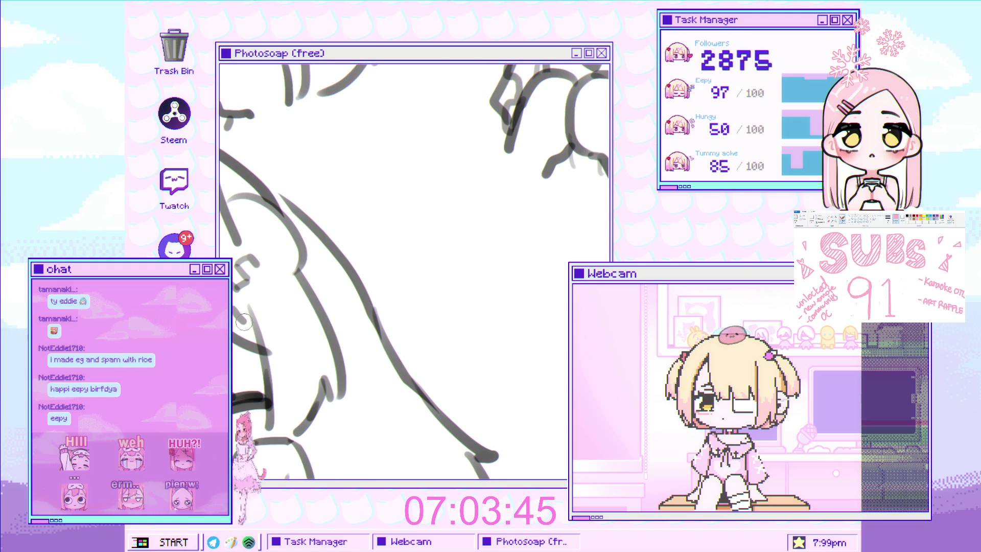
key(bracketright)
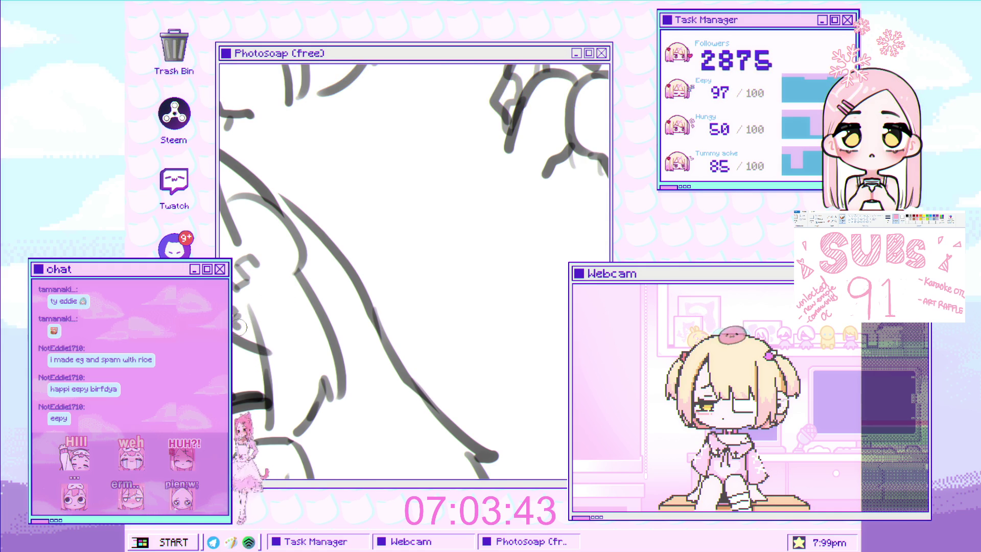
drag(264, 324, 276, 297)
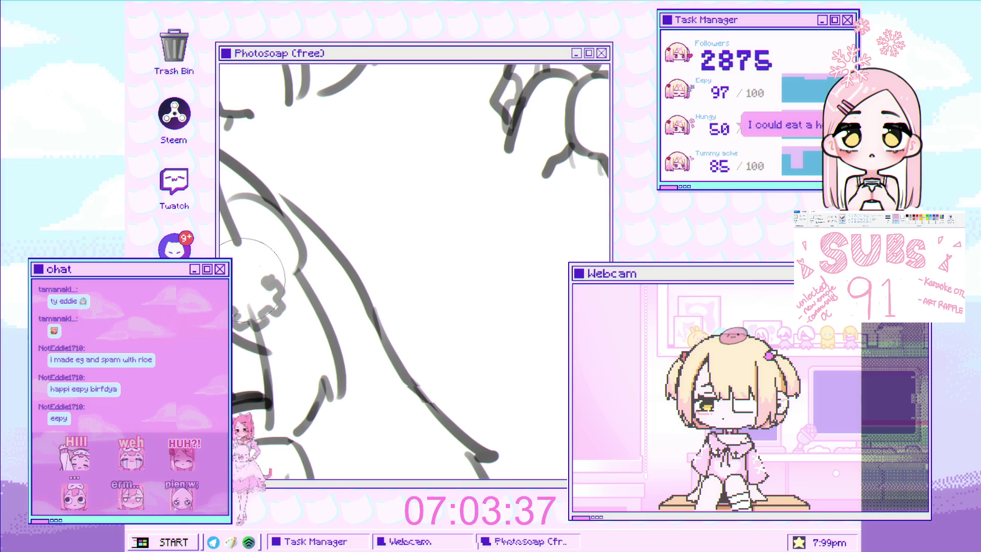
Step: Add the scalloped edge of the hair clip on the girl's head
drag(264, 266, 242, 276)
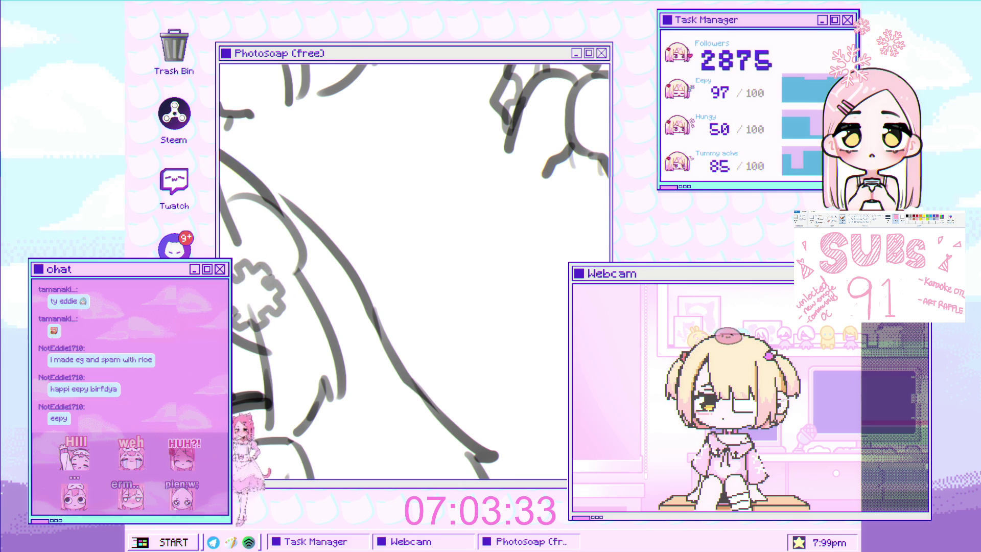
scroll(242, 305, down, 1)
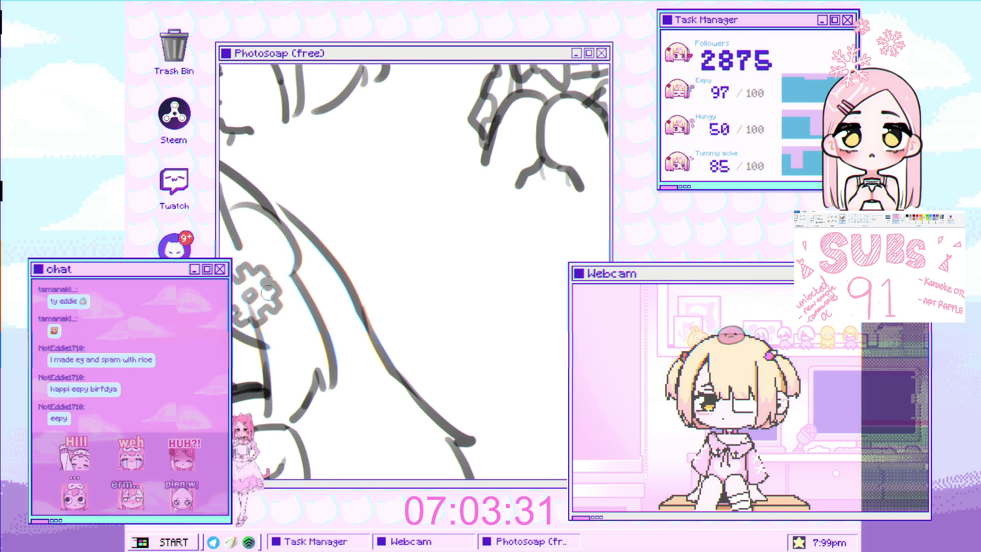
scroll(265, 327, down, 3)
scroll(265, 327, up, 1)
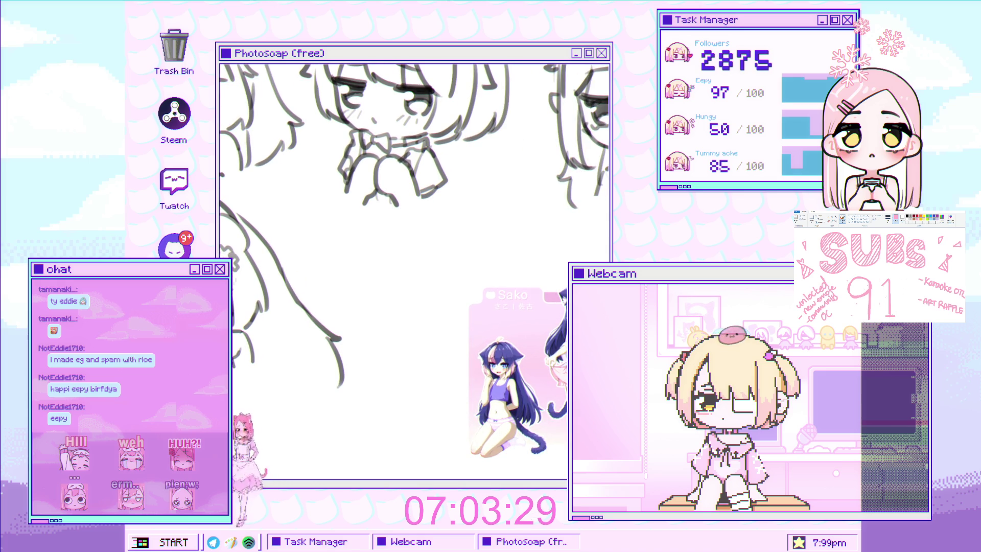
scroll(251, 253, up, 2)
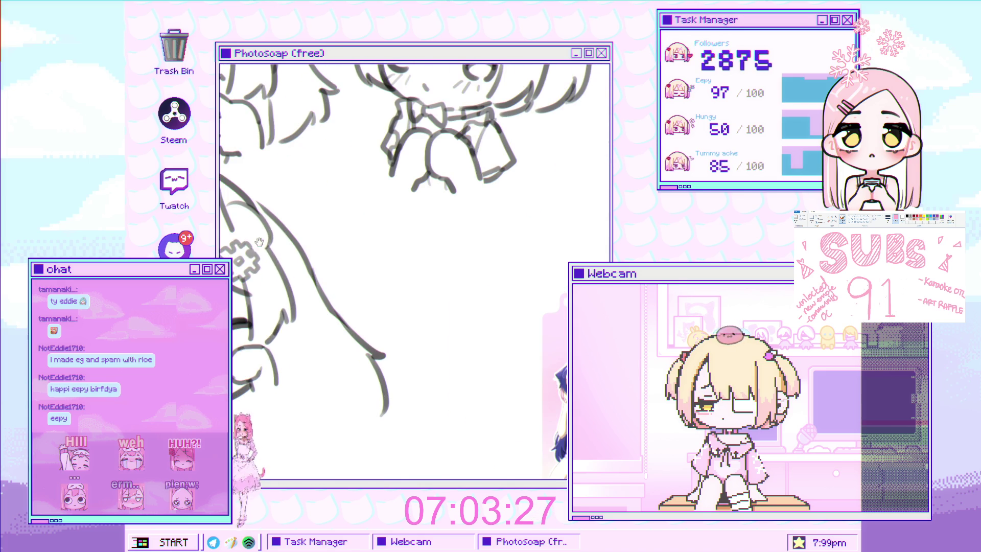
scroll(272, 236, down, 3)
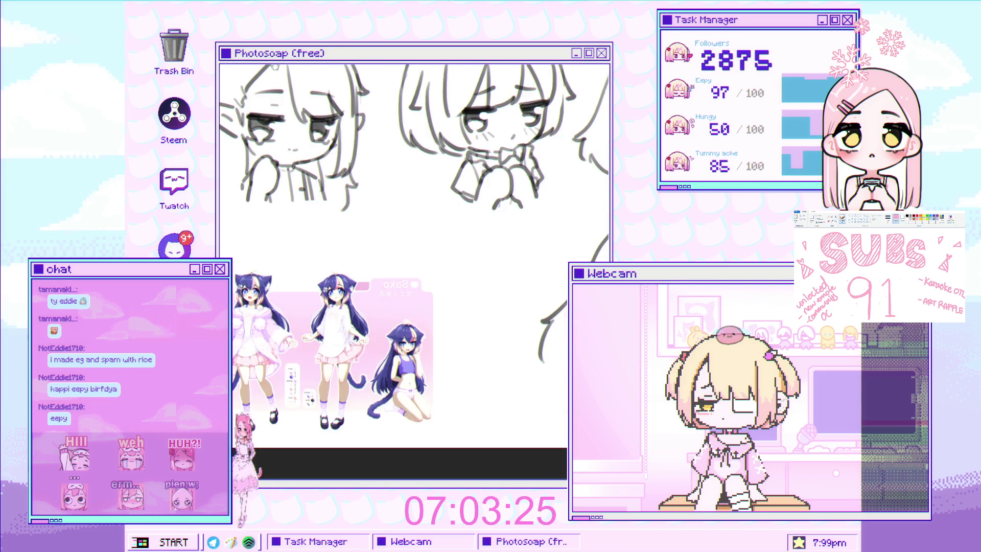
scroll(331, 242, up, 2)
scroll(331, 242, up, 3)
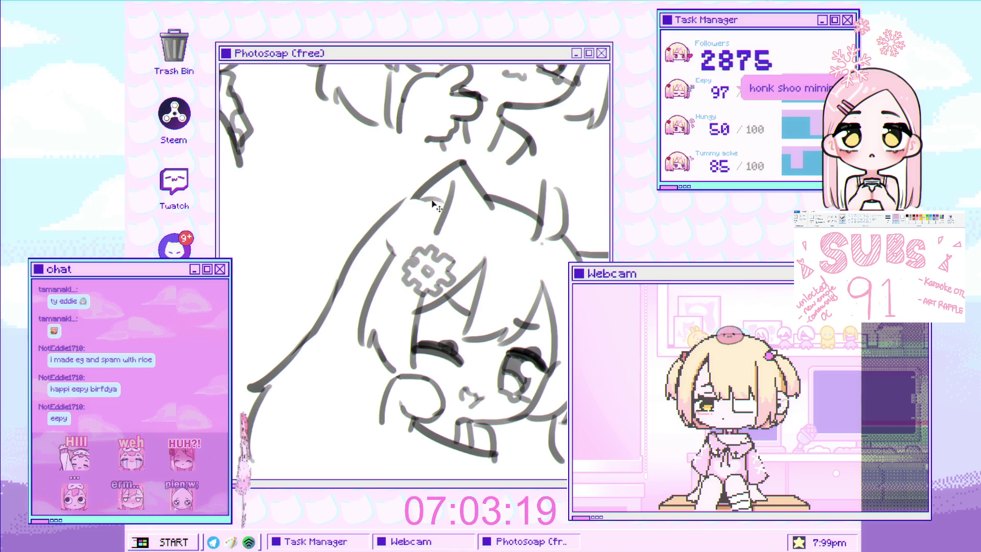
Step: Draw a short line beside the cat-girl's mouth
scroll(399, 230, down, 3)
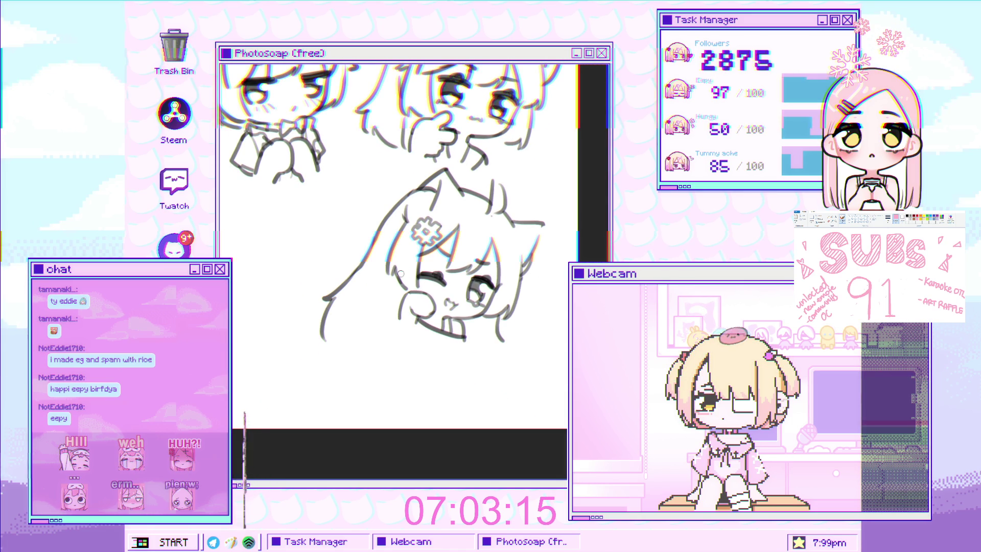
scroll(400, 274, up, 4)
scroll(330, 281, up, 2)
scroll(330, 278, down, 2)
scroll(331, 276, up, 3)
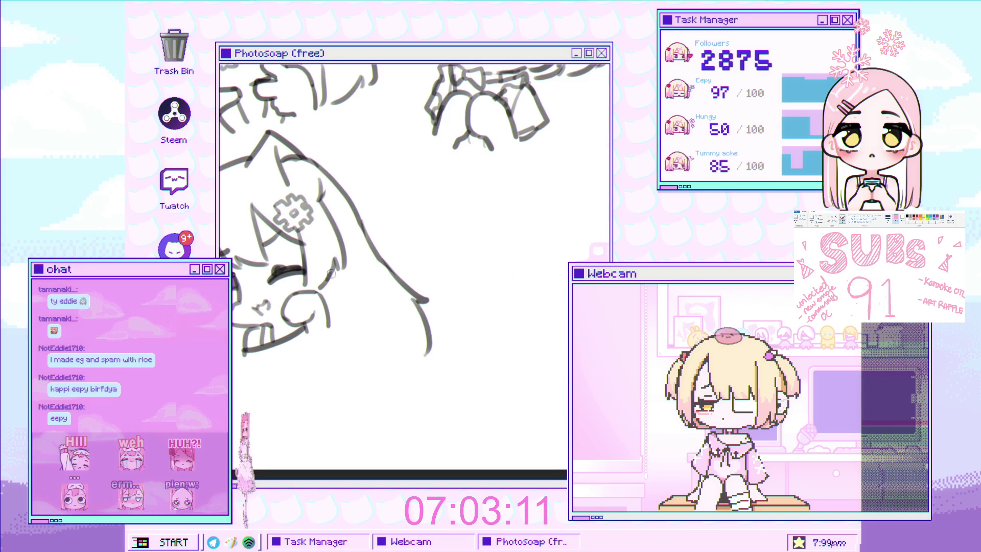
drag(328, 302, 340, 309)
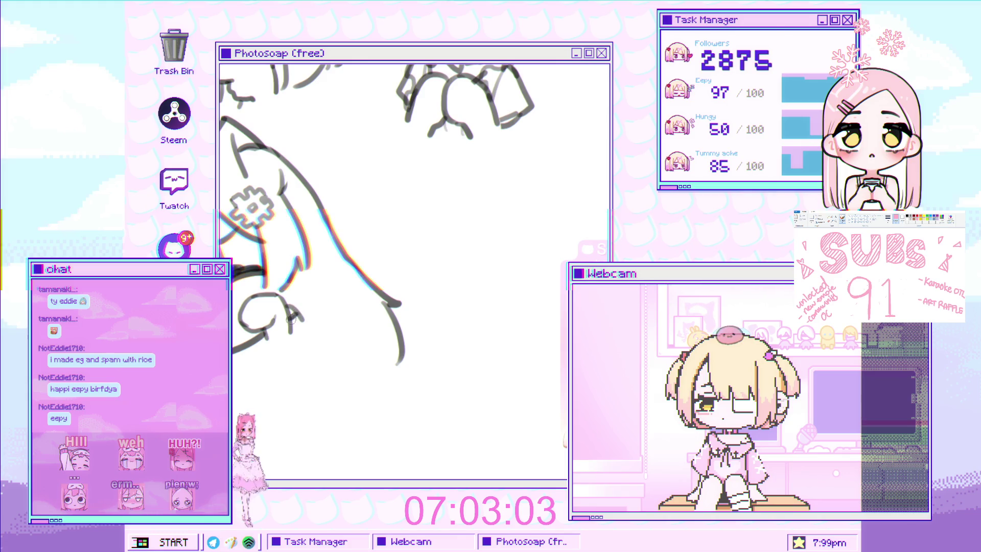
scroll(345, 322, down, 3)
scroll(278, 303, up, 3)
scroll(278, 303, up, 1)
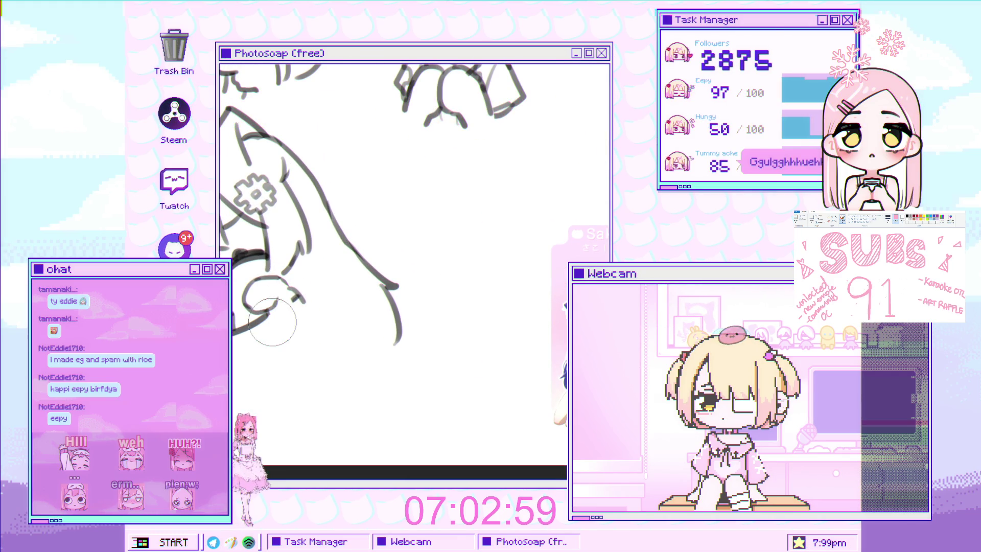
drag(285, 284, 299, 306)
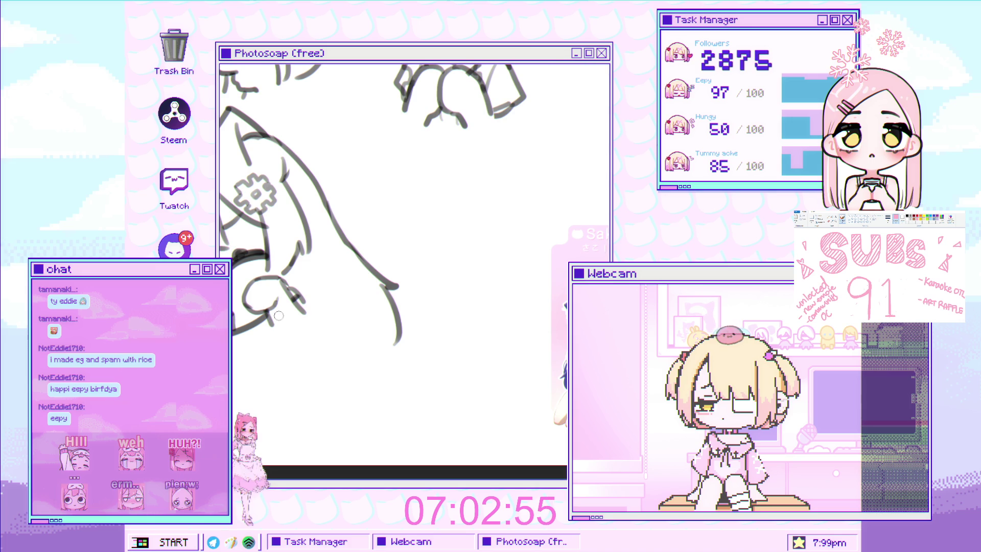
scroll(278, 315, up, 2)
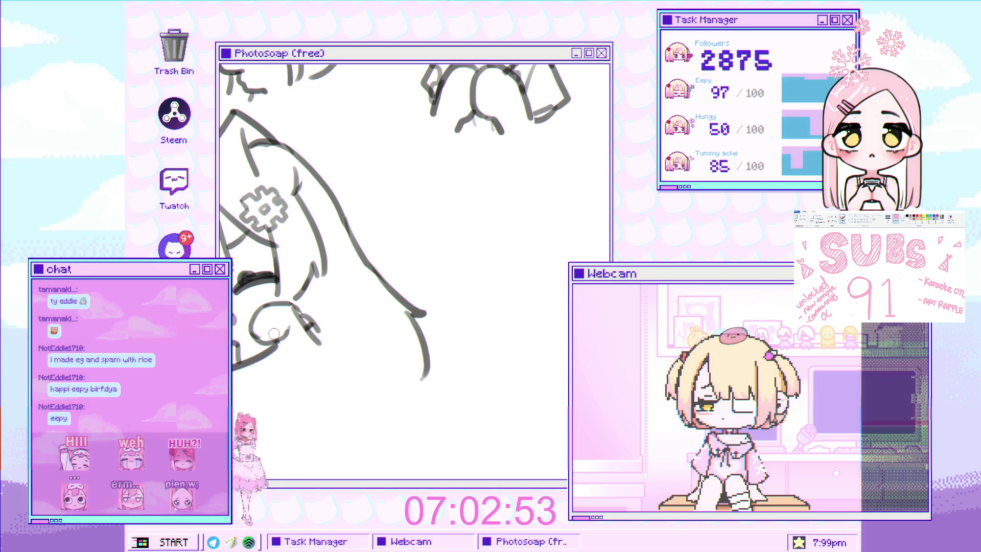
scroll(274, 333, up, 2)
mouse_move(253, 328)
mouse_down()
mouse_move(253, 341)
mouse_move(297, 336)
mouse_move(314, 322)
mouse_move(327, 342)
mouse_move(293, 362)
mouse_up()
key(e)
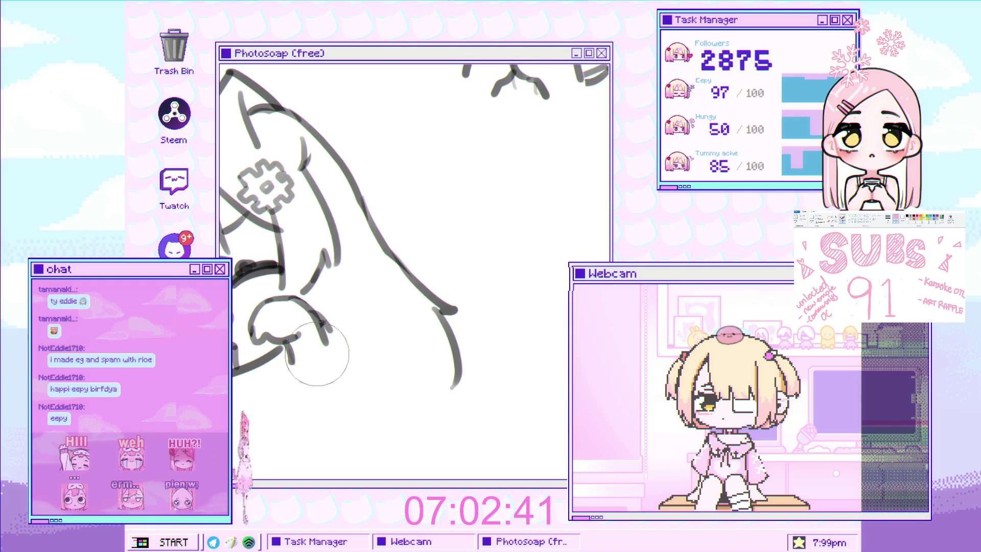
scroll(327, 338, down, 5)
scroll(347, 239, up, 1)
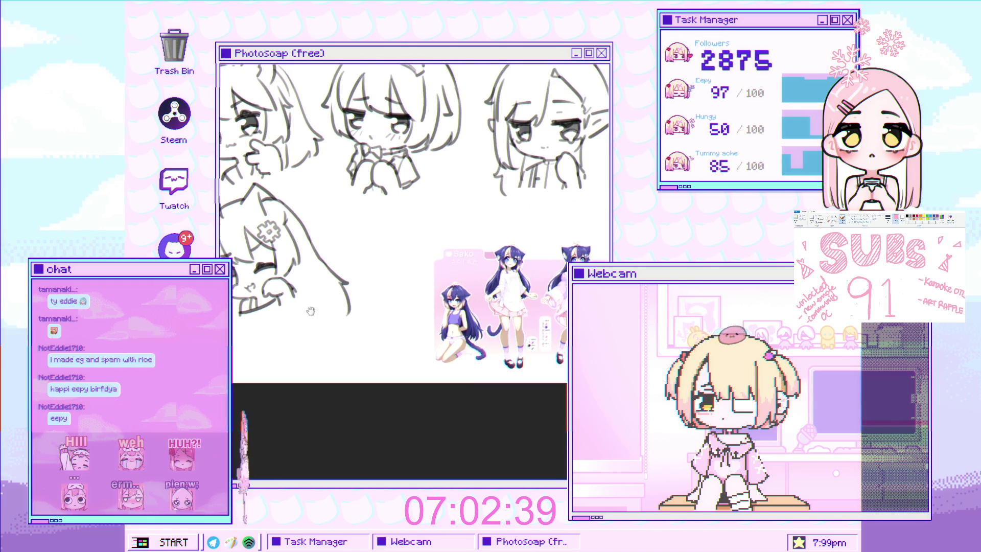
scroll(348, 239, up, 3)
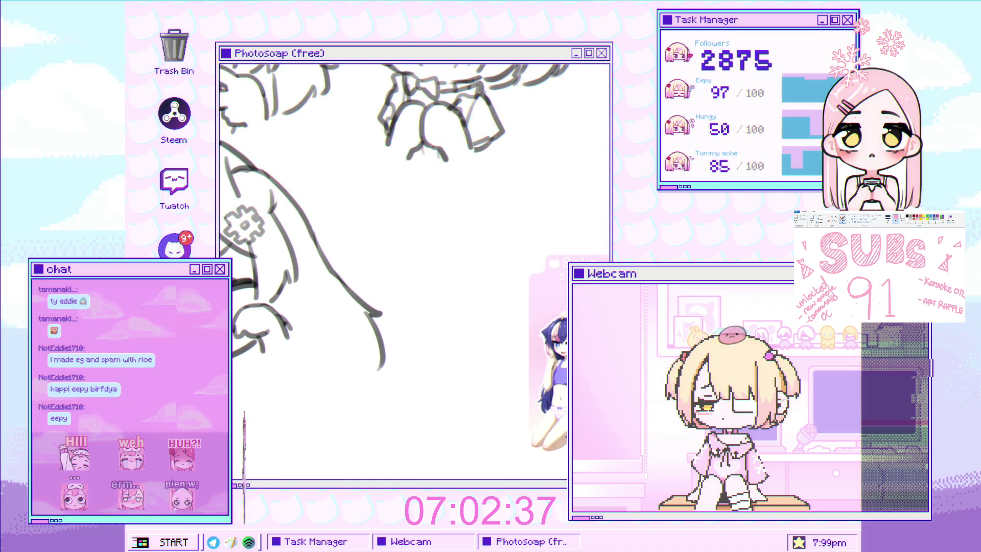
key(ctrl+t)
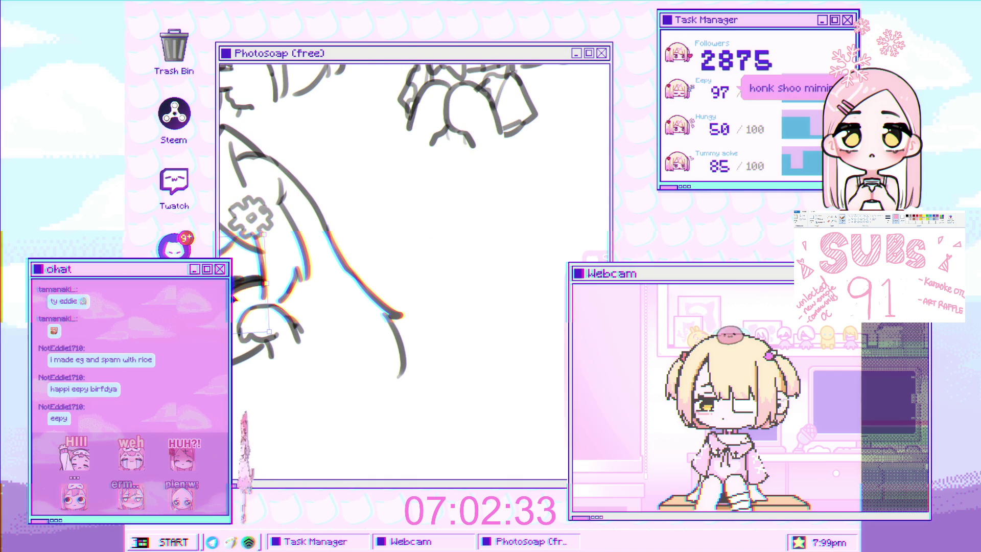
scroll(260, 291, down, 2)
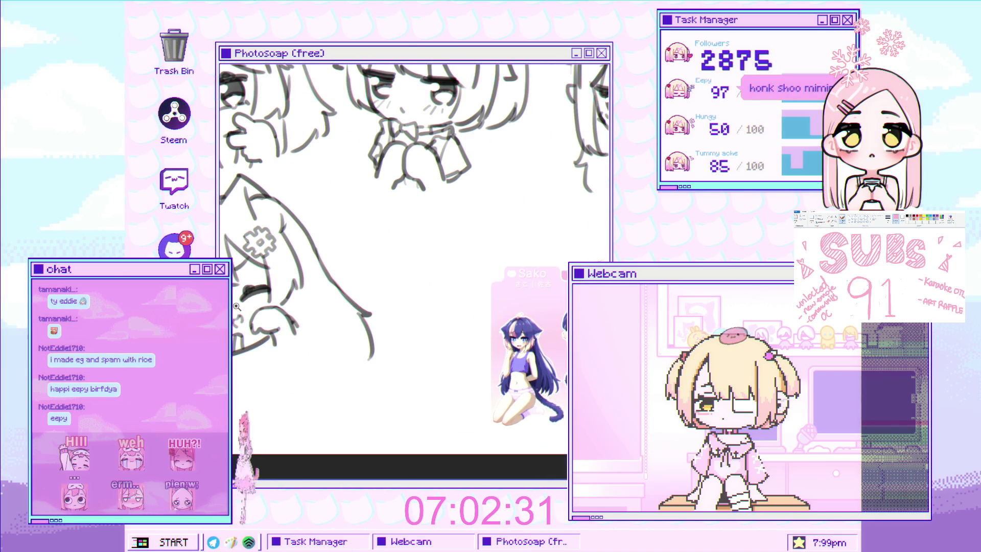
click(236, 306)
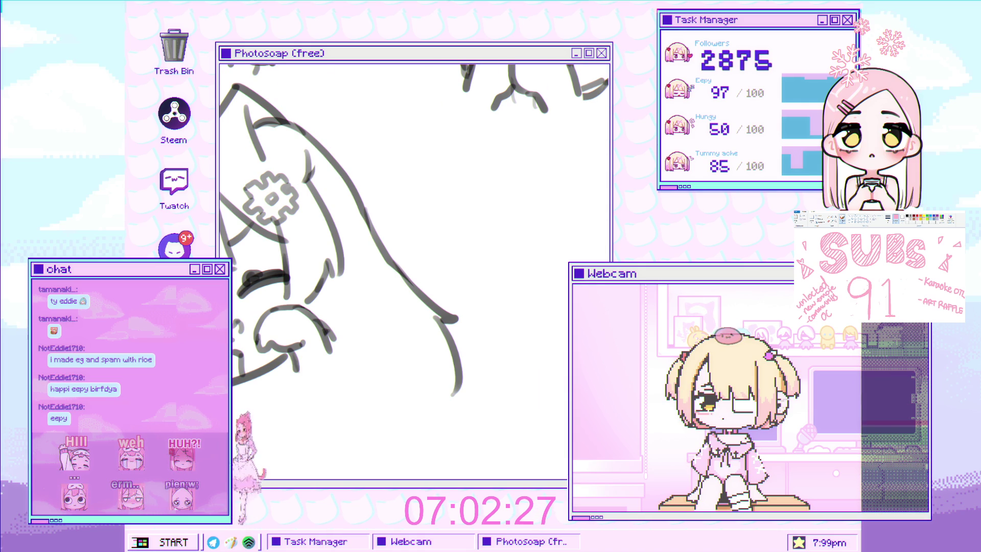
scroll(235, 304, down, 3)
scroll(235, 304, up, 3)
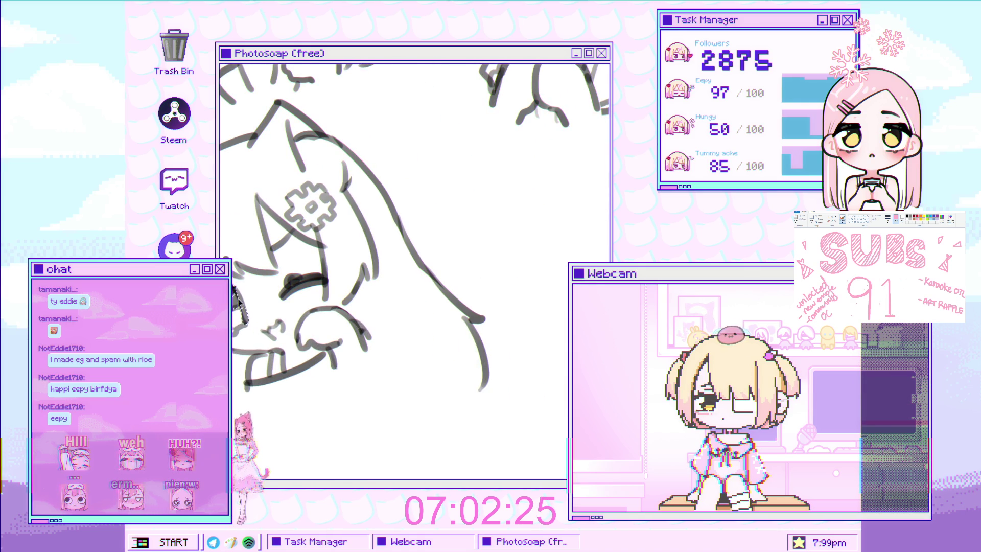
Step: Narrow the sleeve stroke slightly with a Ctrl+T transform
key(ctrl+t)
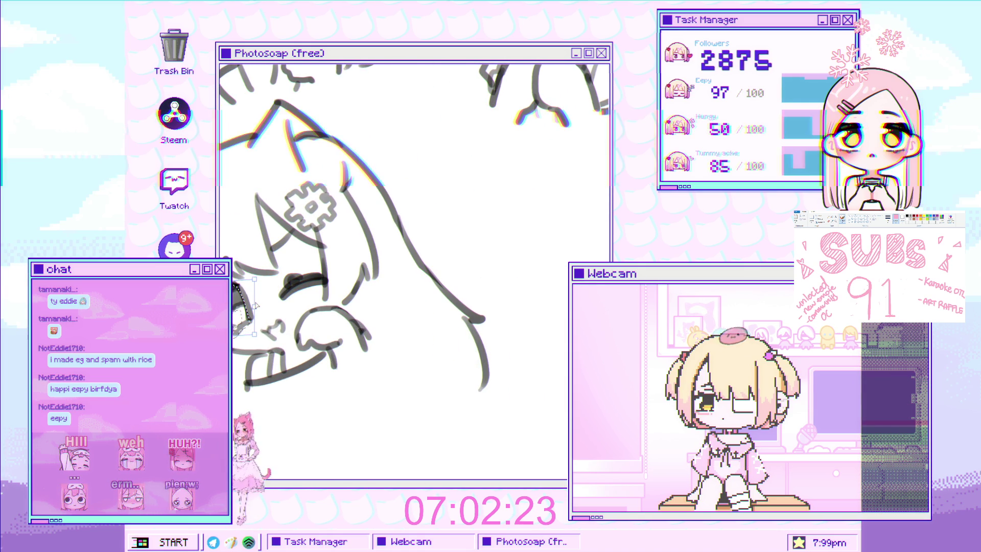
drag(255, 306, 252, 308)
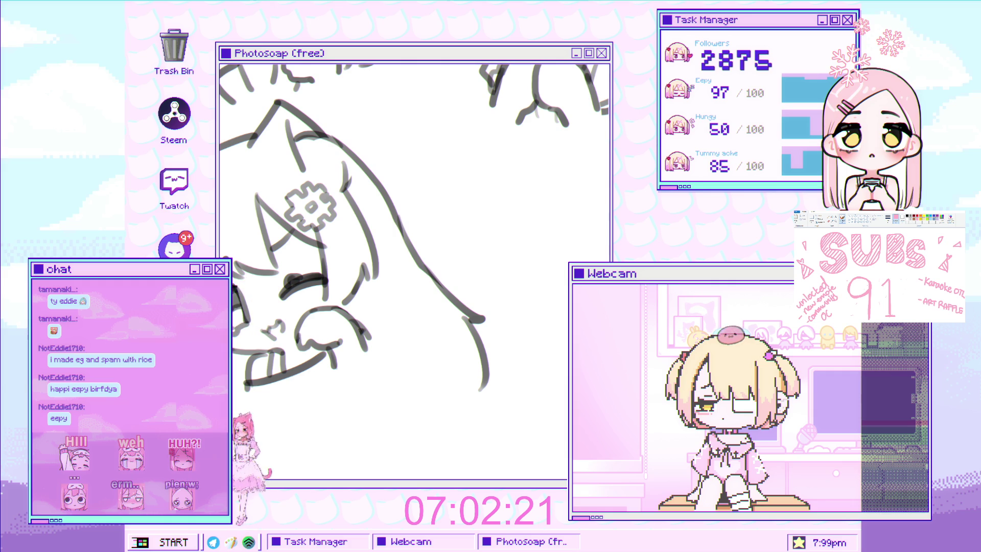
scroll(283, 253, down, 3)
scroll(283, 253, up, 2)
scroll(282, 253, down, 2)
scroll(283, 254, up, 3)
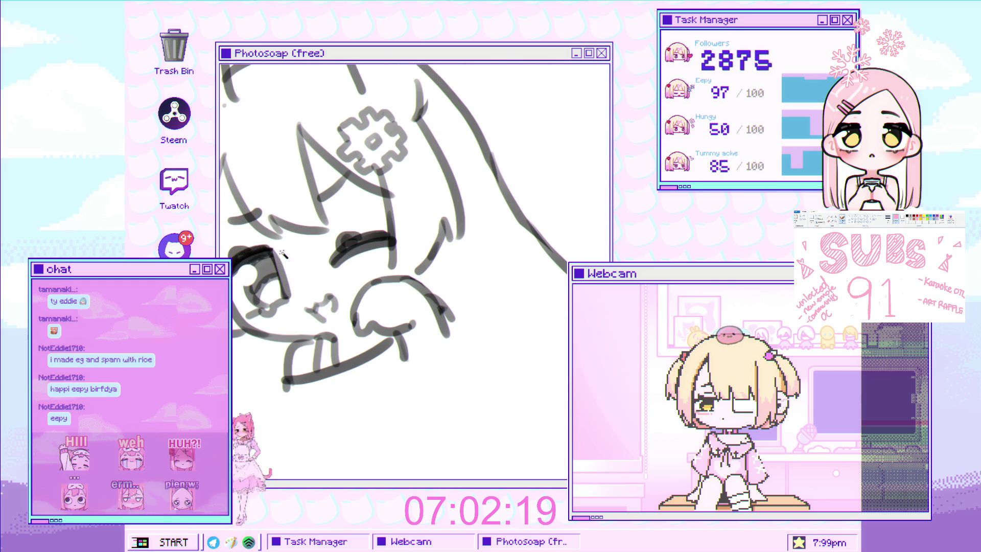
Step: Thicken and extend the winking eye's lash line
drag(261, 255, 275, 258)
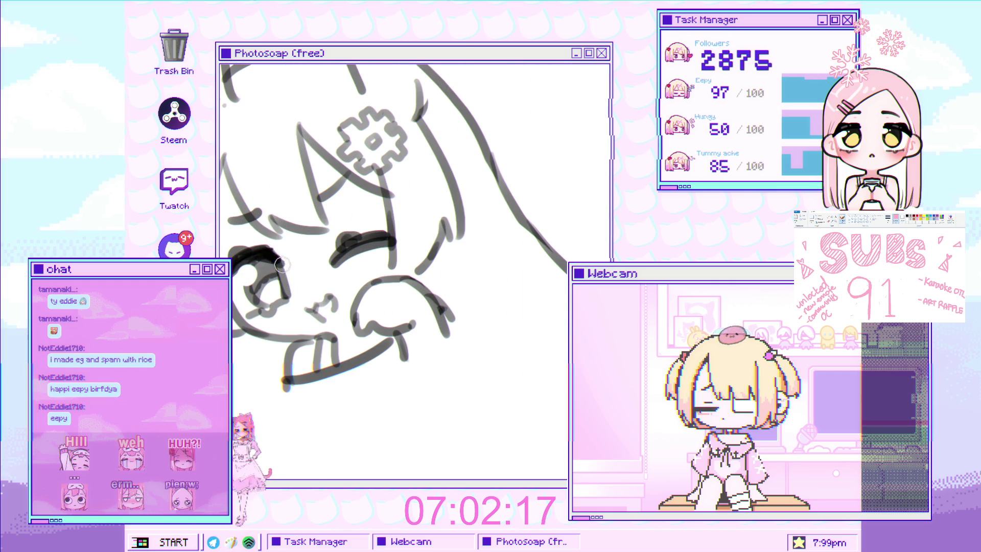
scroll(303, 255, down, 3)
scroll(303, 255, right, 3)
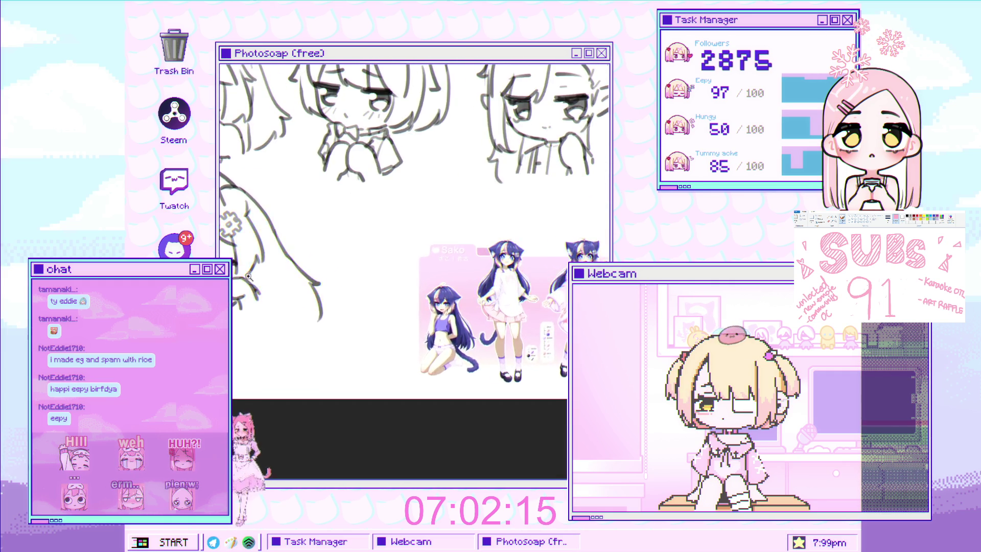
scroll(303, 255, up, 3)
scroll(303, 255, up, 1)
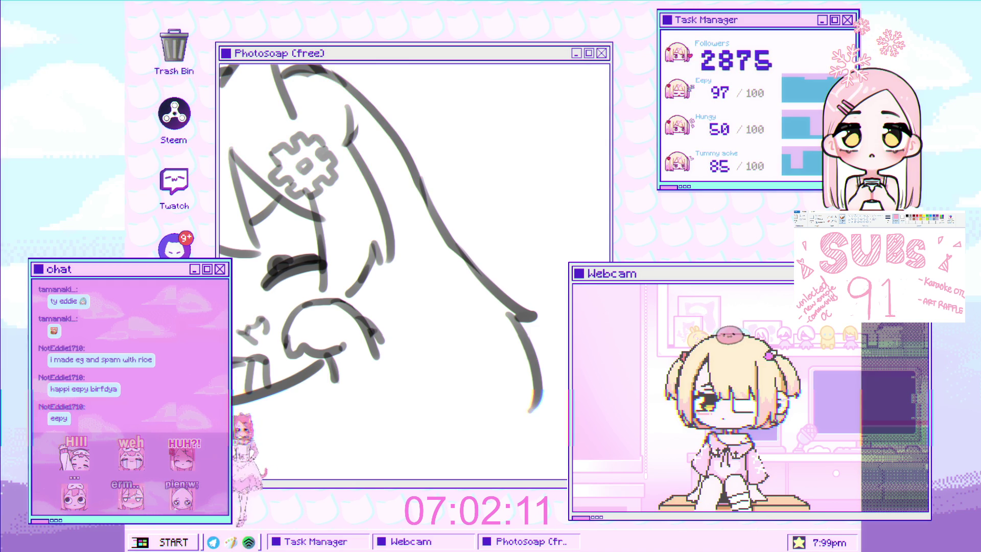
scroll(252, 330, down, 5)
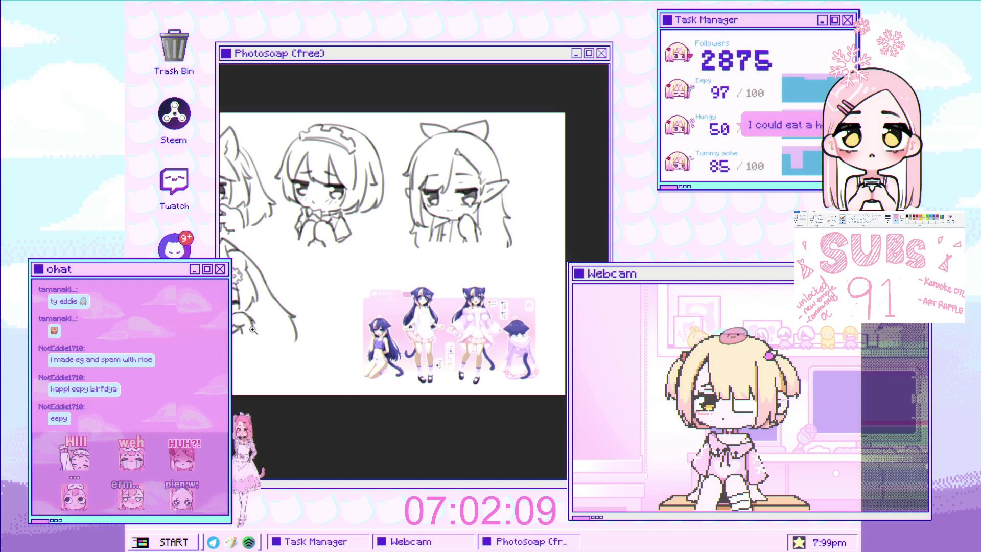
scroll(252, 330, up, 3)
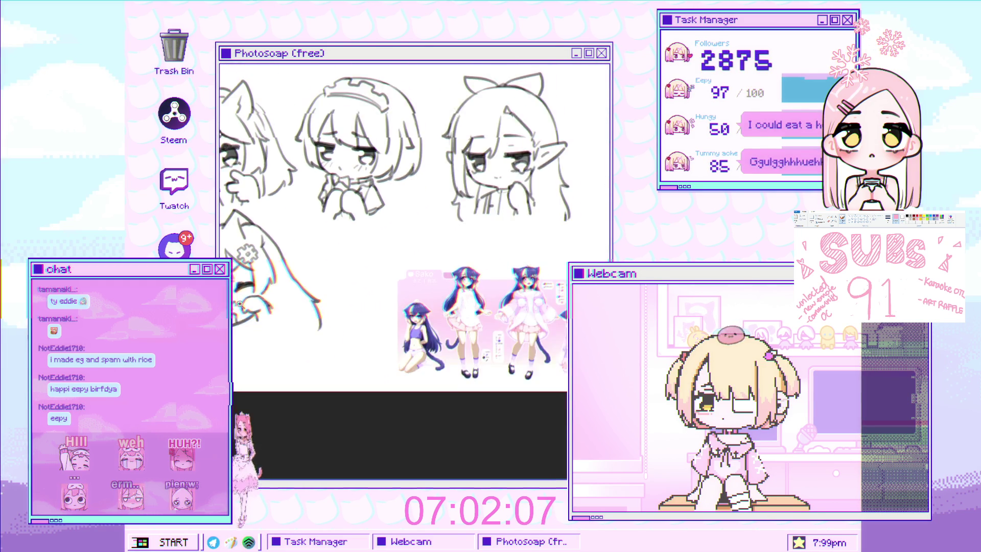
Step: Nudge the small grey squiggle slightly upward on the sketch
scroll(302, 269, up, 2)
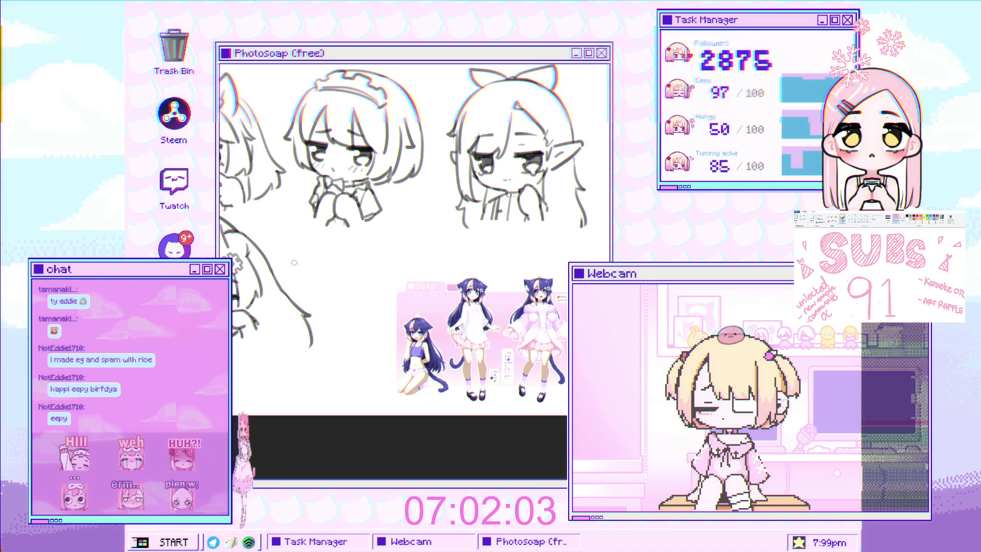
scroll(234, 295, up, 4)
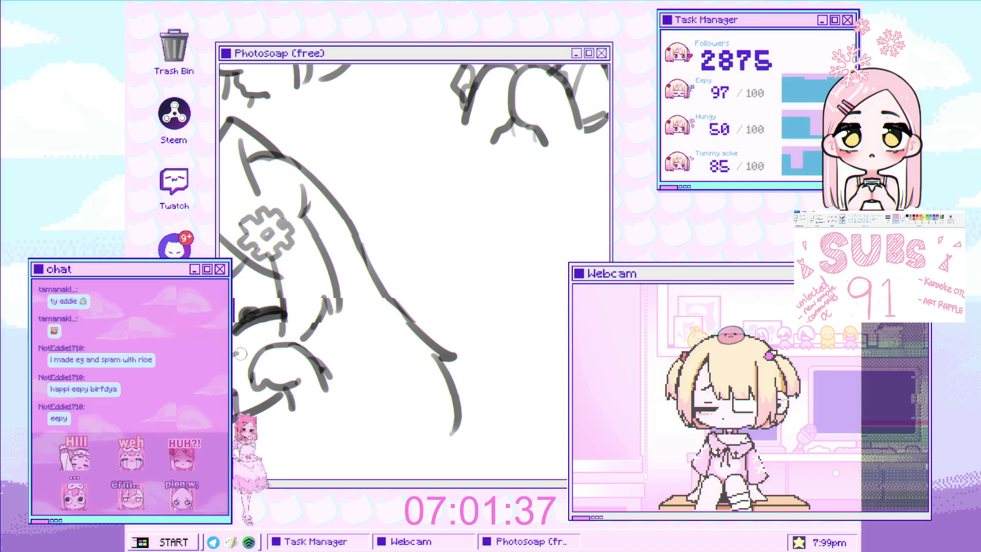
scroll(252, 358, down, 5)
scroll(249, 391, up, 5)
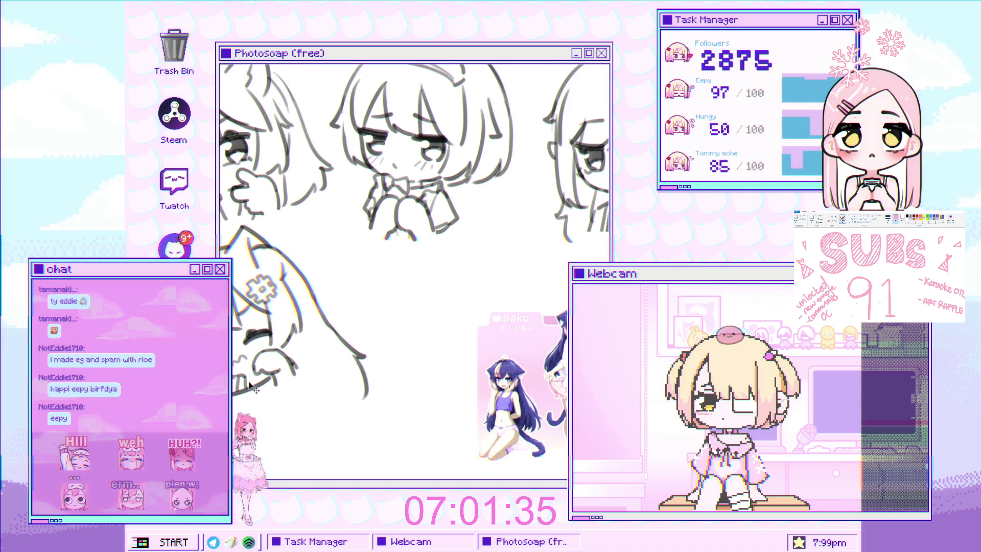
scroll(279, 346, down, 1)
scroll(279, 346, up, 2)
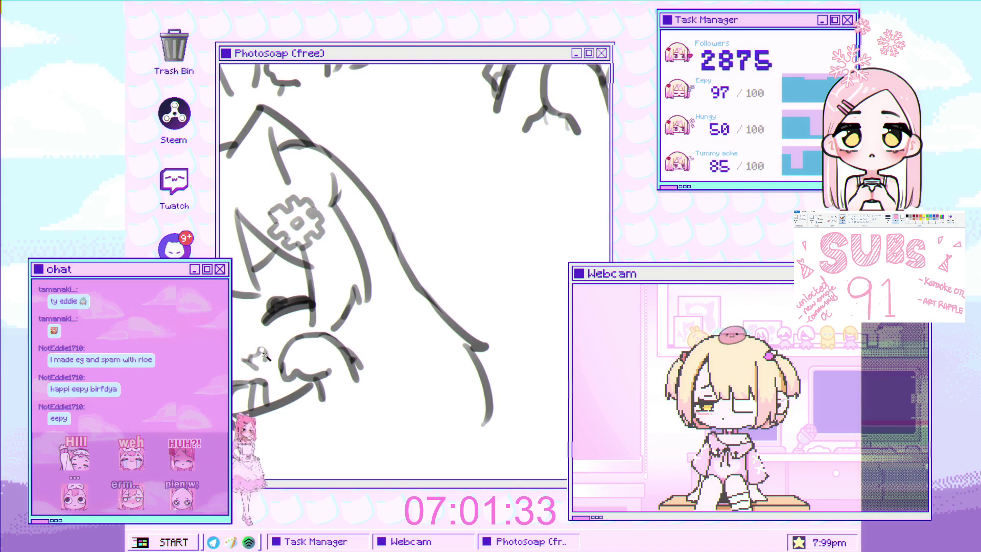
scroll(268, 358, up, 2)
drag(265, 355, 265, 347)
Step: Replace the too-dark curved lash stroke with a lighter, thinner curve
scroll(266, 348, down, 5)
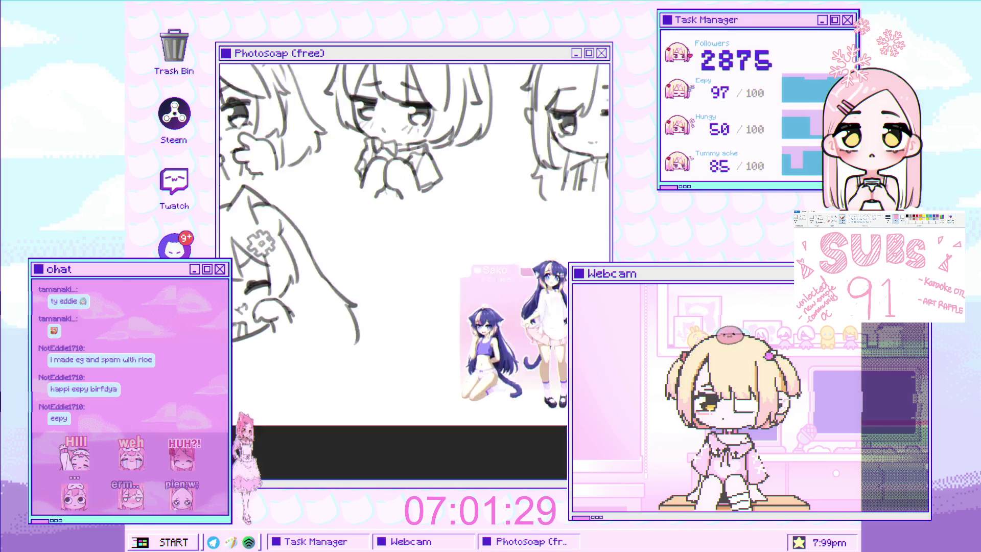
scroll(252, 336, up, 3)
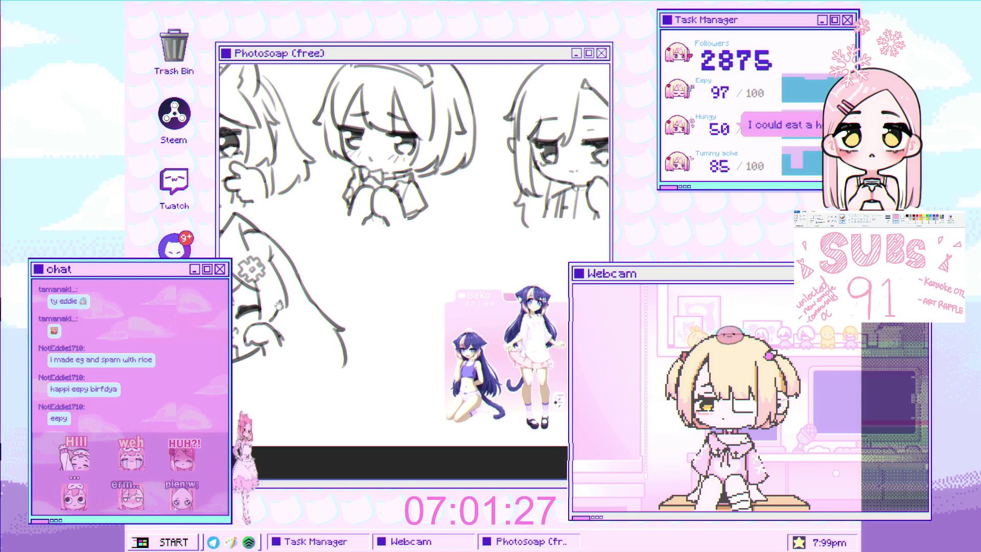
scroll(266, 225, down, 3)
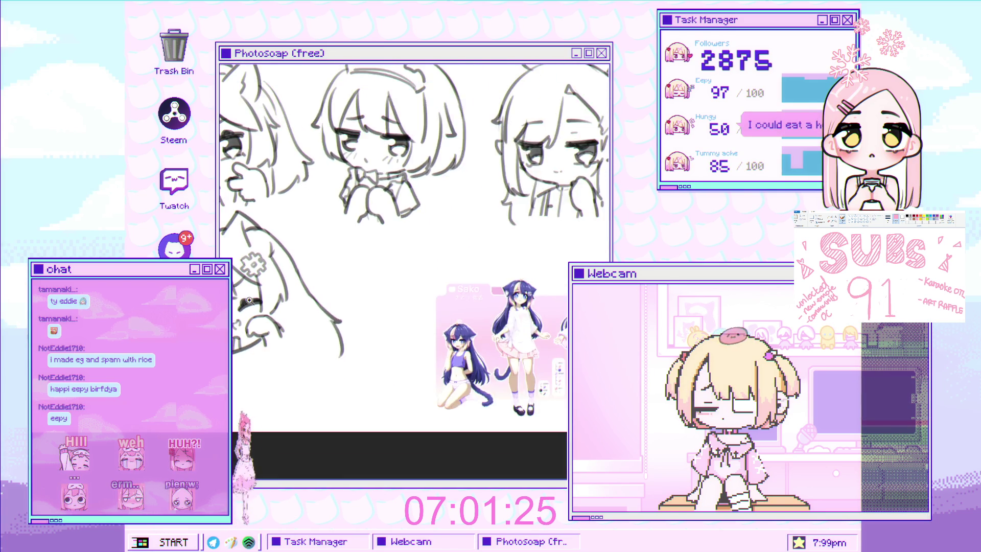
scroll(267, 225, up, 3)
drag(287, 306, 321, 358)
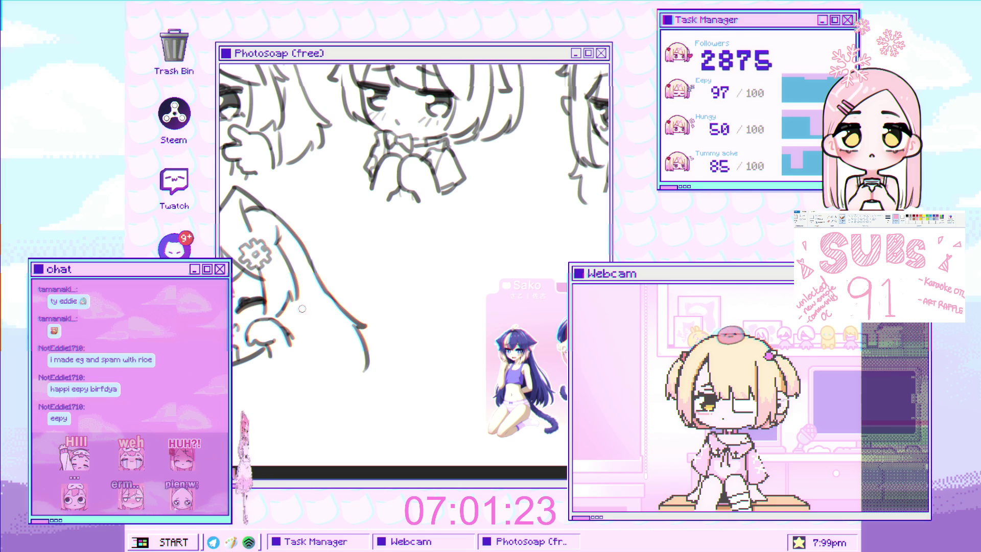
key(ctrl+z)
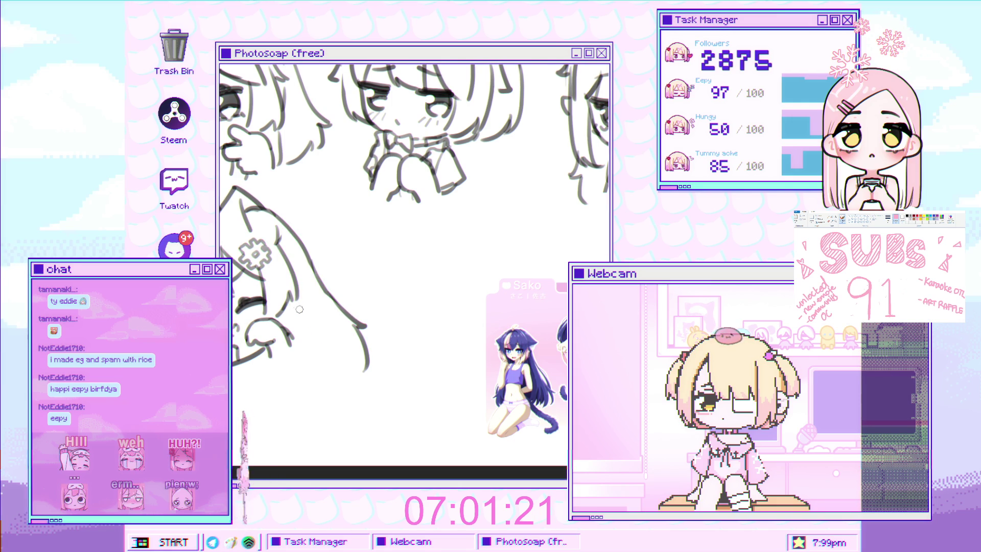
drag(289, 304, 315, 343)
scroll(329, 292, down, 3)
scroll(329, 293, up, 2)
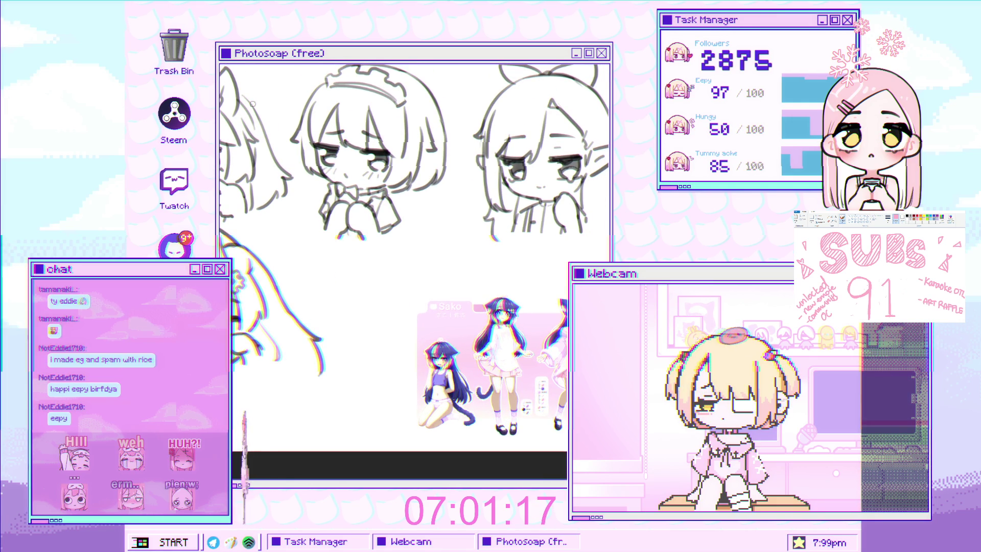
scroll(239, 302, up, 3)
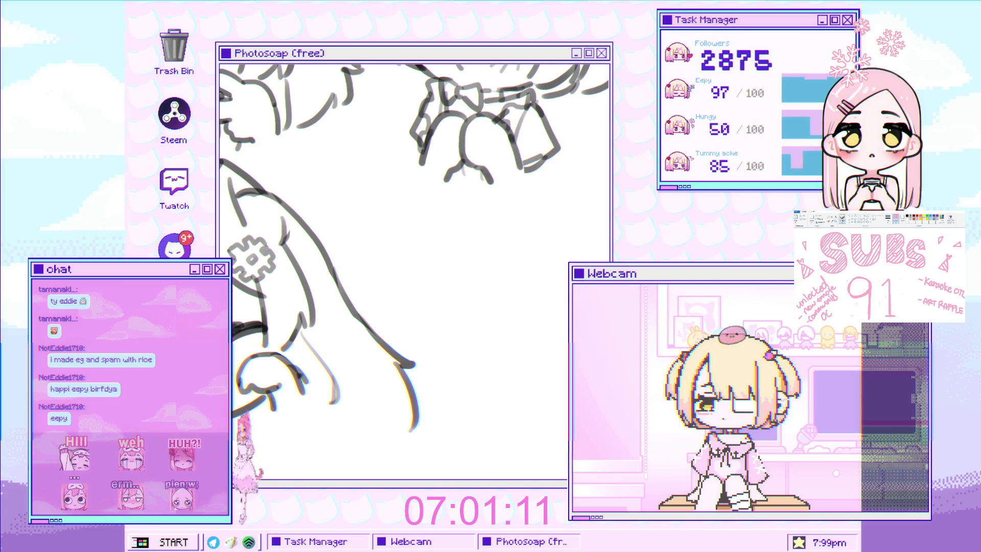
scroll(414, 270, down, 2)
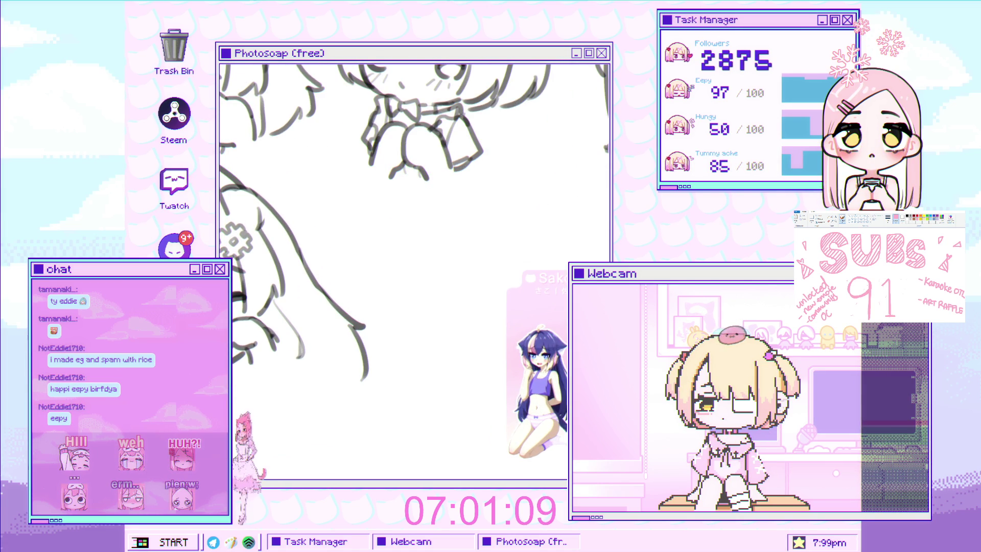
scroll(269, 306, up, 3)
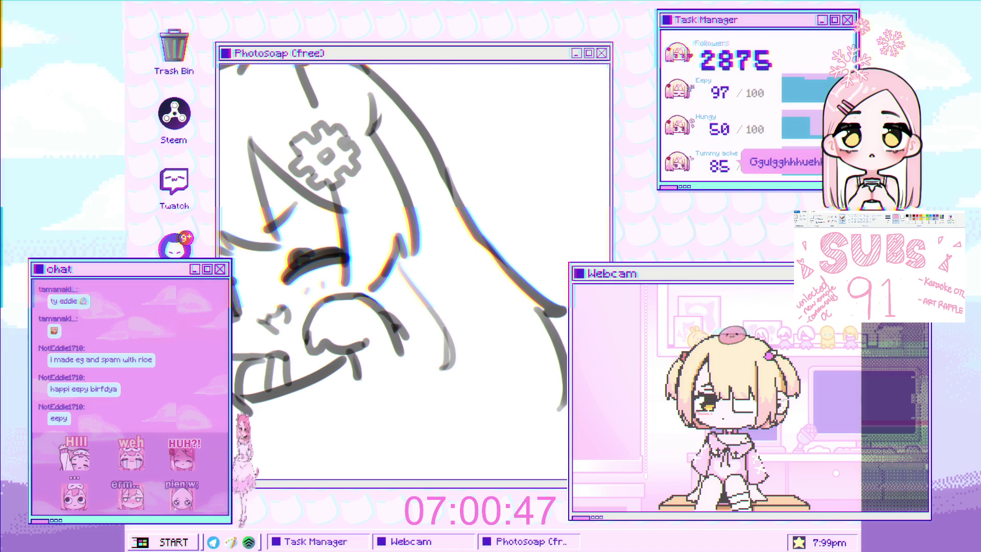
Step: Select the head strokes around the eye in a transform and shift them slightly left and down
drag(224, 171, 235, 364)
key(ctrl+t)
drag(342, 205, 337, 207)
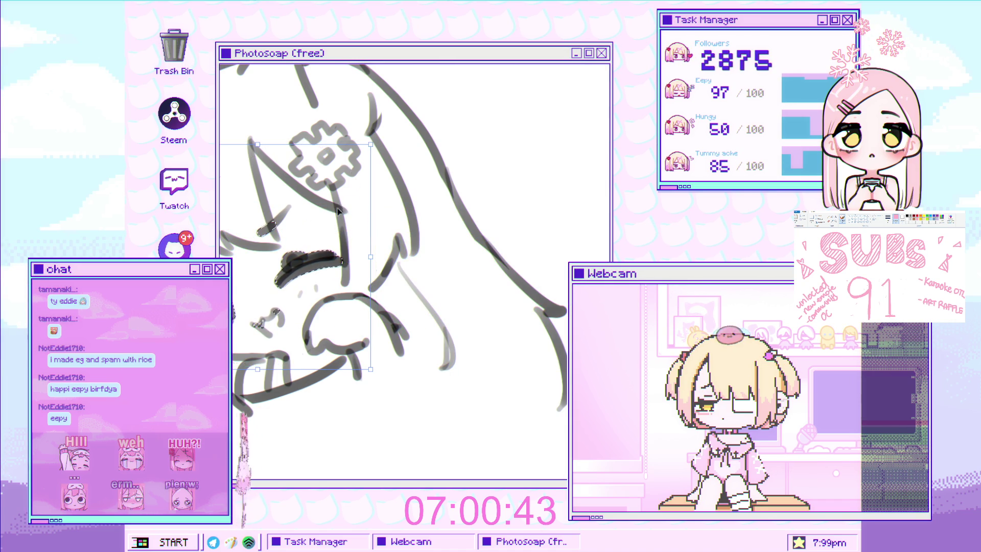
scroll(337, 207, down, 3)
scroll(358, 247, down, 3)
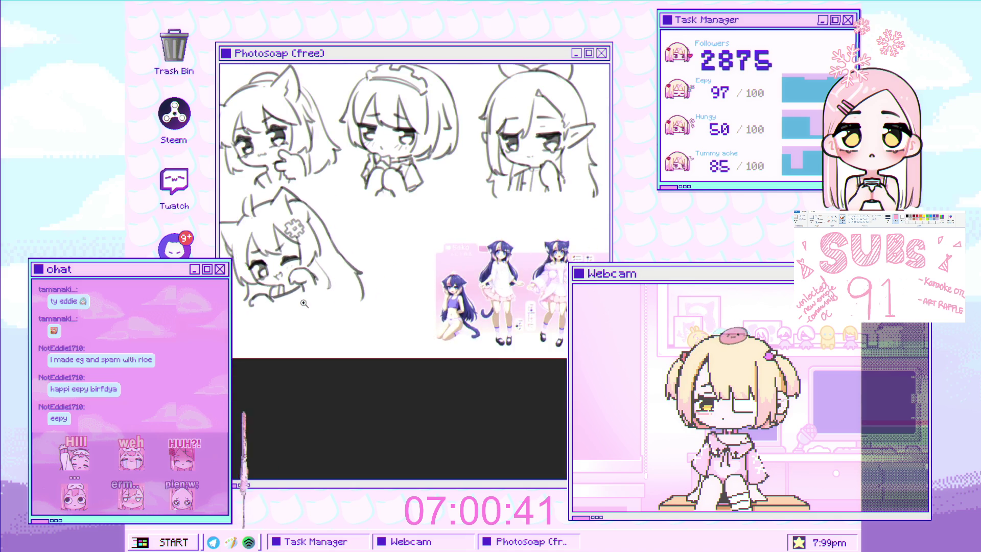
scroll(358, 248, up, 4)
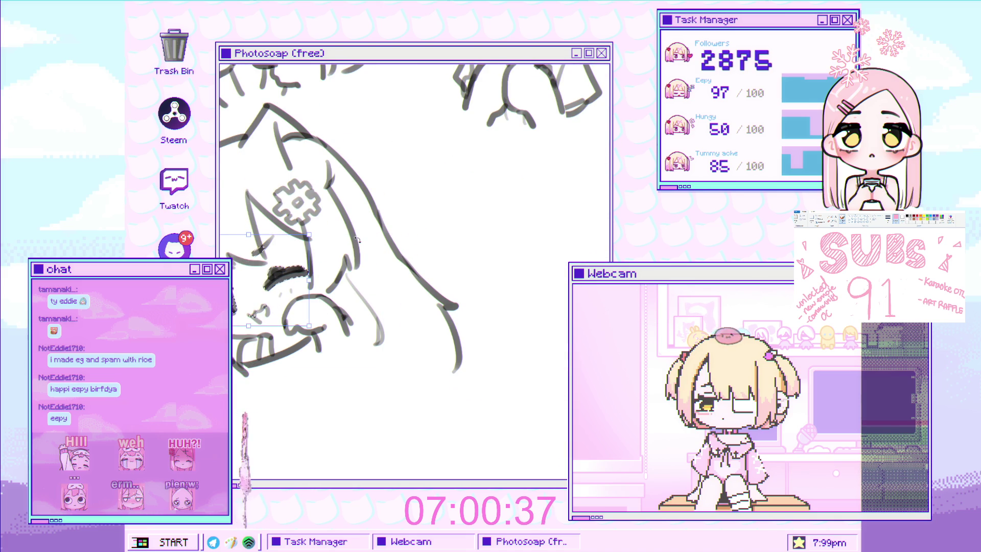
Step: Tilt the winking eye strokes slightly counter-clockwise and move the eyebrow and eye into place
drag(335, 237, 337, 224)
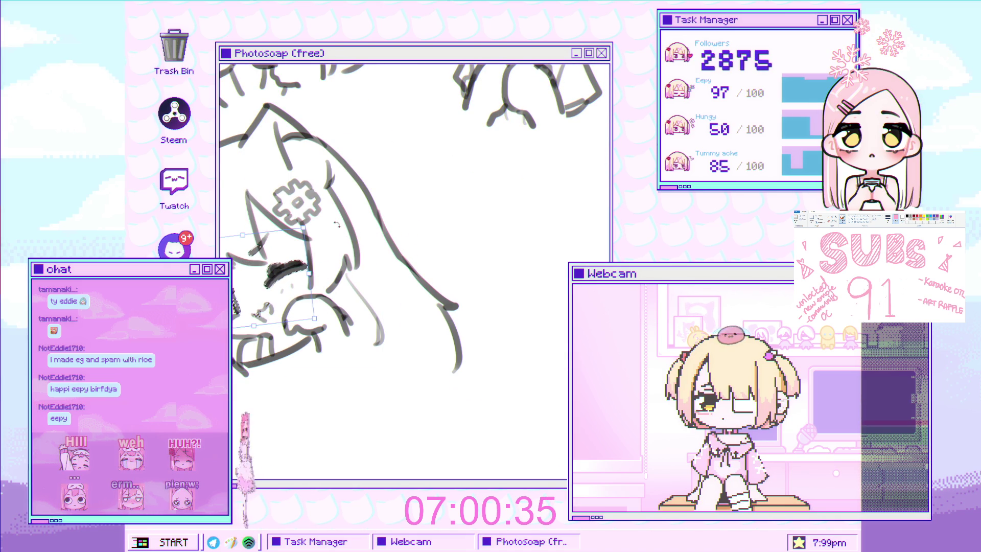
scroll(307, 255, up, 3)
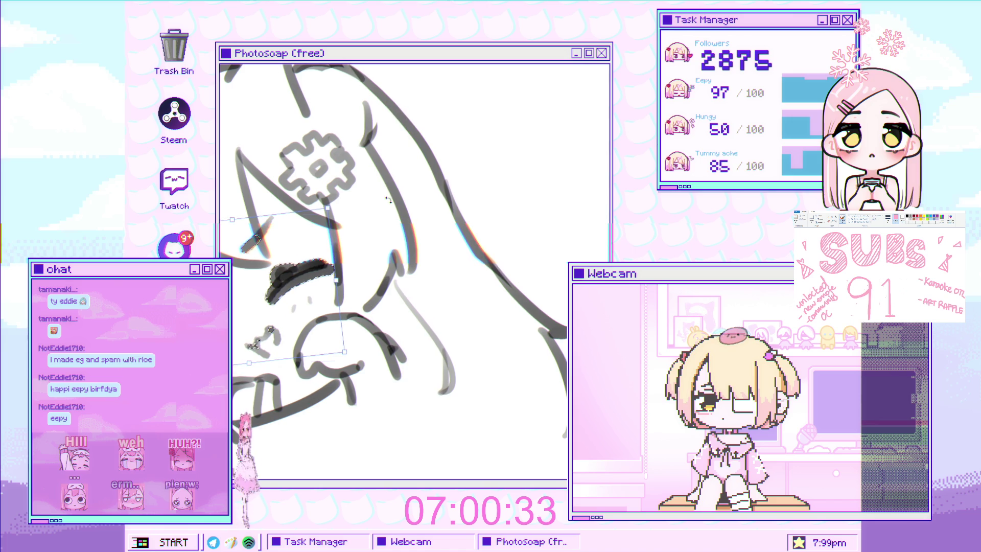
drag(304, 262, 316, 280)
scroll(315, 280, down, 5)
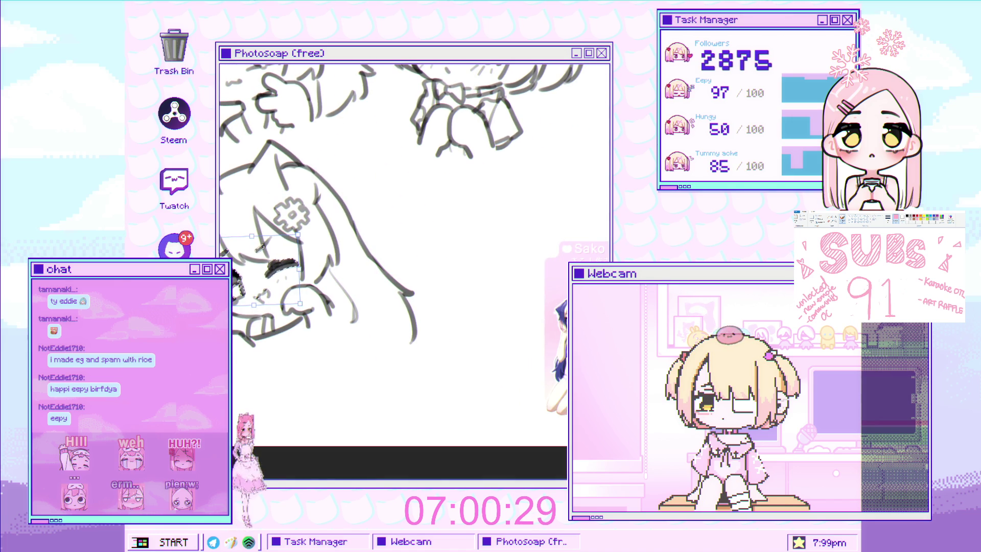
scroll(299, 299, down, 2)
scroll(327, 269, up, 2)
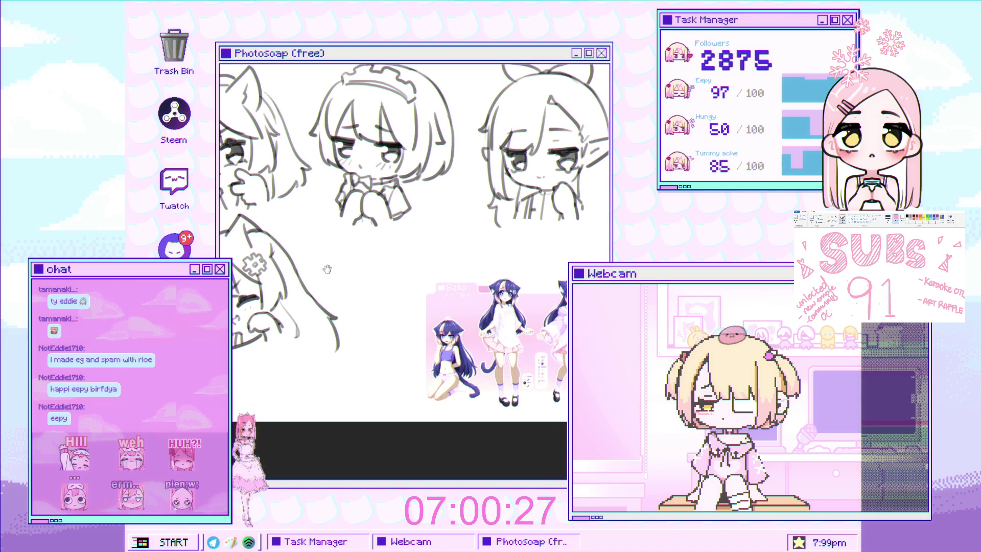
Step: Mirror the canvas view to check proportions, then flip it back to normal
key(m)
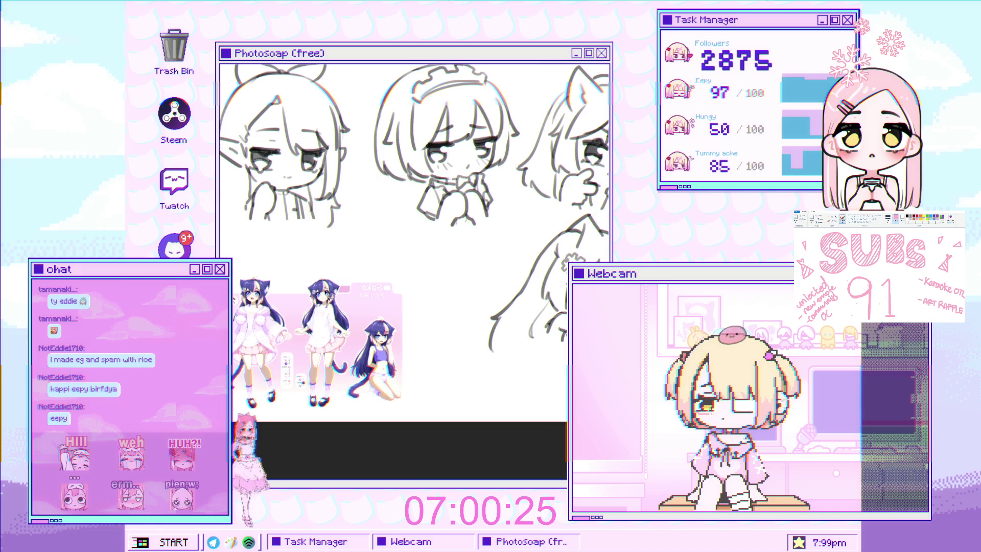
drag(358, 257, 267, 290)
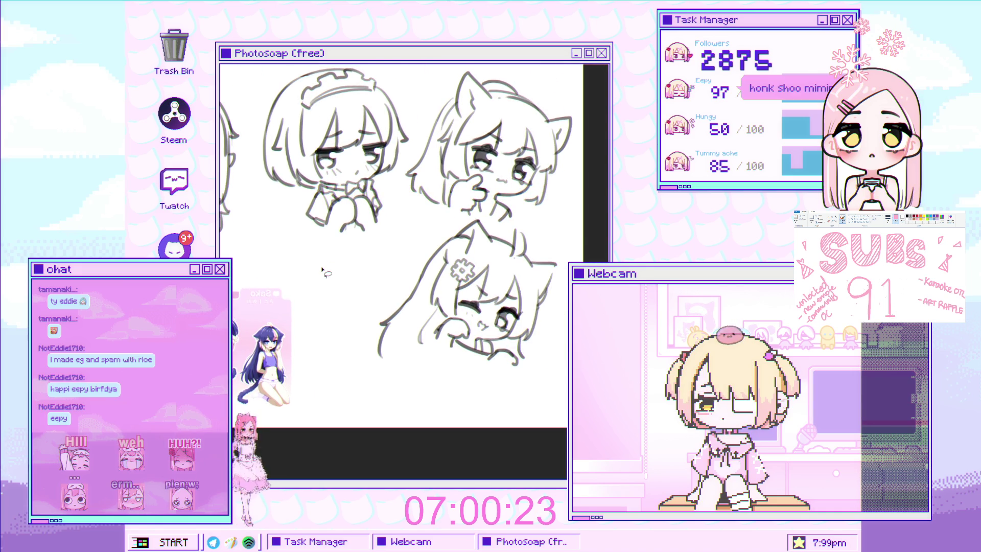
key(m)
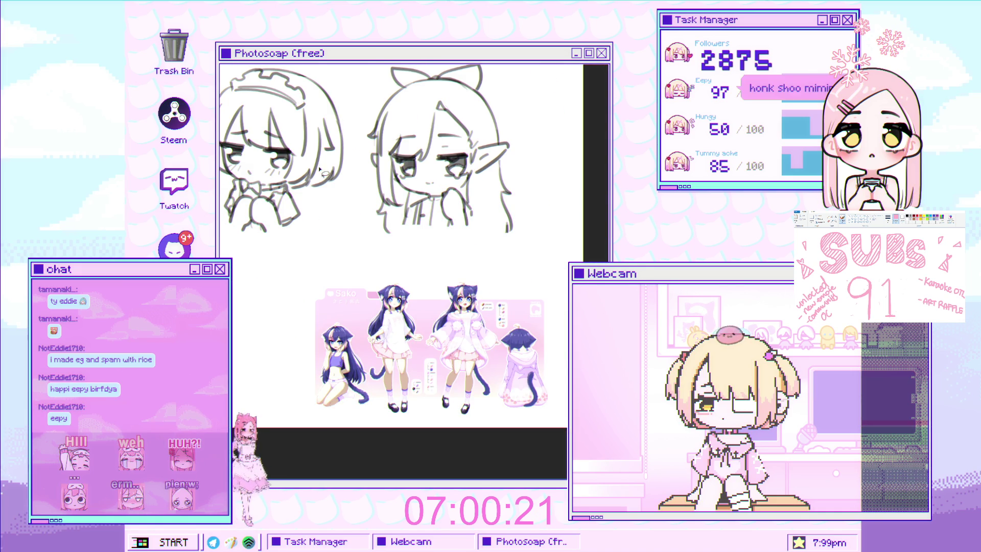
scroll(325, 293, up, 3)
scroll(325, 293, up, 2)
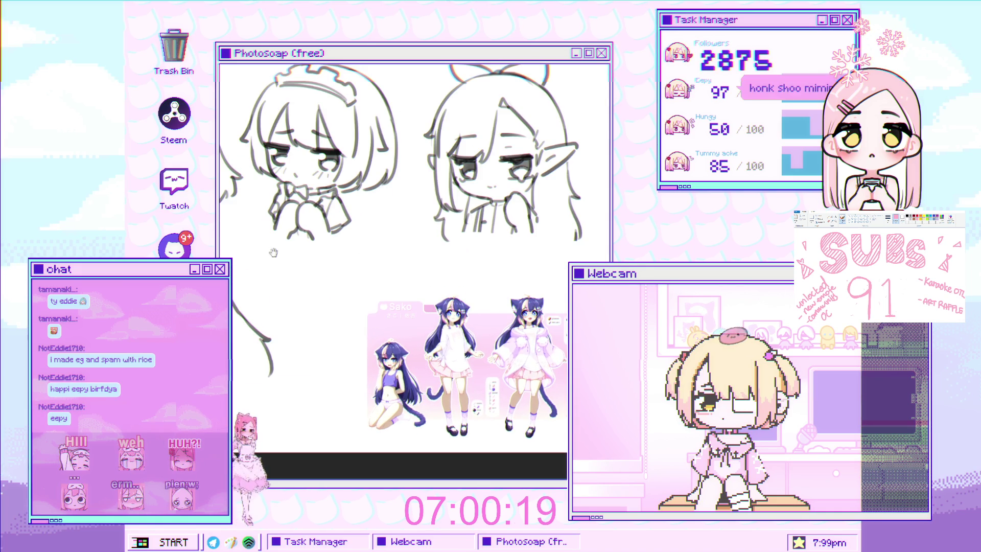
scroll(236, 237, up, 2)
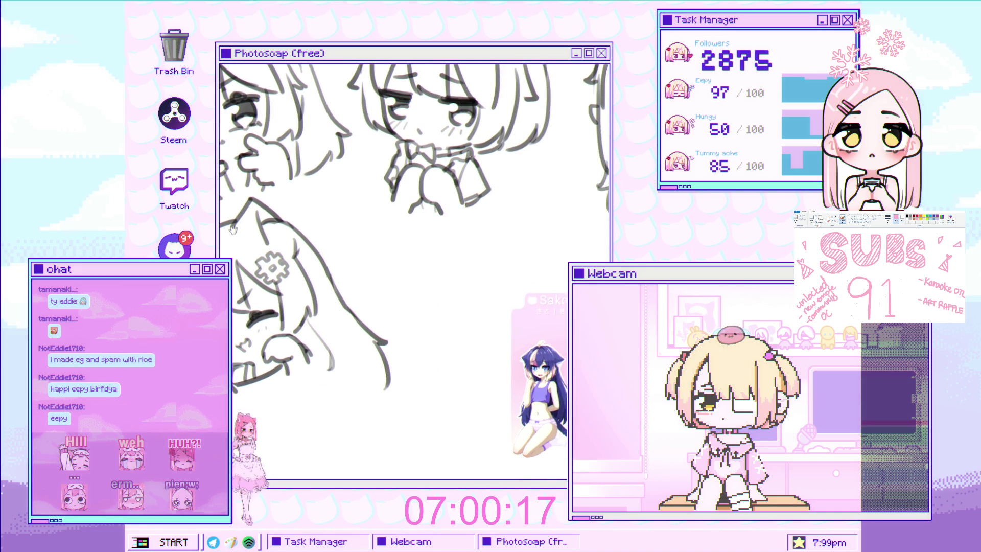
scroll(236, 237, up, 1)
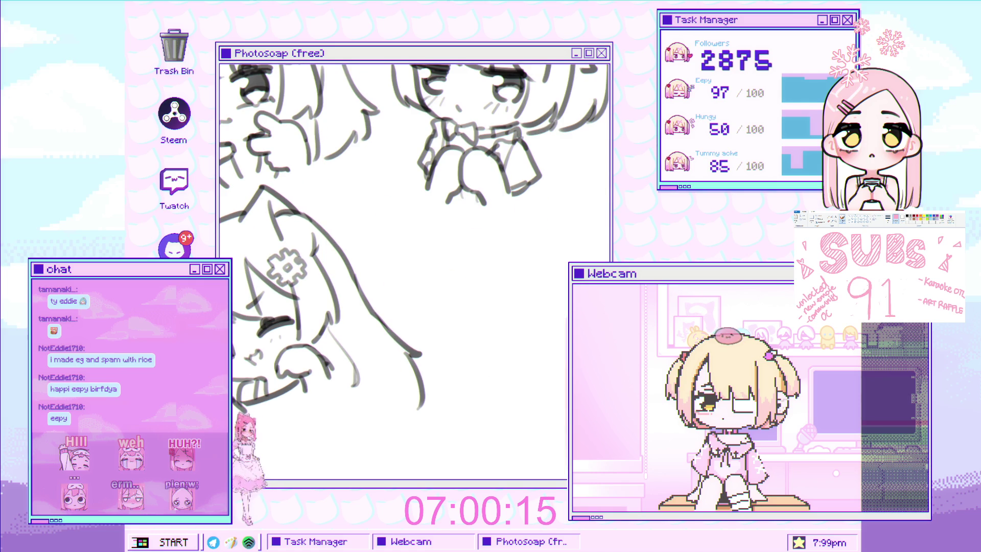
Step: Stretch the left hair strand's bottom edge further down and tilt it slightly
scroll(414, 271, down, 3)
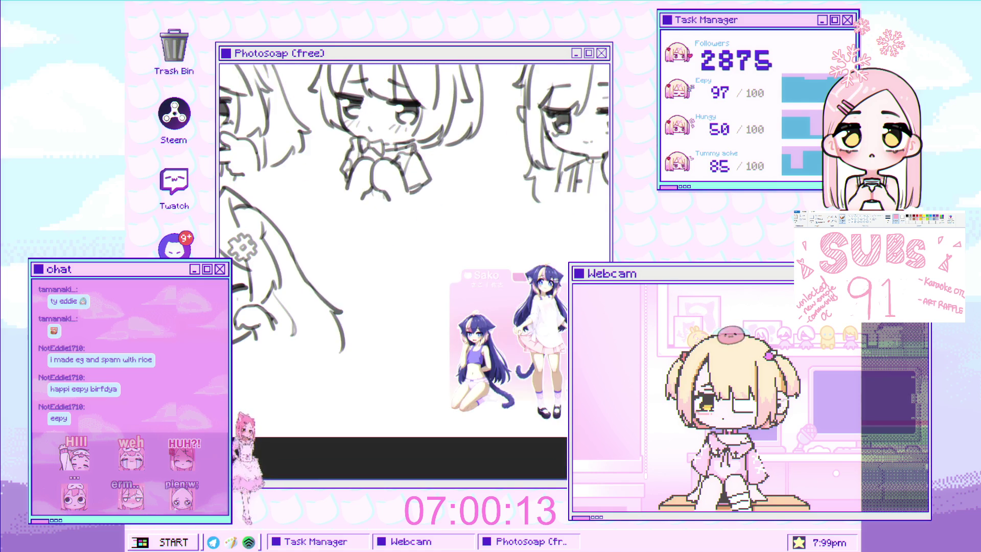
scroll(414, 271, up, 1)
scroll(302, 317, down, 3)
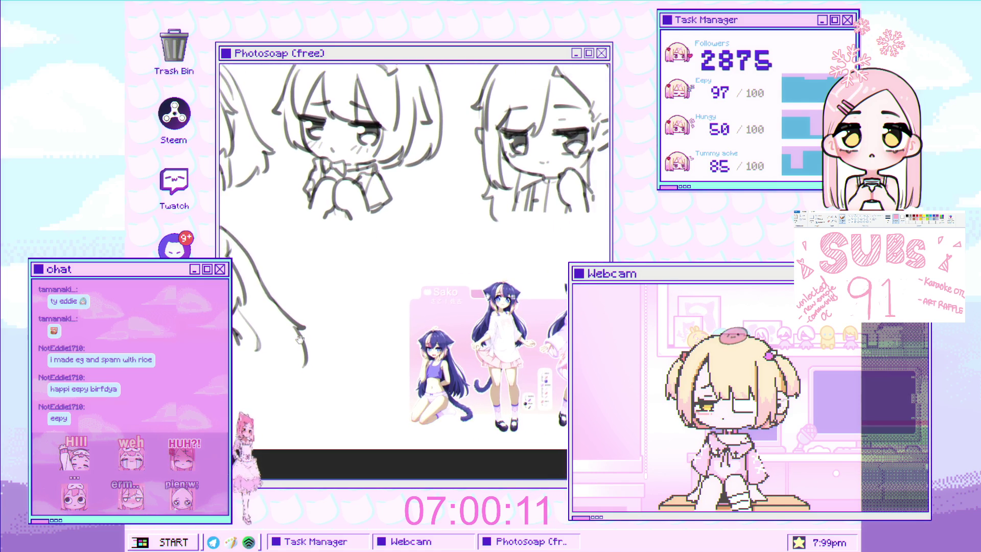
scroll(303, 316, down, 2)
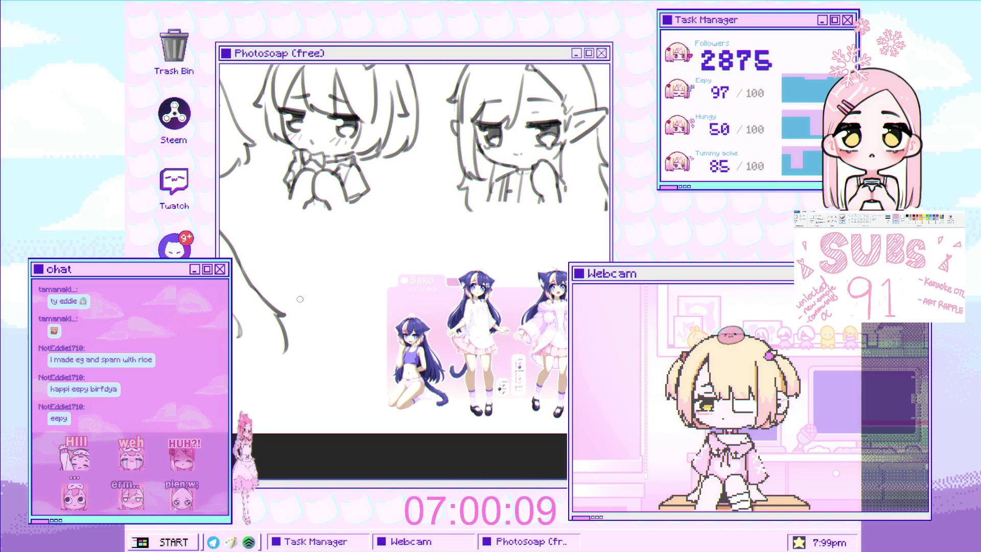
scroll(262, 292, up, 2)
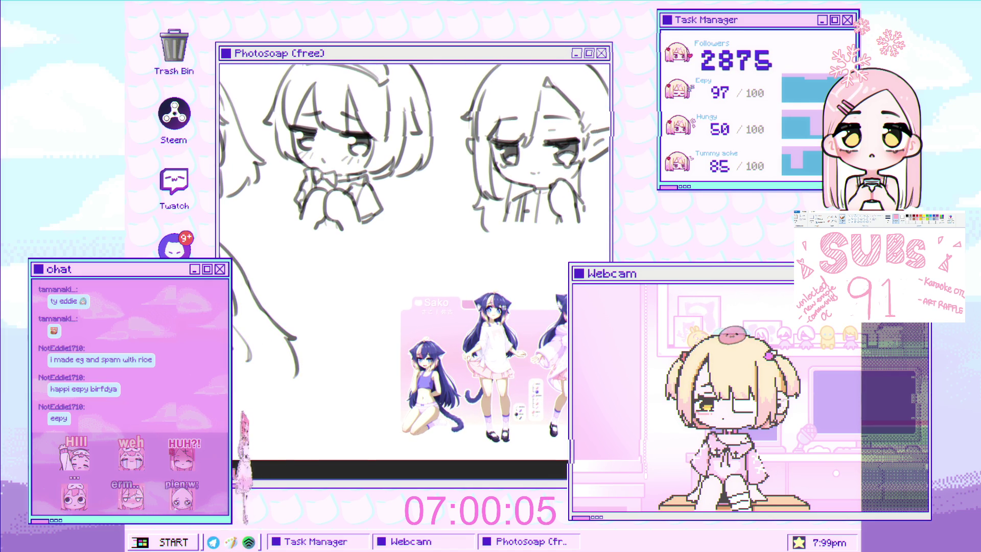
drag(297, 378, 297, 414)
mouse_move(327, 306)
mouse_down()
mouse_move(315, 329)
mouse_move(342, 316)
mouse_up()
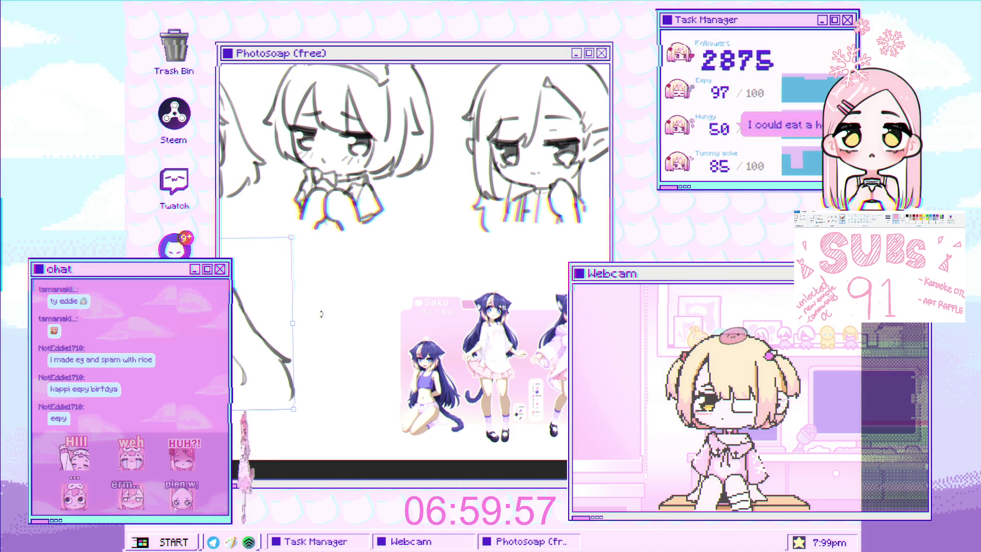
Step: Commit the left hair strand's transformation
key(Return)
scroll(308, 294, down, 2)
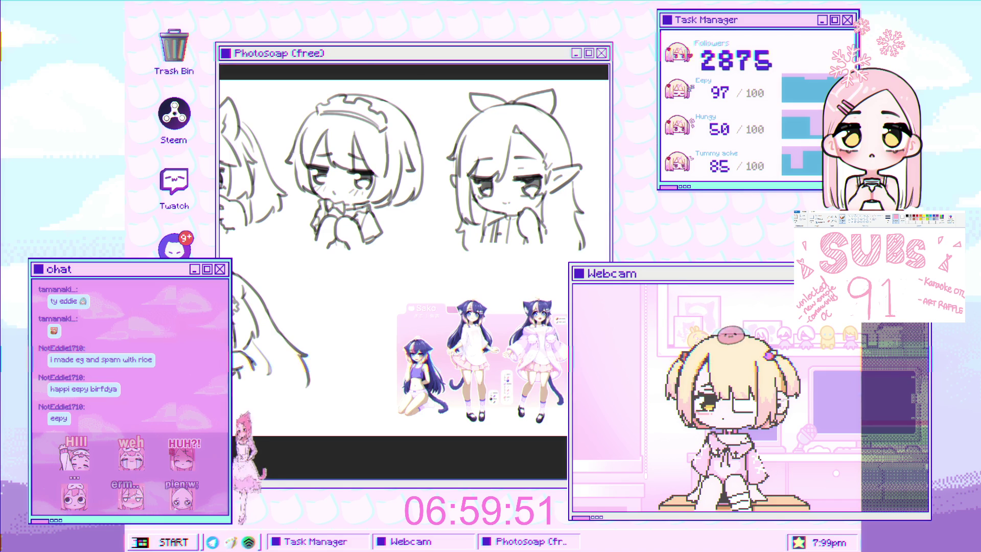
scroll(256, 264, up, 3)
scroll(230, 332, up, 2)
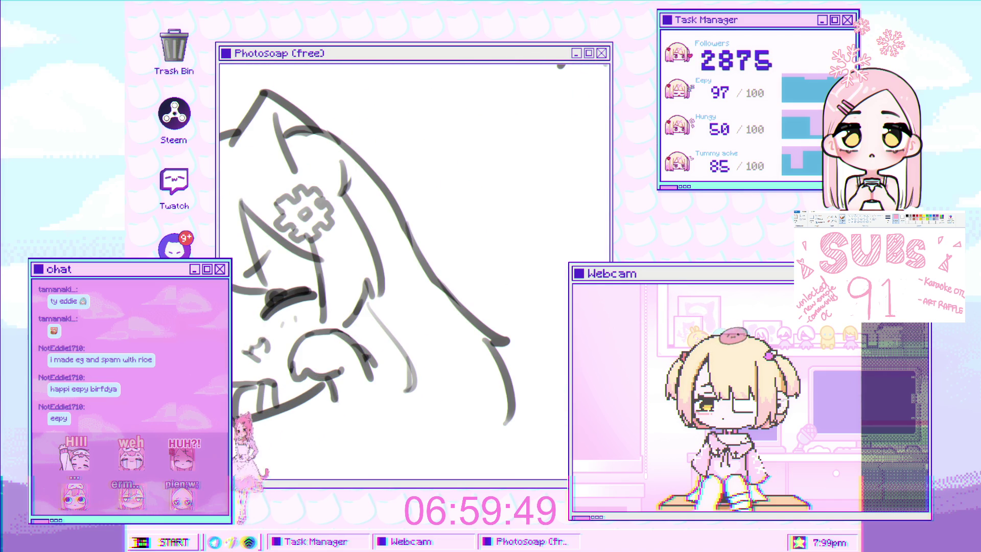
Step: Free-transform the head, pulling its lower right corner inward, and apply it
key(ctrl+t)
scroll(266, 310, down, 1)
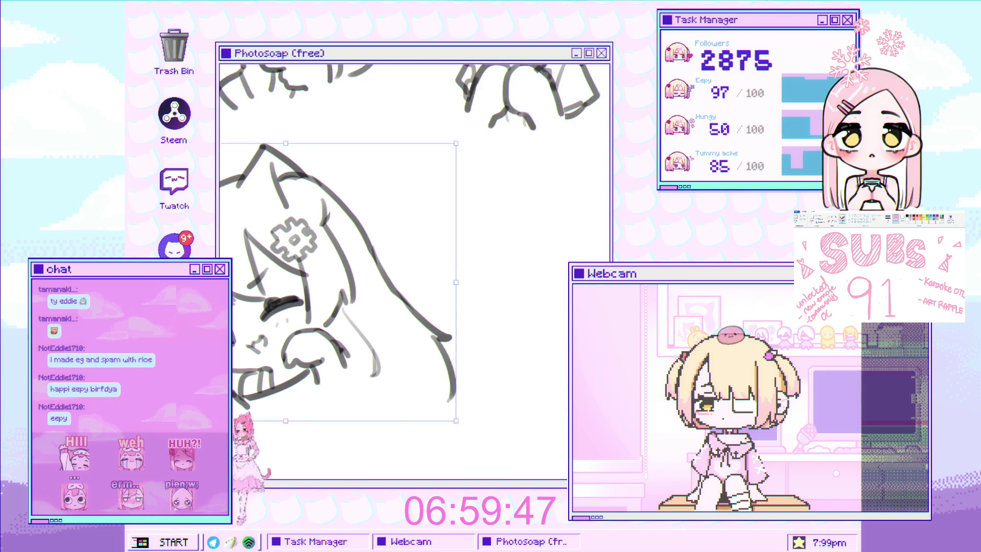
scroll(250, 313, down, 1)
drag(448, 416, 438, 416)
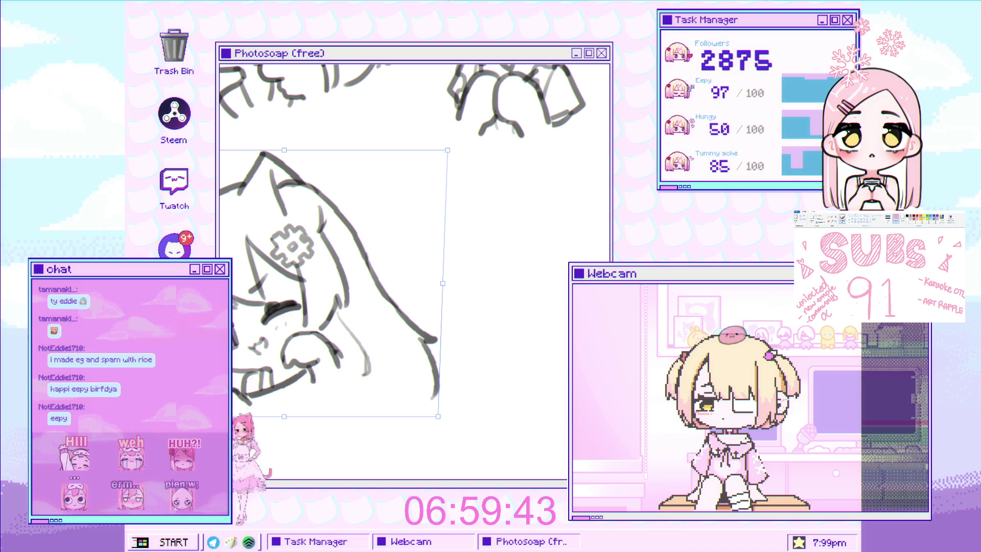
scroll(393, 271, down, 2)
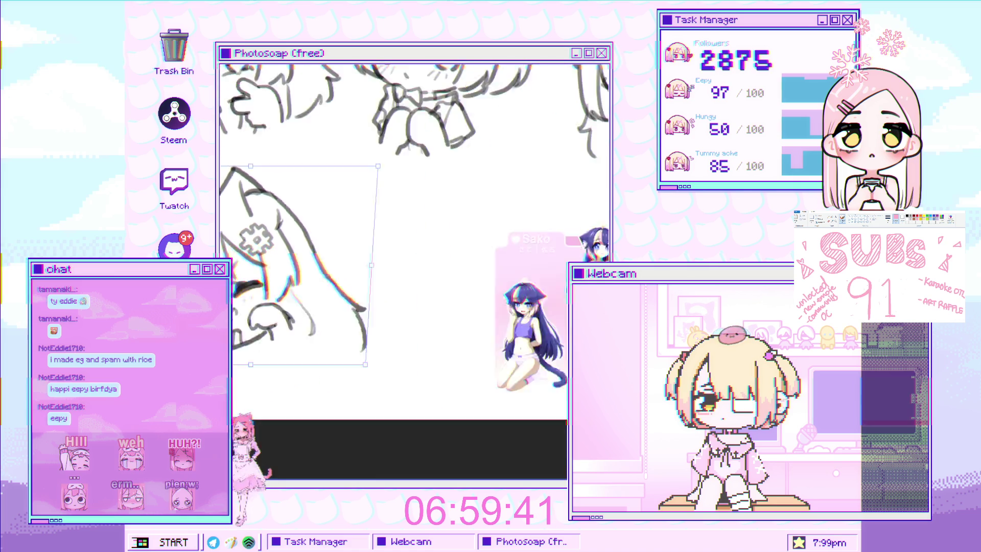
scroll(245, 340, up, 1)
key(Return)
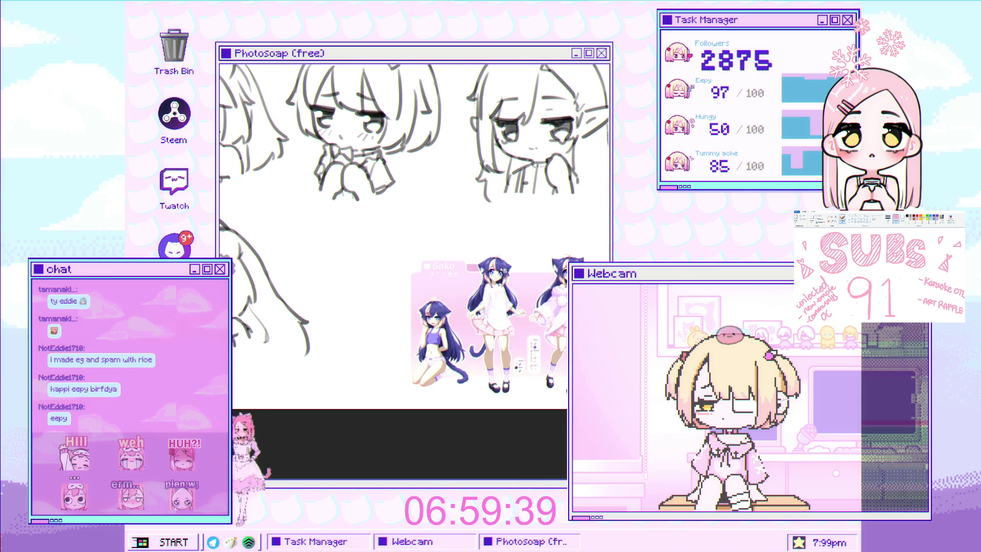
Step: Mirror the canvas view and pan across the sketch sheet to check the drawing
scroll(246, 341, up, 1)
scroll(246, 340, down, 1)
scroll(293, 313, up, 3)
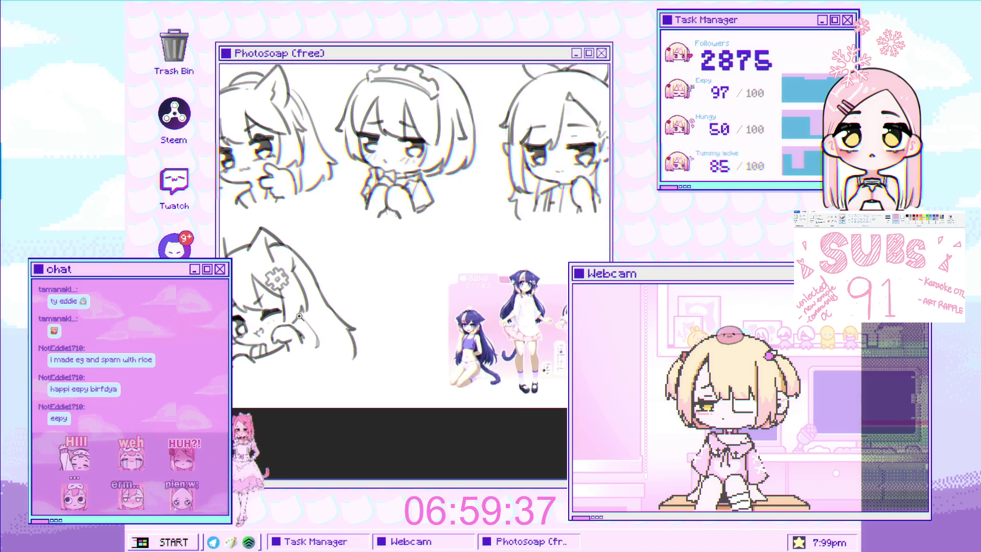
scroll(293, 312, up, 1)
scroll(293, 313, up, 1)
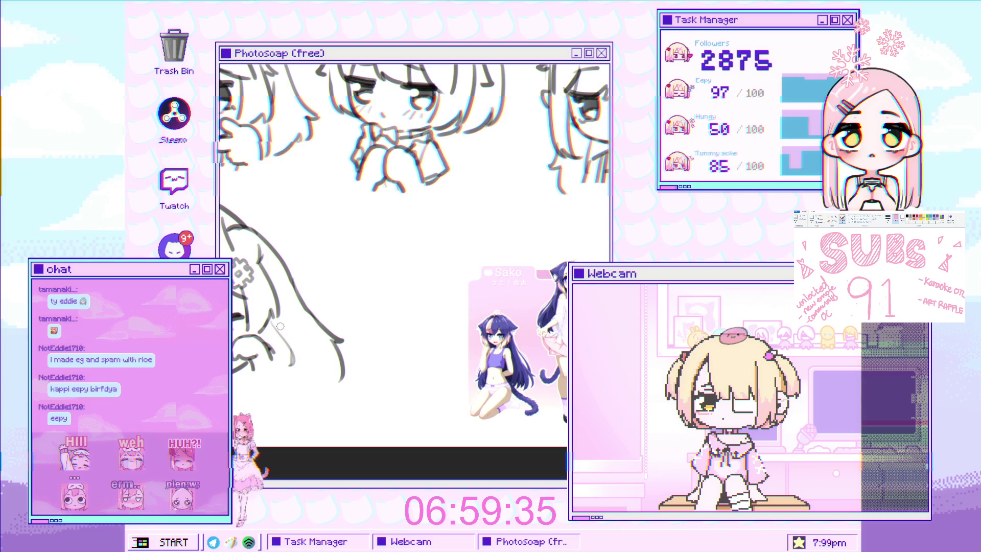
key(h)
key(h)
mouse_move(289, 323)
mouse_down()
mouse_move(310, 286)
mouse_move(364, 289)
mouse_move(245, 352)
mouse_move(297, 394)
mouse_up()
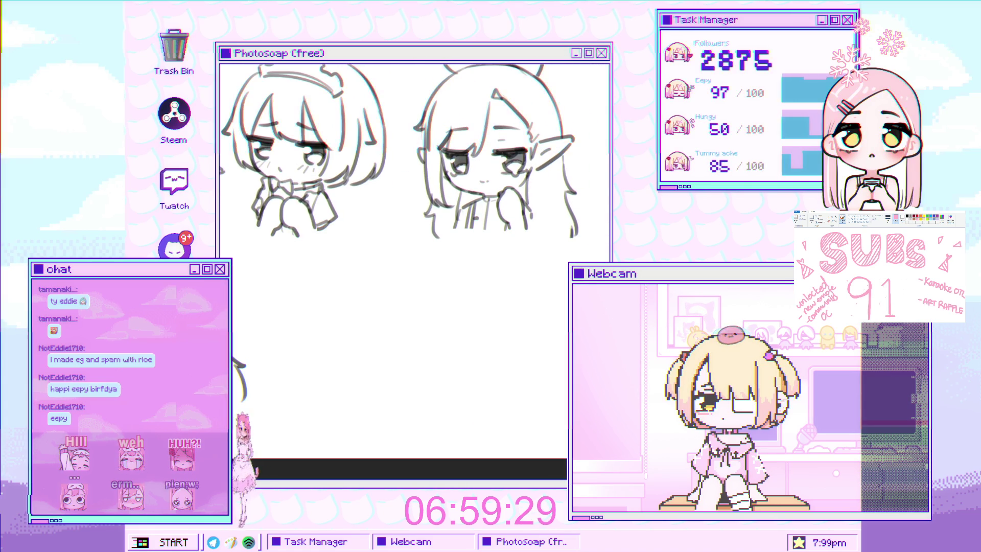
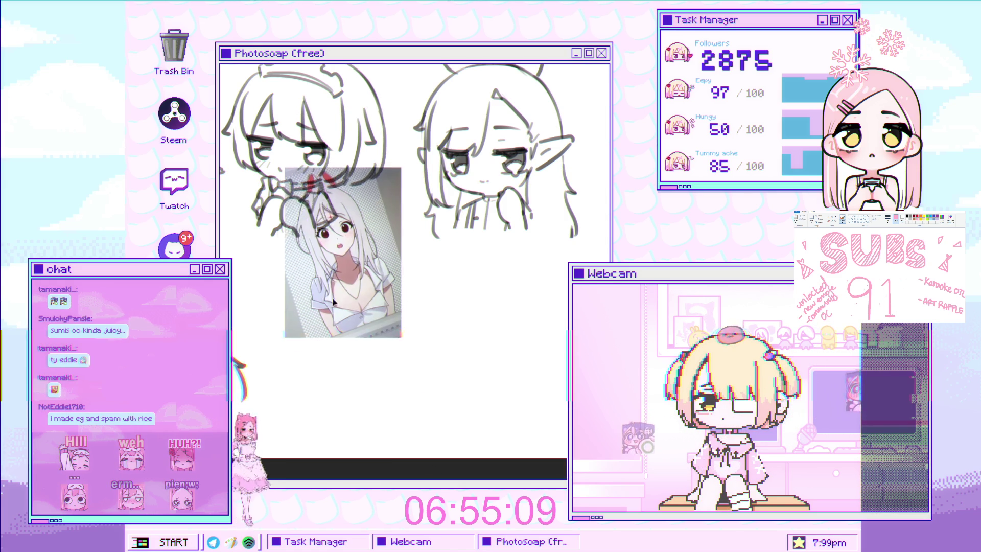
Step: Move the reference photo to the right and bring the blank area below the sketches into view
mouse_move(259, 371)
mouse_down()
mouse_move(543, 378)
mouse_move(532, 372)
mouse_up()
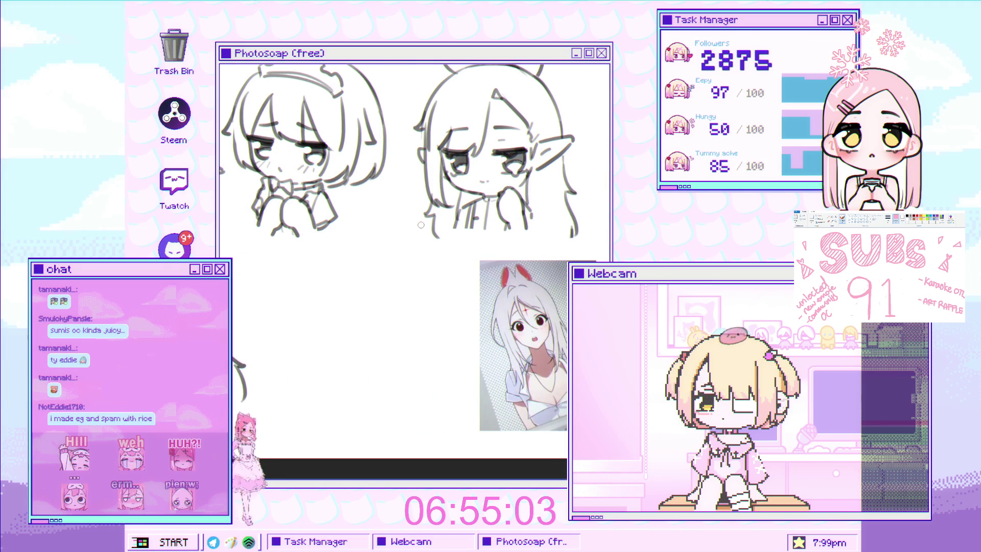
click(377, 354)
mouse_move(357, 278)
mouse_down()
mouse_move(355, 313)
mouse_move(376, 327)
mouse_up()
scroll(376, 327, down, 3)
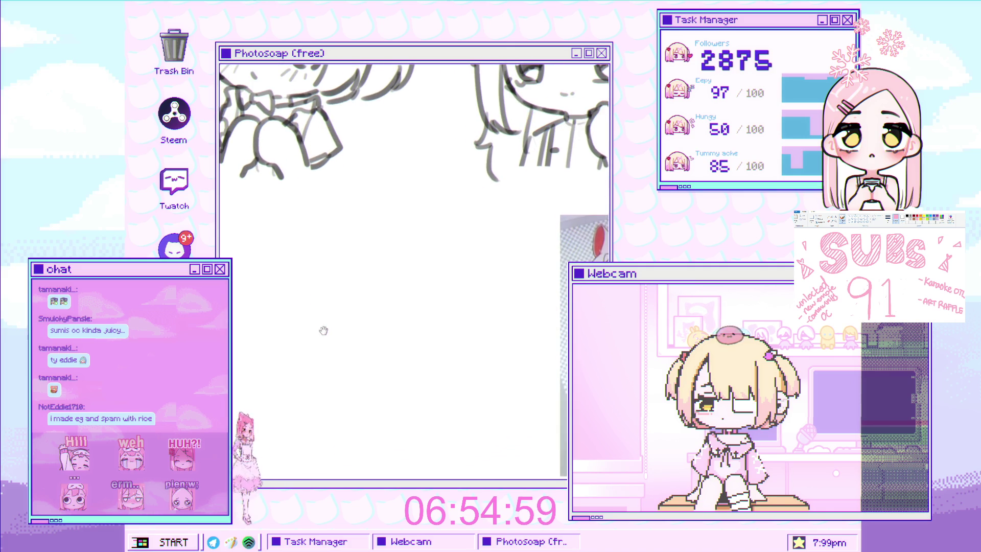
Step: Draw and darken a curved stroke beneath the two sketched busts, starting the new face
drag(326, 373, 337, 373)
key(ctrl+z)
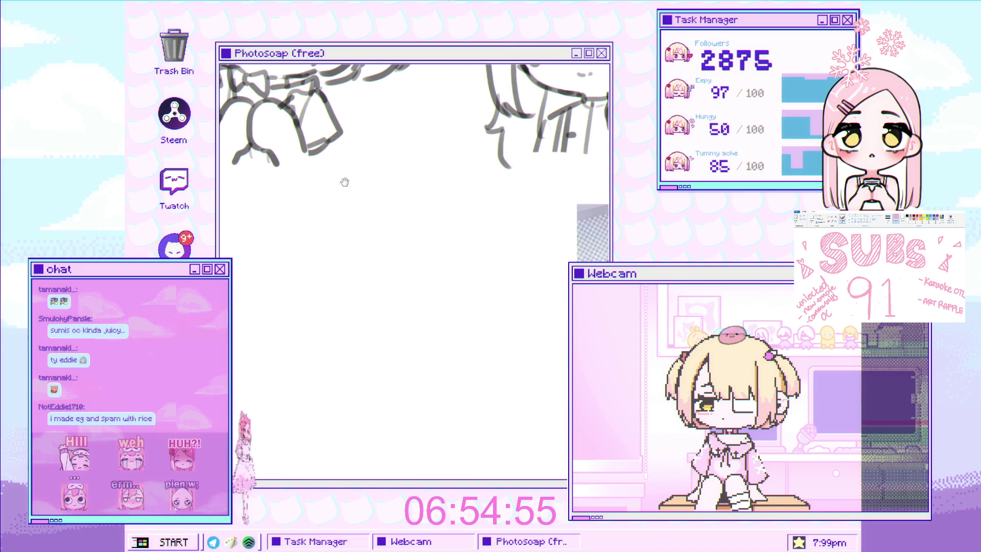
scroll(283, 306, up, 1)
scroll(282, 327, down, 3)
scroll(278, 331, up, 5)
drag(268, 333, 312, 308)
key(ctrl+z)
key(ctrl+shift+z)
key(ctrl+z)
key(ctrl+z)
drag(263, 336, 313, 308)
mouse_move(265, 334)
mouse_down()
mouse_move(313, 308)
mouse_move(299, 307)
mouse_up()
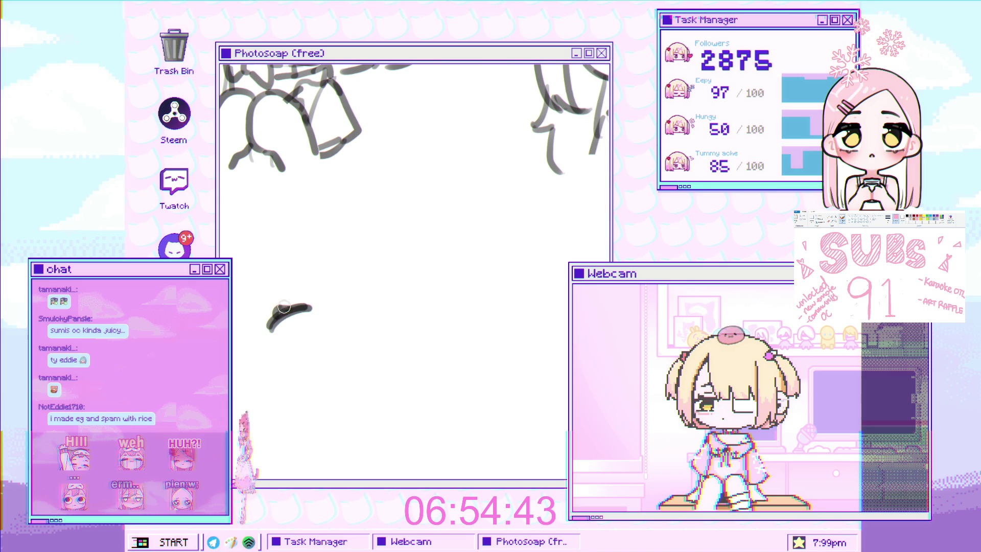
Step: Draw the left eye's curved line under the thick stroke
scroll(282, 286, down, 3)
scroll(283, 263, up, 1)
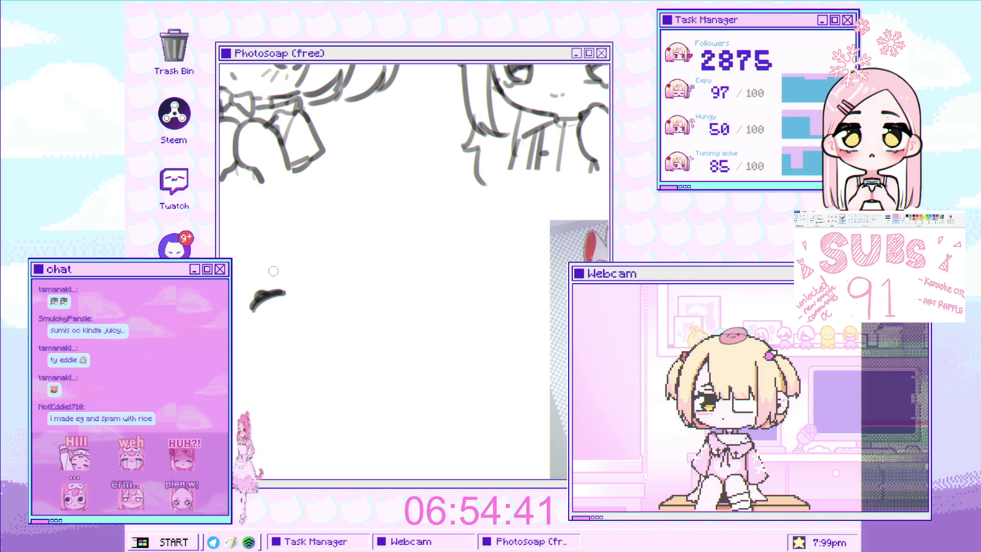
scroll(286, 265, down, 2)
scroll(278, 281, up, 4)
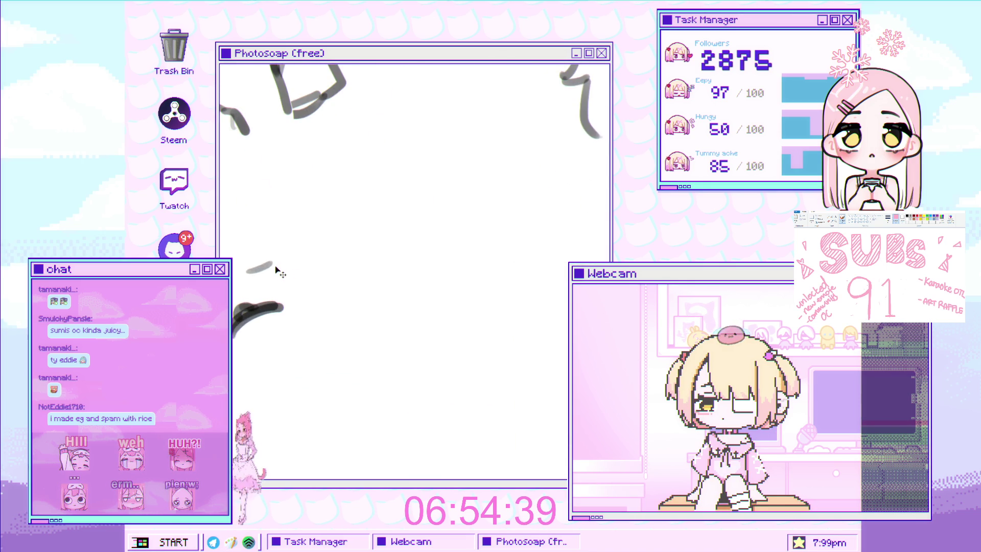
scroll(245, 291, down, 1)
scroll(255, 286, up, 1)
scroll(266, 281, down, 2)
scroll(314, 264, up, 2)
scroll(306, 268, up, 2)
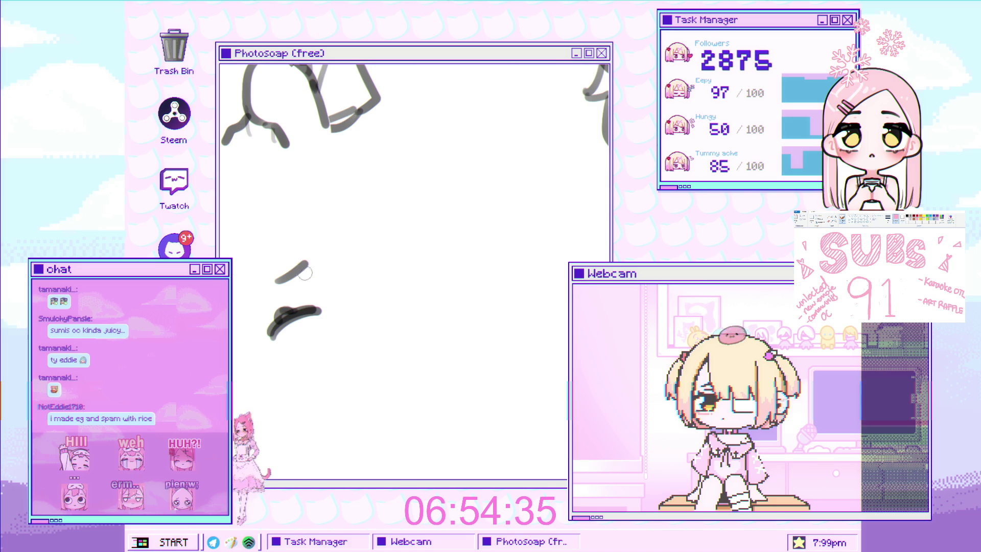
scroll(305, 273, up, 1)
mouse_move(270, 286)
mouse_down()
mouse_move(278, 341)
mouse_move(297, 304)
mouse_move(280, 283)
mouse_move(300, 336)
mouse_up()
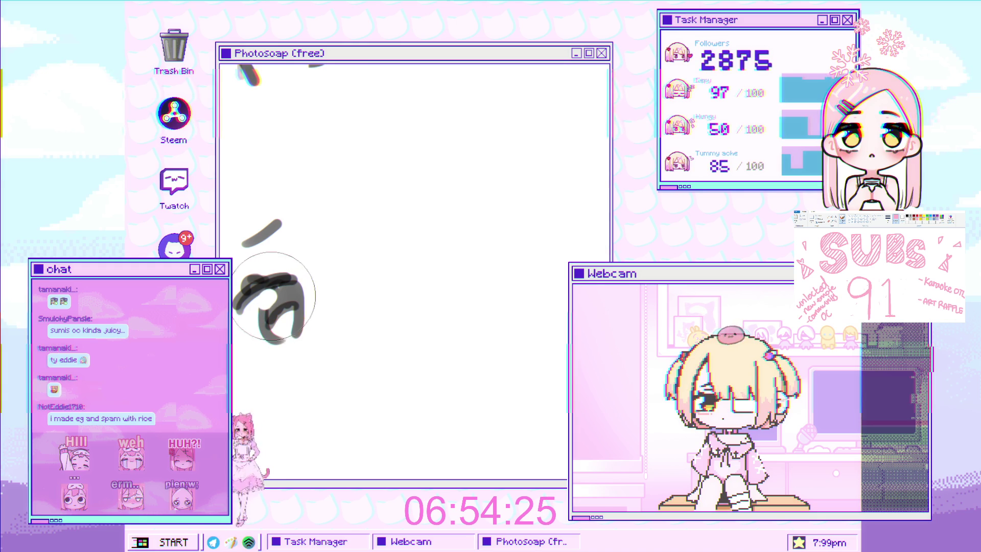
Step: Add a small curved nose mark below the eye
scroll(302, 258, down, 5)
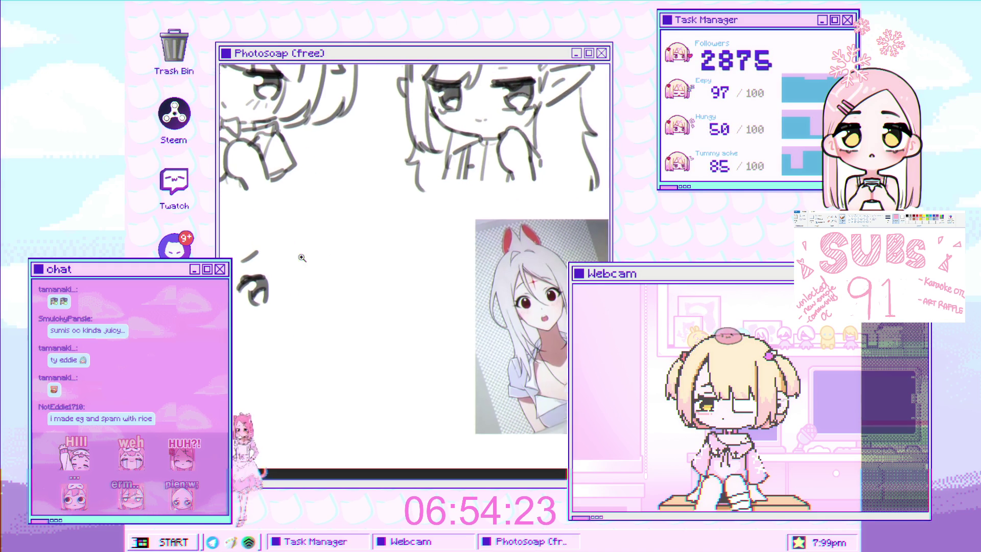
scroll(302, 258, up, 4)
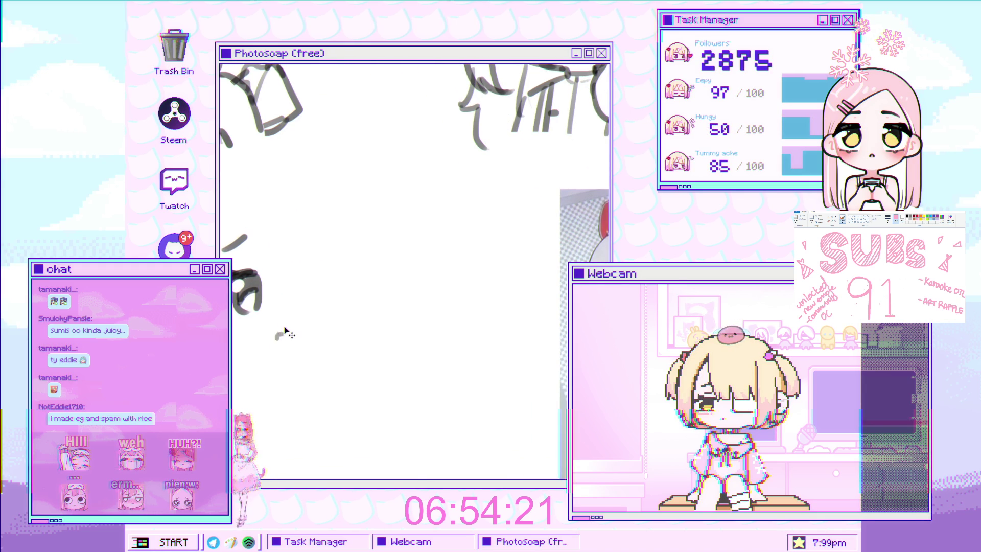
drag(275, 329, 291, 321)
Step: Draw a dark right eyebrow, redrawing it after one failed attempt
scroll(294, 321, up, 2)
scroll(301, 319, down, 3)
scroll(311, 319, up, 2)
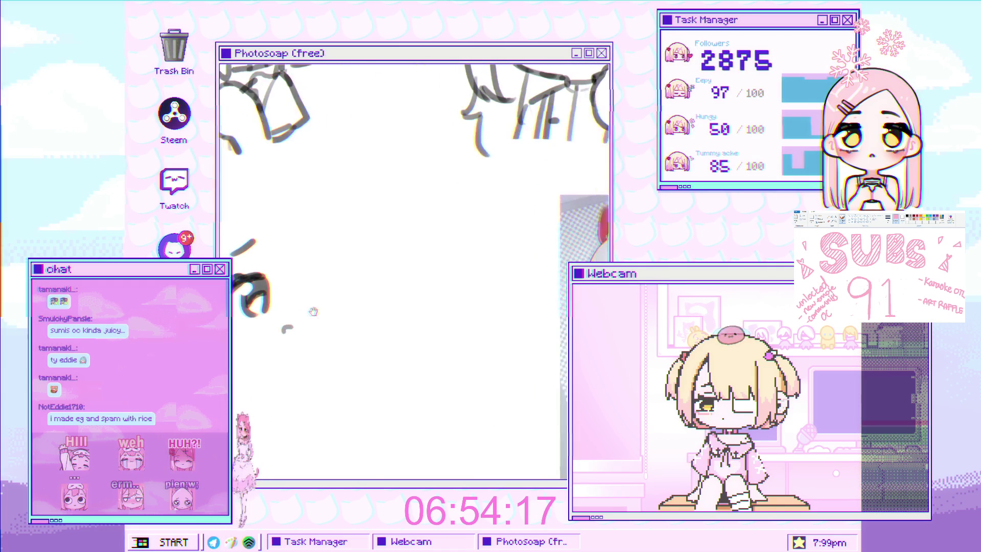
scroll(316, 306, up, 3)
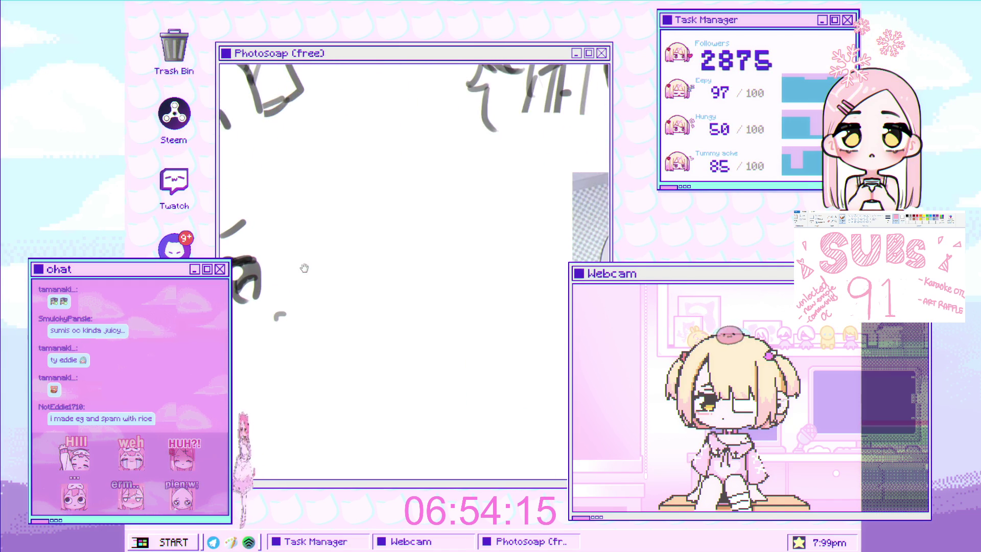
scroll(363, 274, down, 3)
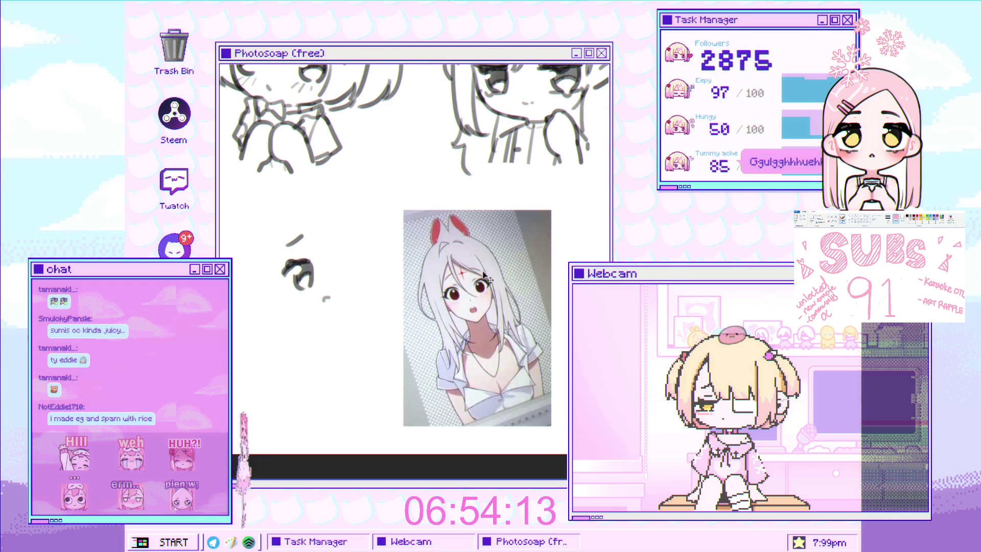
scroll(355, 275, up, 4)
scroll(326, 265, up, 3)
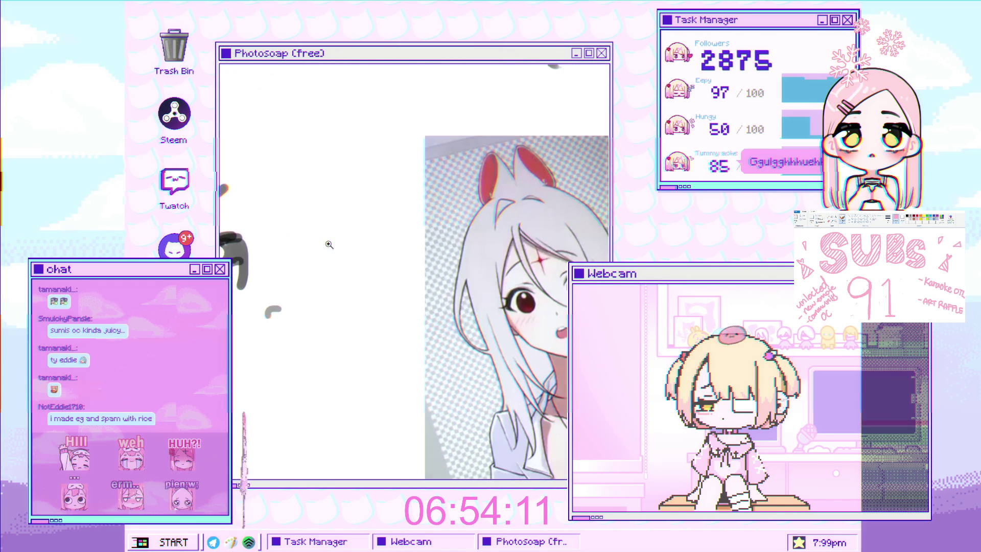
drag(302, 232, 353, 236)
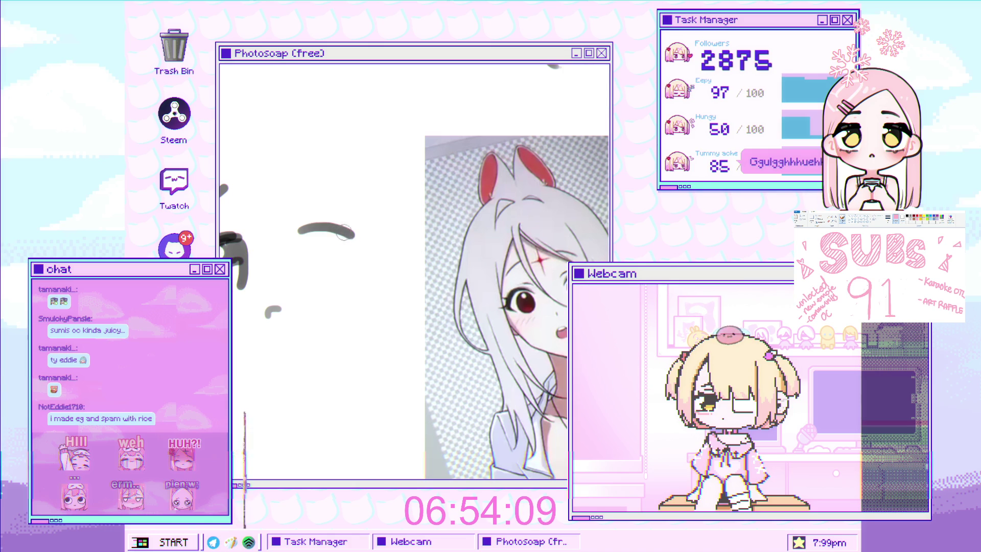
key(ctrl+z)
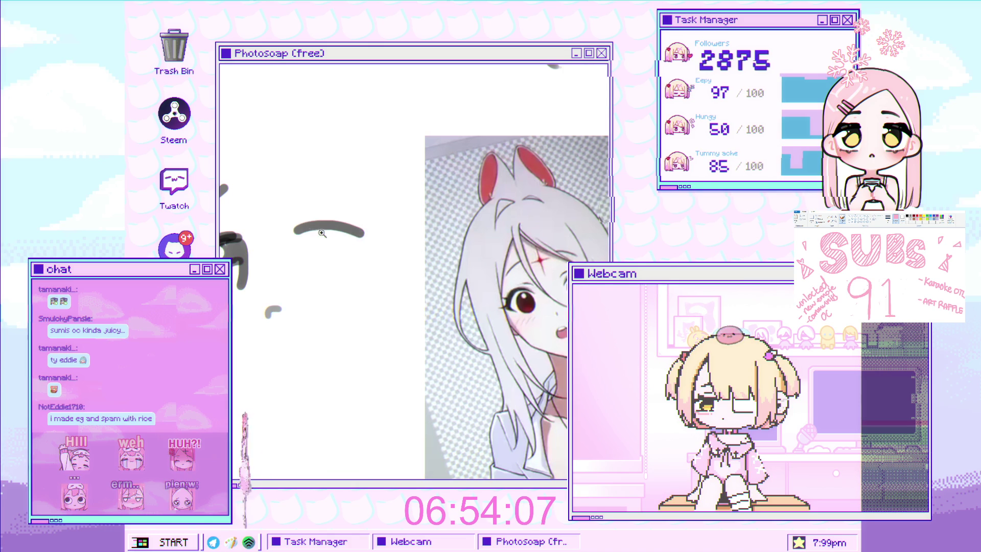
scroll(342, 233, up, 1)
mouse_move(294, 230)
mouse_down()
mouse_move(347, 235)
mouse_move(322, 217)
mouse_move(332, 214)
mouse_move(338, 289)
mouse_up()
Step: Shade inside the right eye's arch and erase part of it with a larger eraser
scroll(337, 220, up, 2)
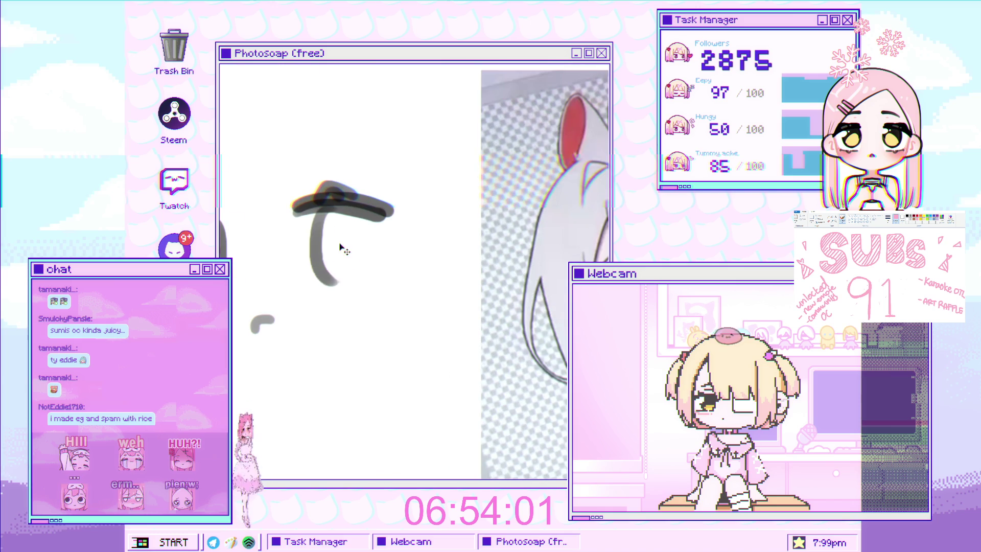
key(ctrl+z)
drag(327, 196, 329, 286)
key(ctrl+z)
drag(376, 220, 368, 284)
key(ctrl+z)
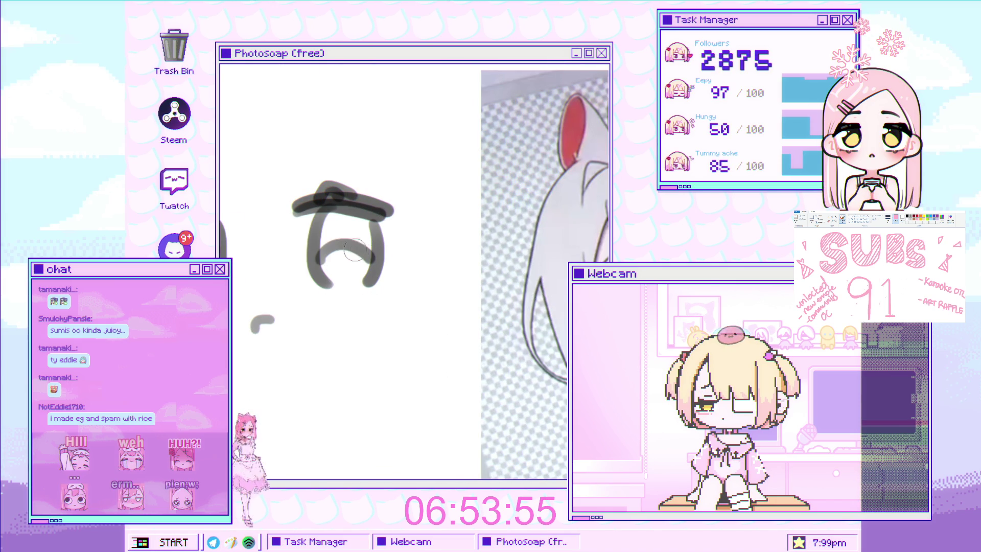
drag(329, 213, 356, 234)
key(bracketright)
key(bracketright)
key(bracketright)
click(317, 225)
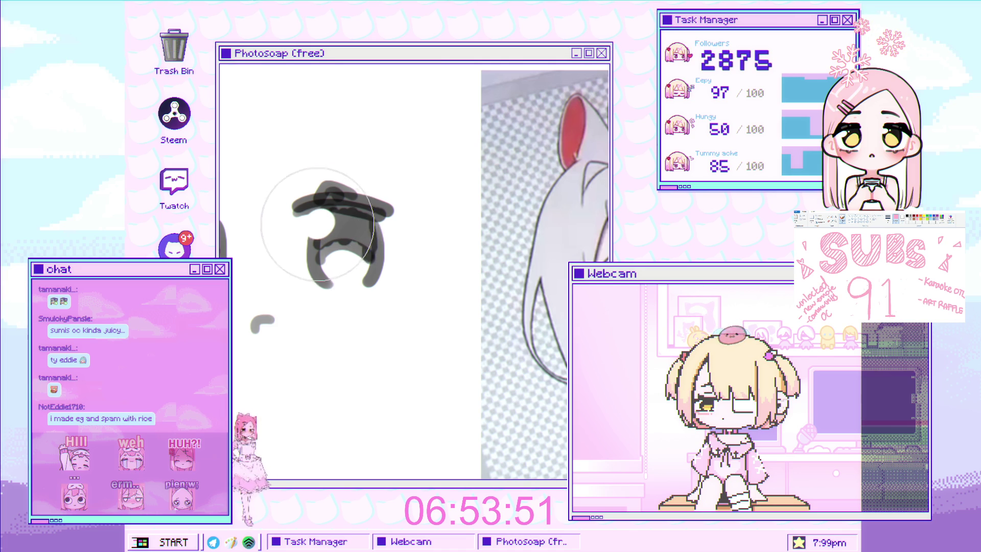
Step: Try extending the left eye's lower curve, then undo it
scroll(345, 241, down, 3)
scroll(366, 149, up, 2)
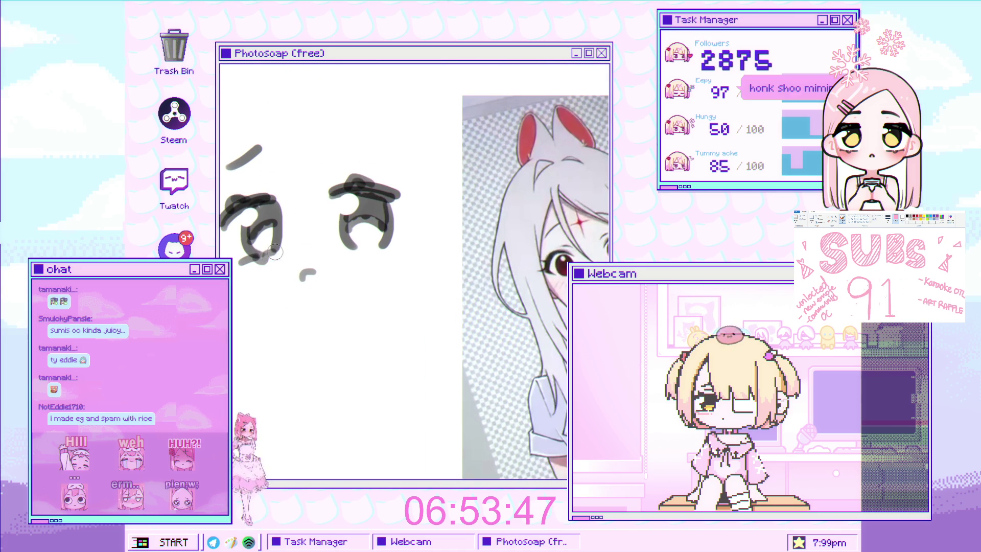
scroll(322, 254, right, 2)
drag(310, 253, 324, 254)
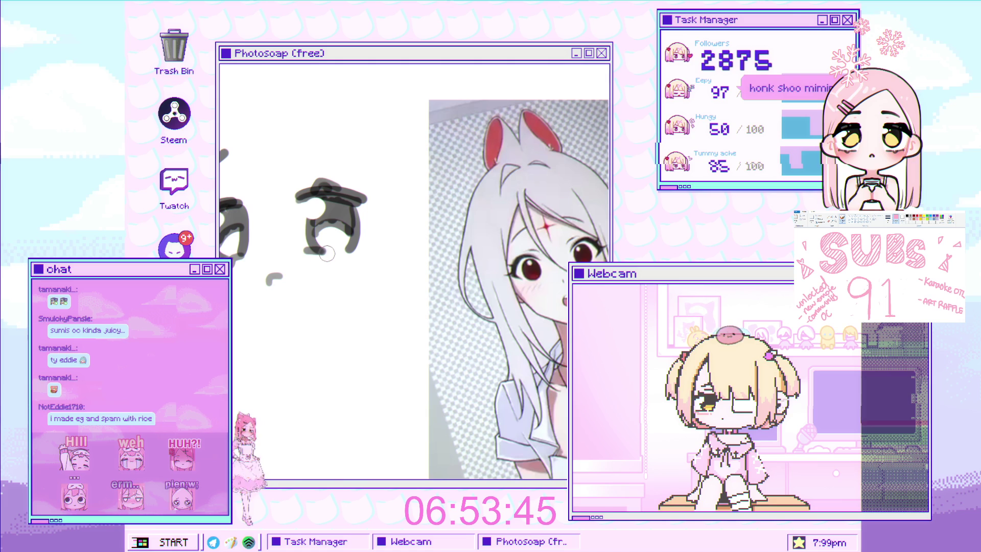
scroll(326, 205, up, 2)
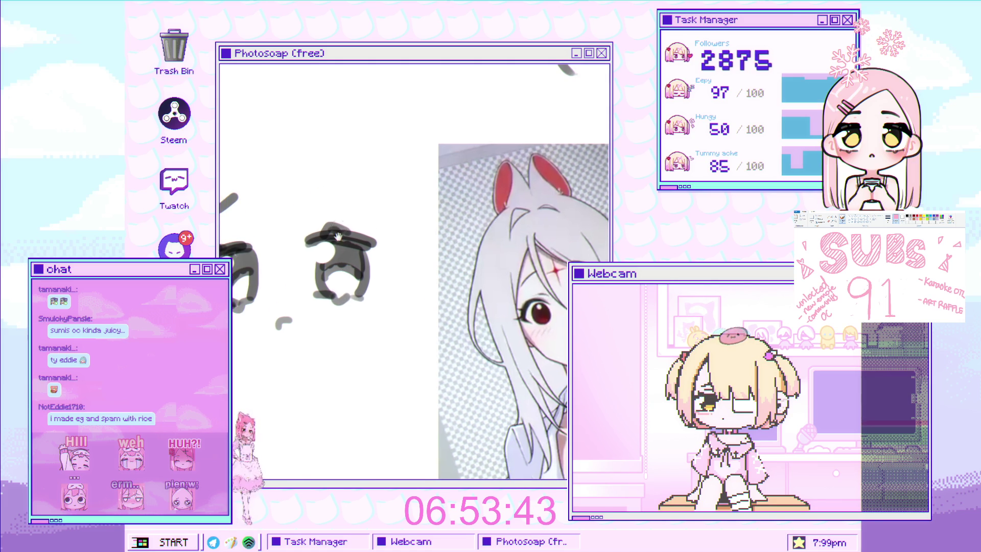
key(ctrl+z)
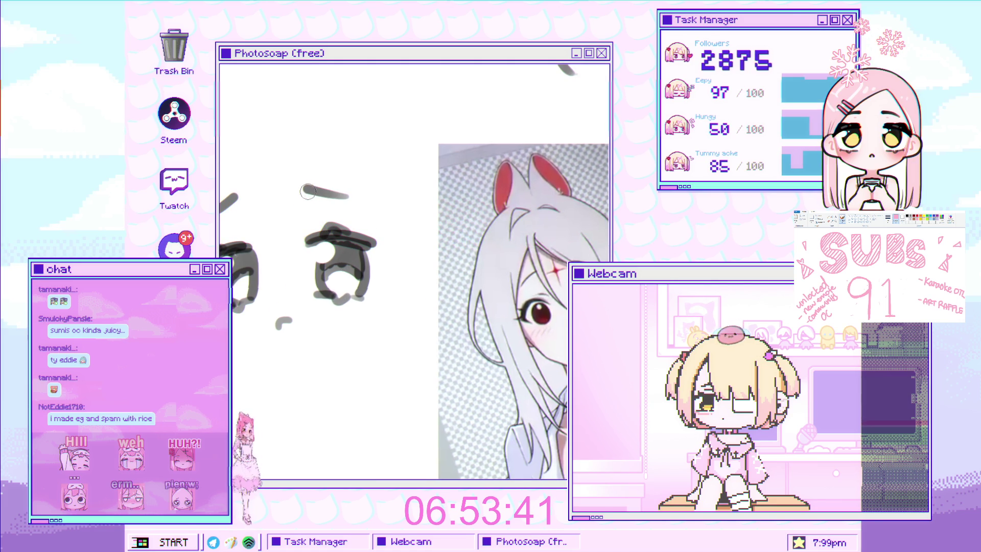
Step: Draw a curved line down from the left eye and a stroke beneath it
scroll(308, 191, down, 3)
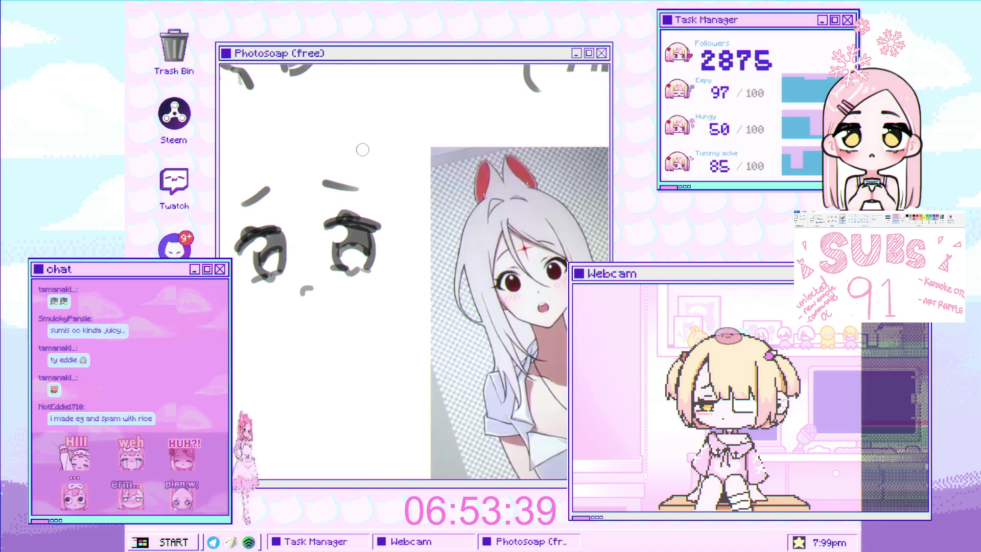
scroll(362, 150, up, 2)
scroll(362, 149, down, 2)
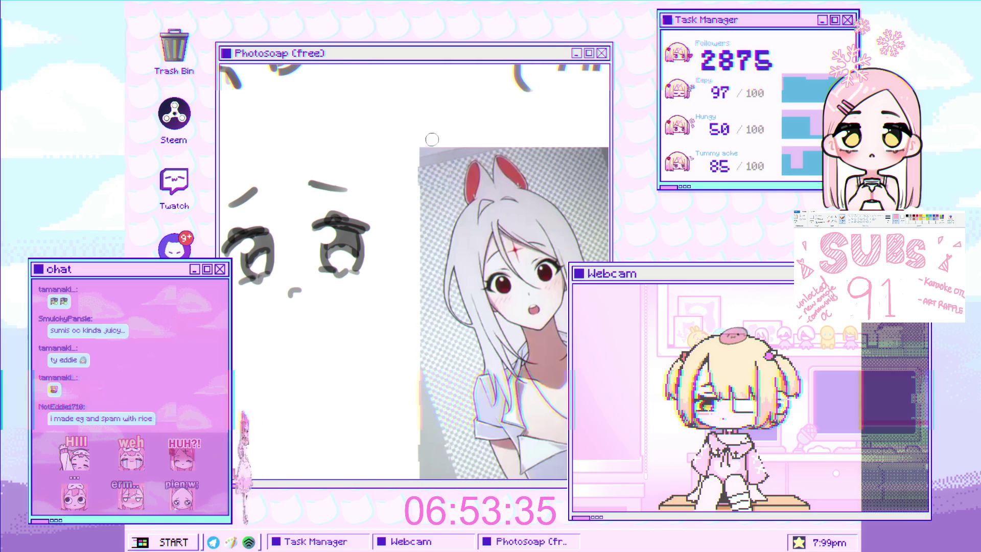
scroll(297, 253, up, 2)
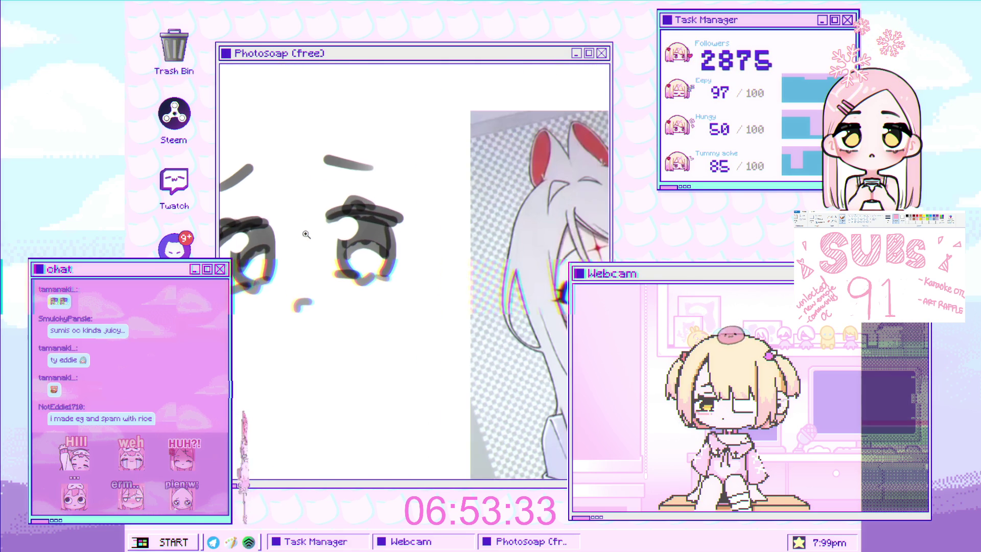
scroll(233, 278, up, 2)
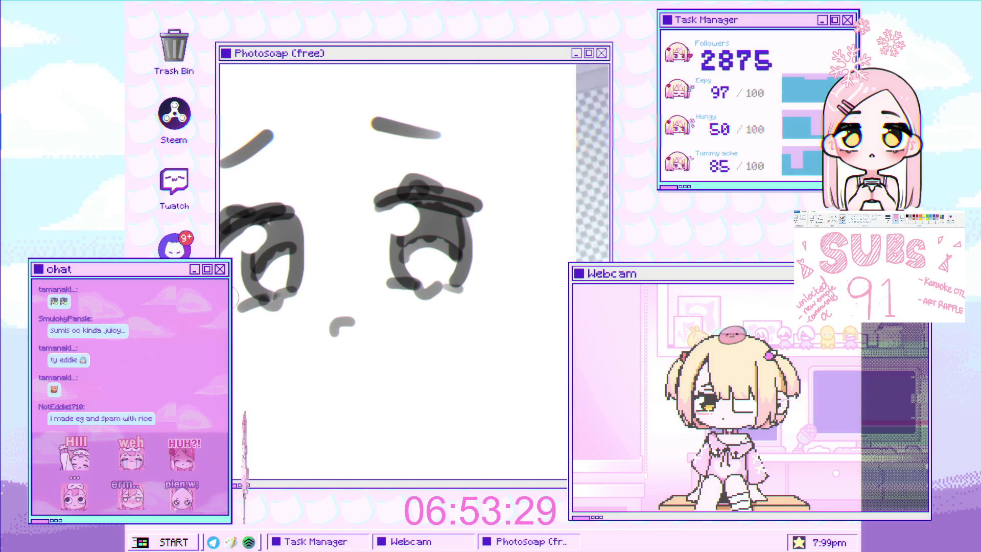
drag(235, 301, 274, 350)
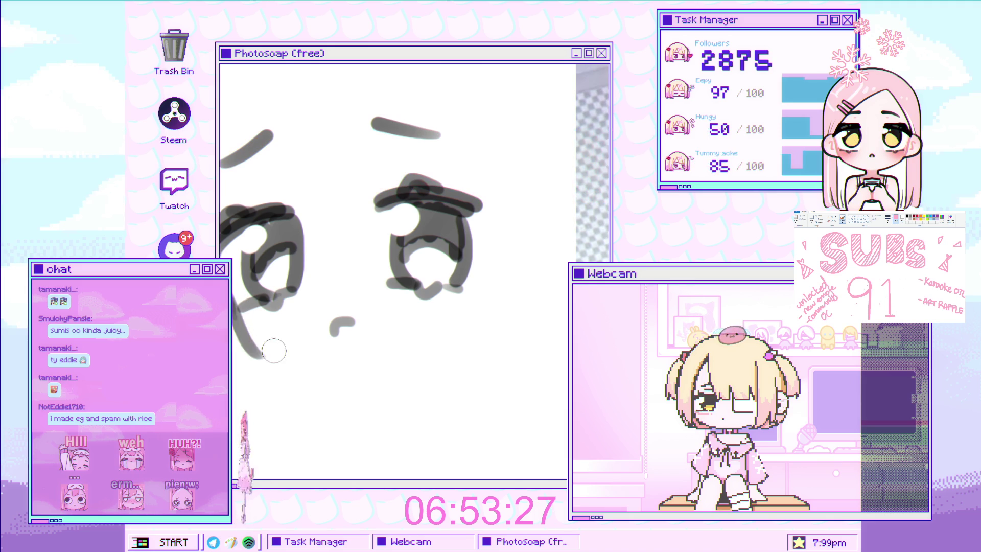
scroll(231, 266, down, 3)
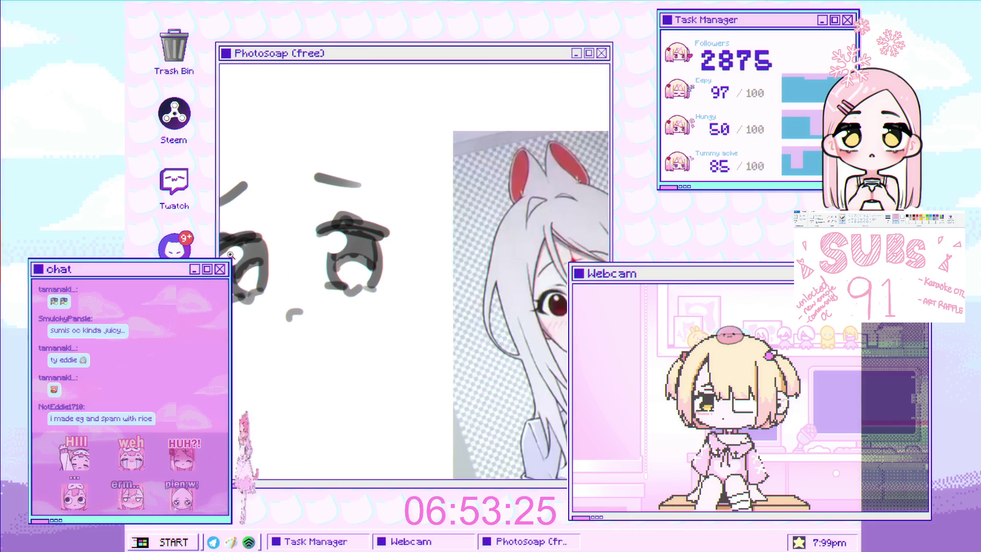
scroll(220, 278, up, 2)
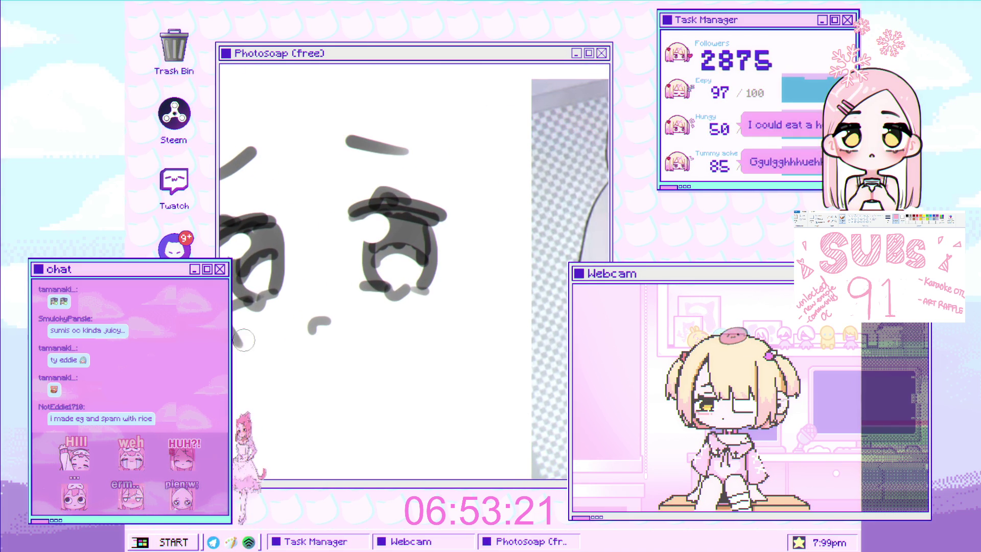
drag(233, 331, 263, 362)
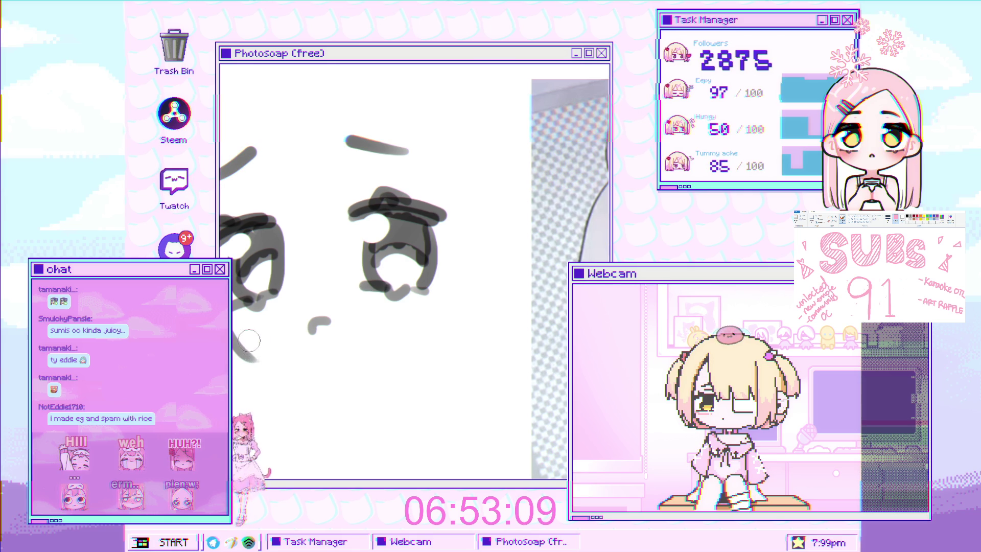
Step: Draw a curved cheek stroke under the eyes, redrawing it once
scroll(256, 317, down, 2)
scroll(278, 283, up, 2)
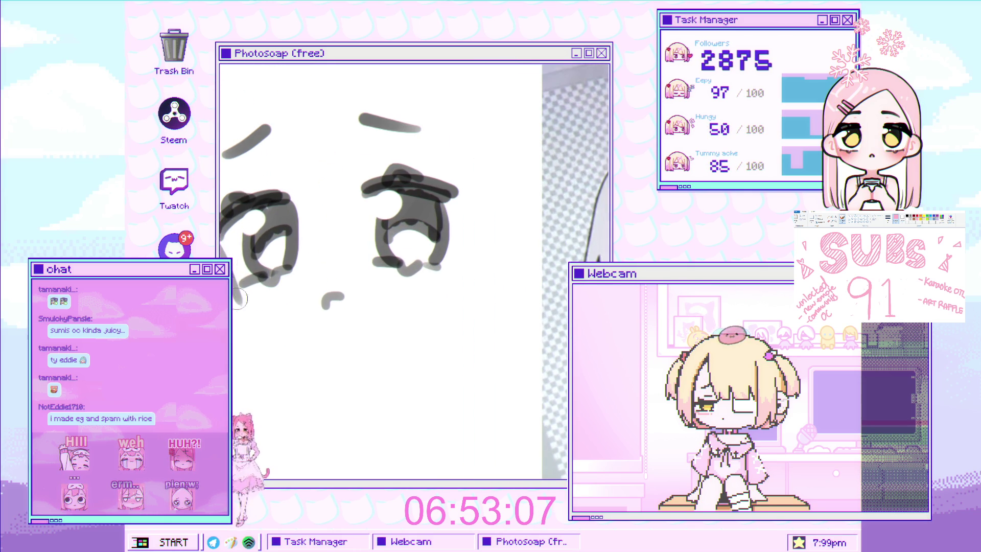
drag(233, 280, 271, 338)
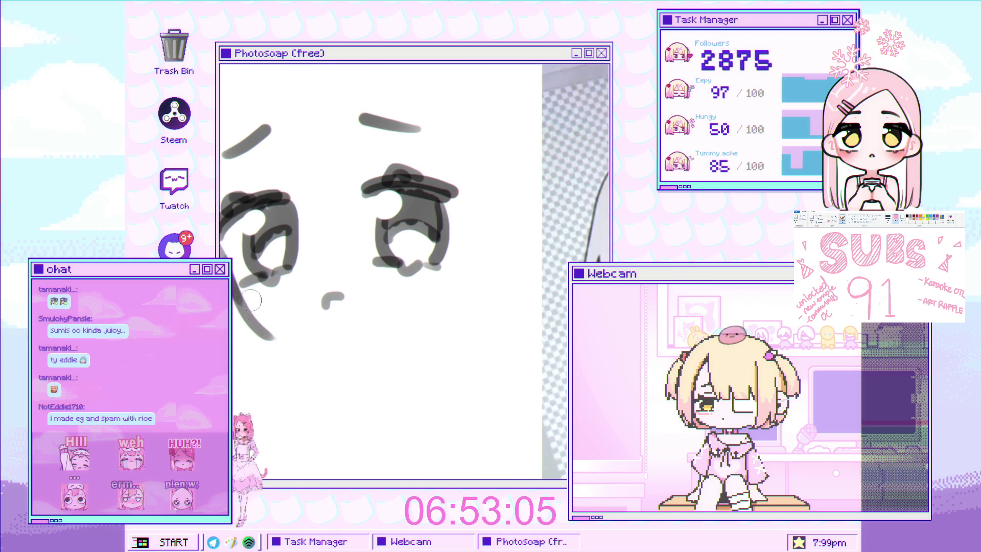
drag(233, 281, 280, 338)
scroll(306, 291, down, 3)
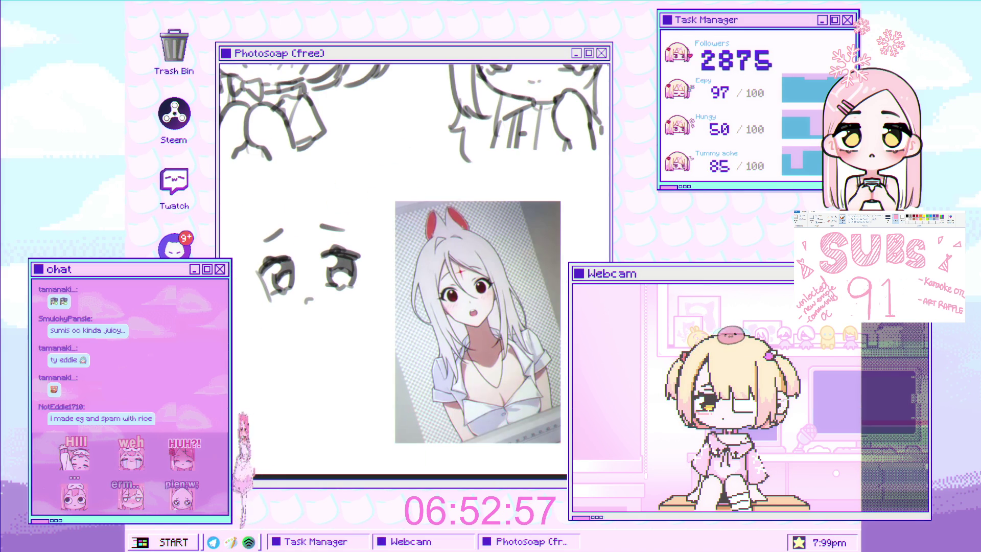
scroll(316, 245, up, 3)
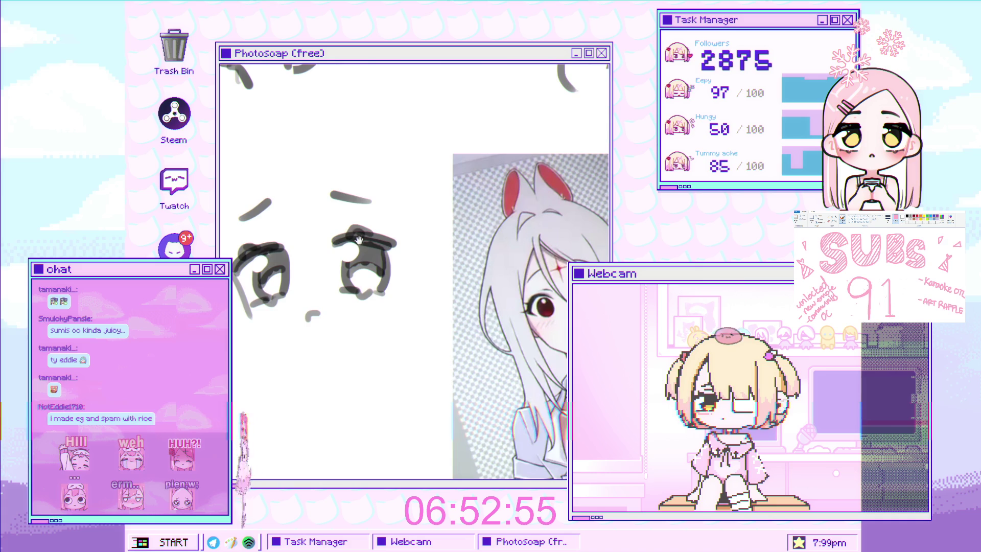
Step: Draw a long curved face-outline stroke, retrying until it is smooth
key(ctrl+z)
drag(279, 196, 313, 329)
key(ctrl+z)
drag(277, 195, 315, 335)
key(ctrl+z)
key(ctrl+z)
drag(283, 195, 314, 329)
scroll(305, 292, down, 3)
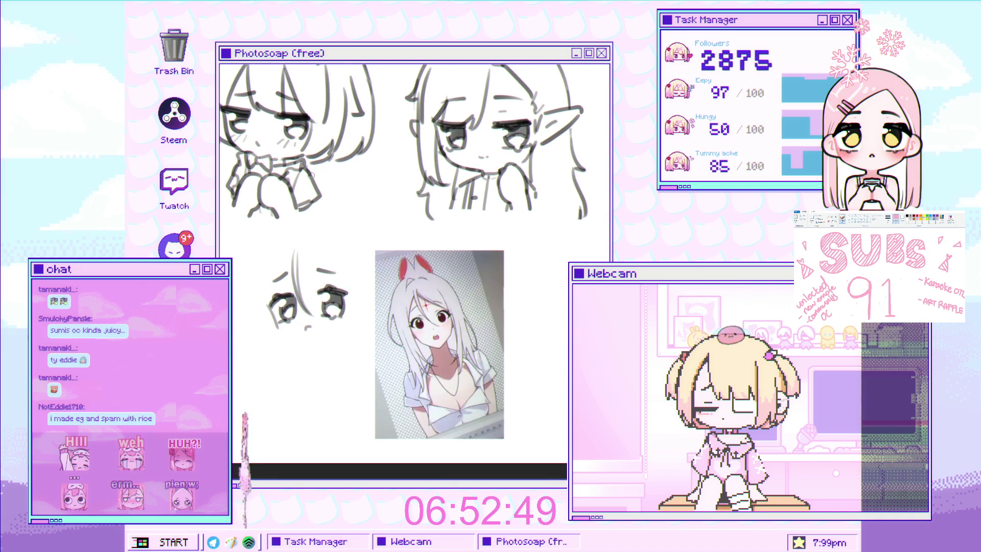
scroll(287, 279, up, 3)
drag(258, 215, 293, 375)
key(ctrl+z)
drag(258, 215, 294, 375)
Step: Add hair strands on the face's left side, then re-centre the view on sketch and reference
drag(235, 265, 293, 217)
drag(305, 168, 248, 298)
key(ctrl+z)
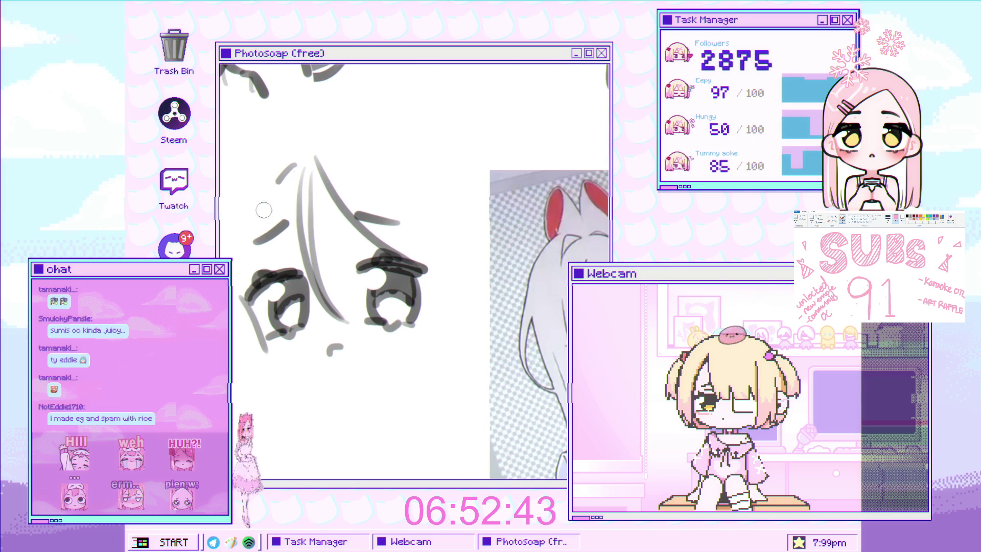
drag(282, 179, 240, 302)
mouse_move(302, 237)
mouse_down()
mouse_move(287, 240)
mouse_move(355, 267)
mouse_up()
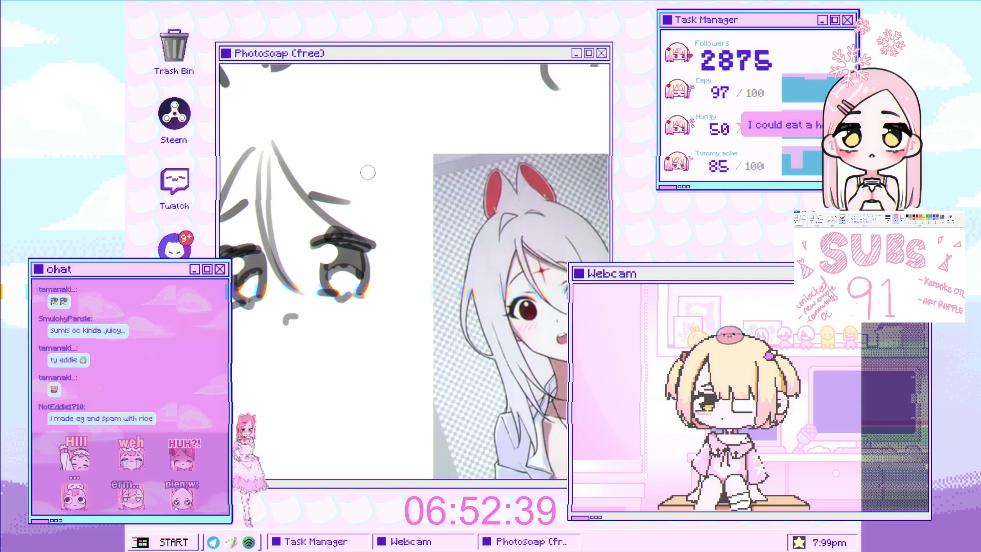
mouse_move(339, 398)
mouse_down()
mouse_move(343, 345)
mouse_move(394, 331)
mouse_move(243, 225)
mouse_move(252, 368)
mouse_up()
Step: Draw a long strand and smooth outline down the face's left side
drag(245, 240, 258, 391)
drag(266, 331, 313, 360)
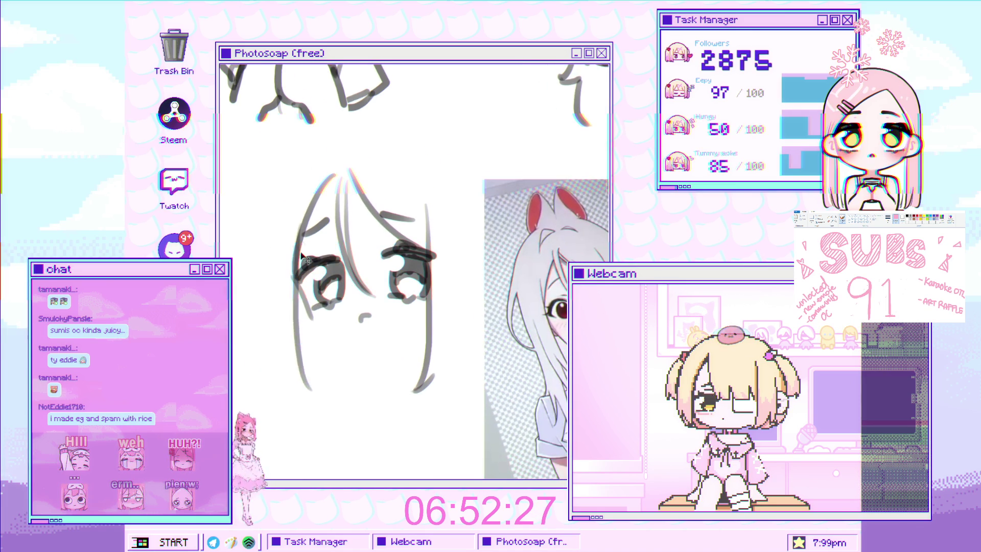
key(ctrl+z)
drag(294, 222, 303, 377)
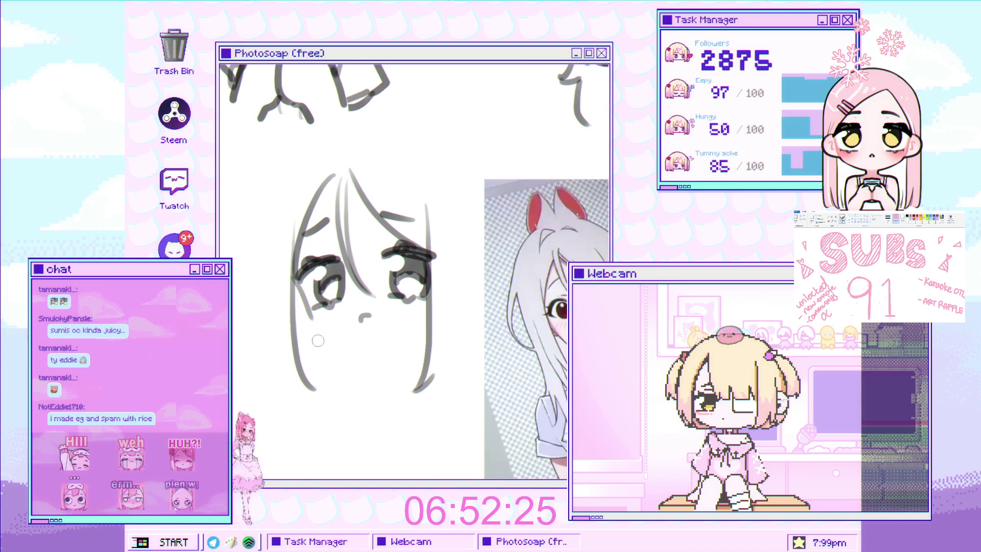
mouse_move(301, 161)
mouse_down()
mouse_move(278, 140)
mouse_move(223, 232)
mouse_up()
mouse_move(253, 164)
mouse_down()
mouse_move(221, 257)
mouse_move(240, 270)
mouse_up()
drag(244, 230, 243, 280)
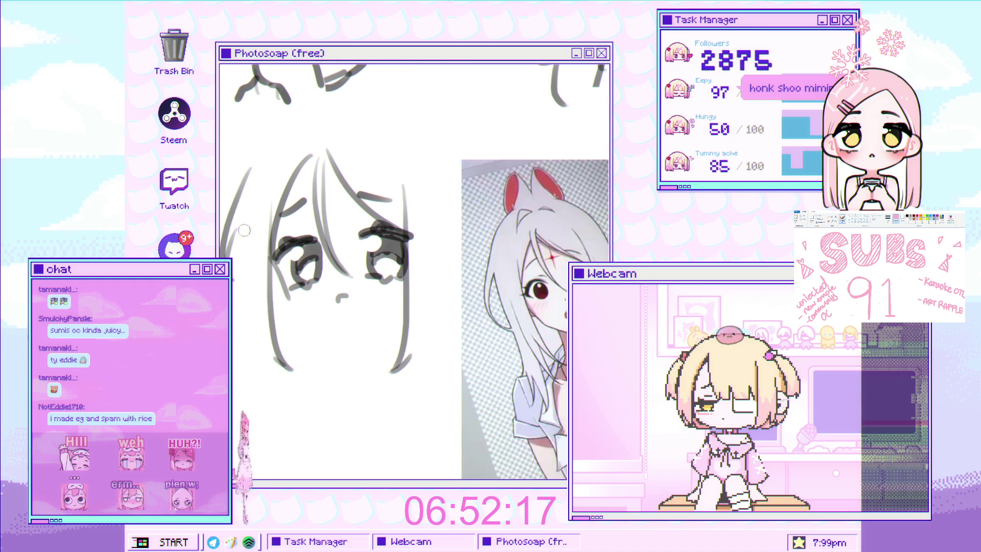
scroll(278, 312, down, 2)
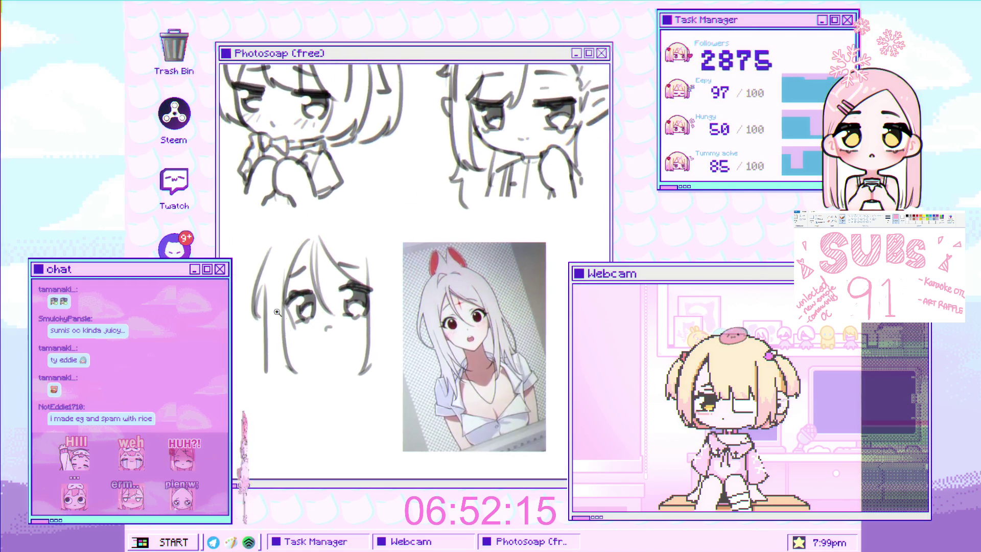
Step: Shift the left hair strands slightly right and add a short stroke above the forehead
scroll(277, 312, up, 2)
drag(267, 306, 270, 303)
scroll(293, 312, down, 2)
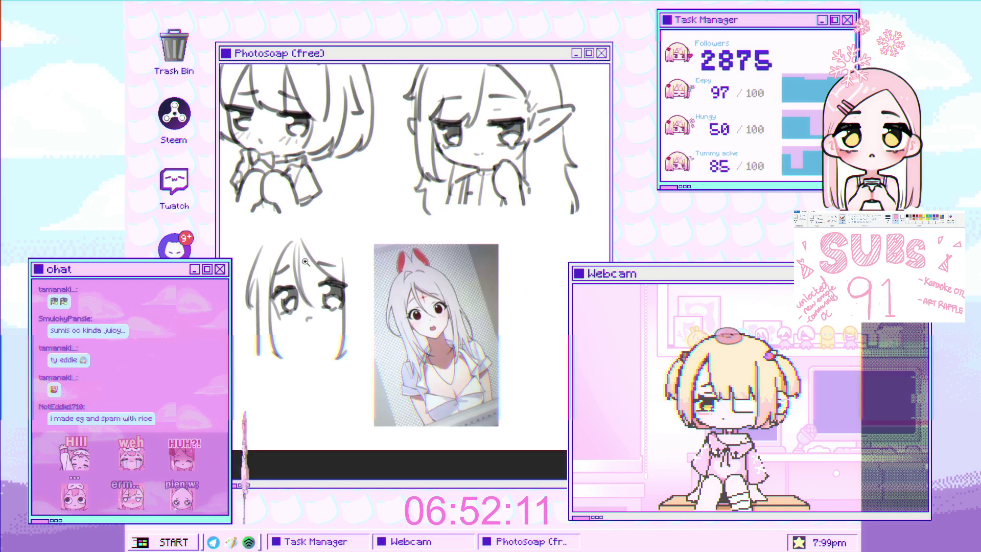
scroll(293, 312, up, 2)
scroll(251, 235, up, 2)
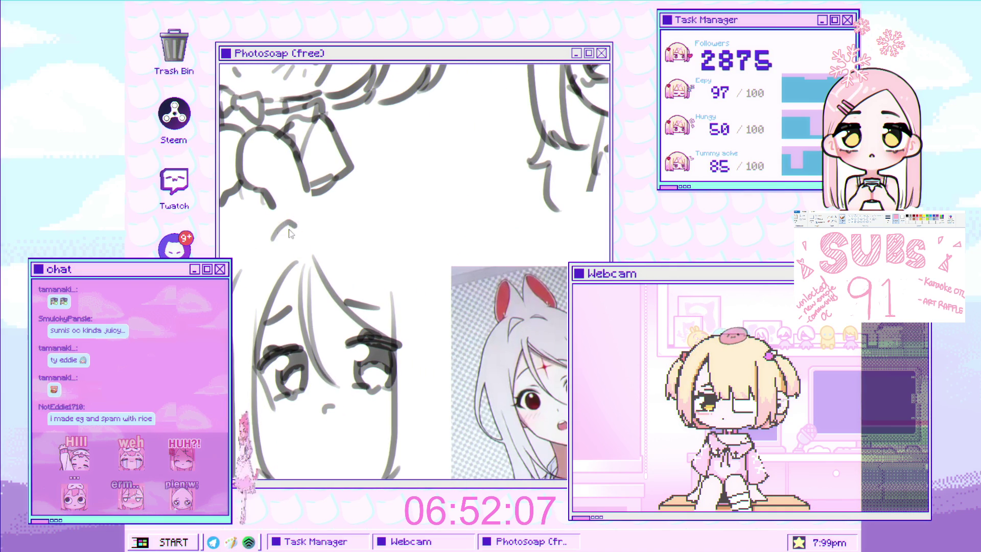
mouse_move(312, 226)
mouse_down()
mouse_move(341, 239)
mouse_move(334, 233)
mouse_up()
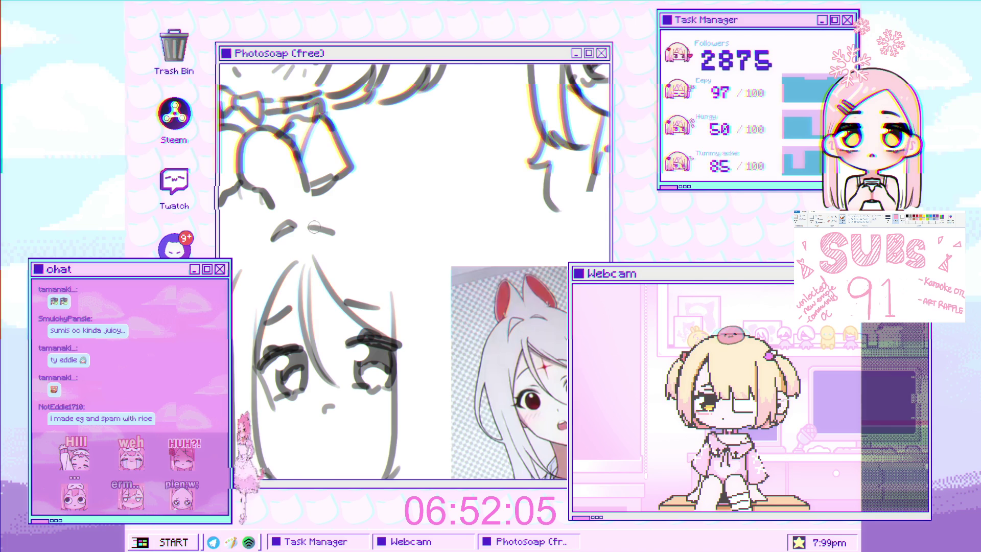
scroll(314, 220, down, 3)
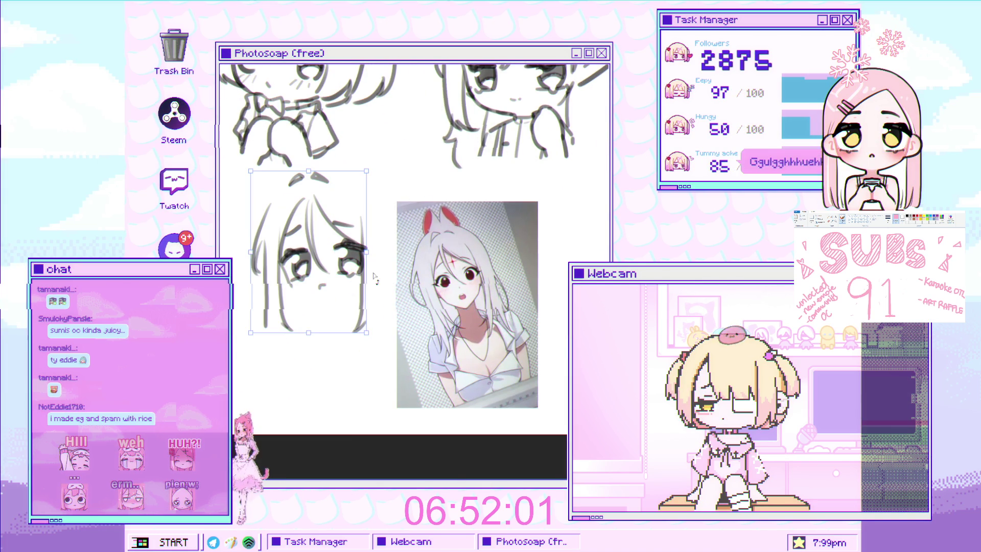
Step: Move the face sketch down-right, confirm it, and nudge the reference photo right
drag(322, 294, 336, 318)
key(Return)
scroll(399, 286, down, 2)
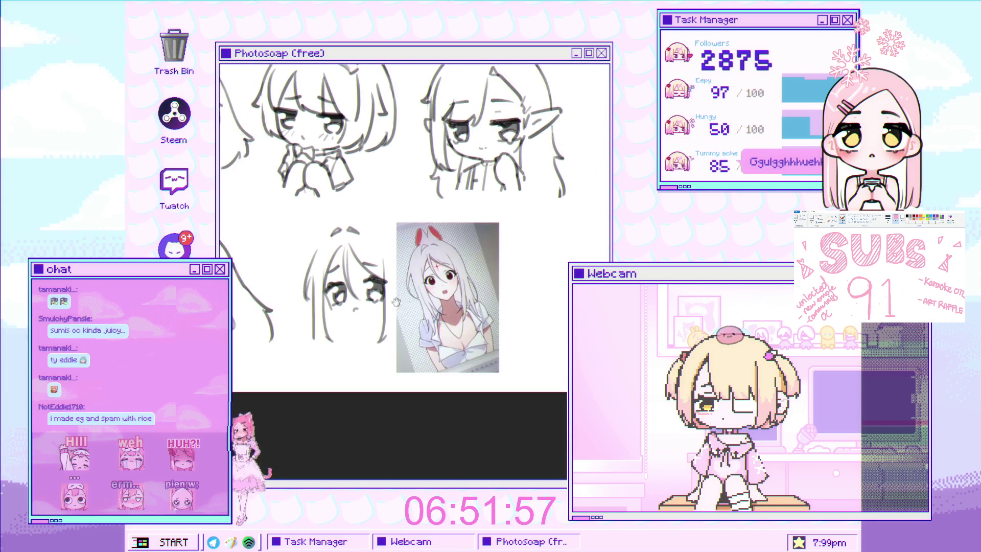
scroll(465, 280, up, 2)
drag(465, 280, 474, 279)
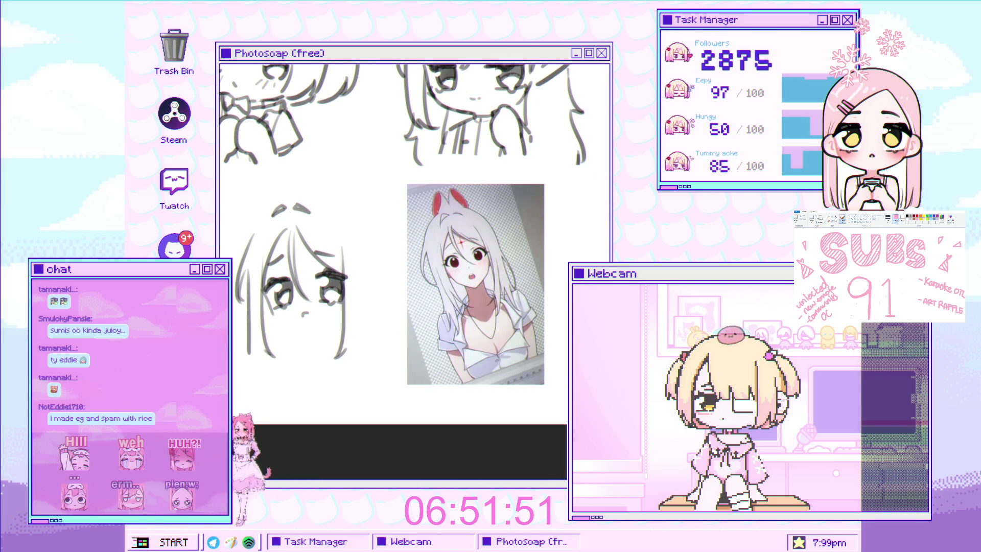
Step: Extend the lower cheek line of the face sketch
scroll(278, 289, up, 5)
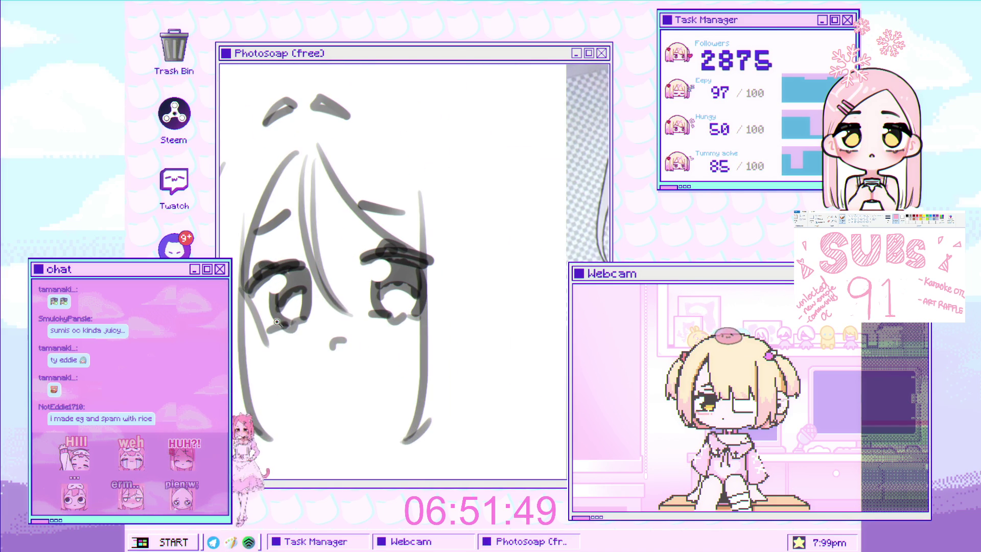
scroll(287, 306, down, 3)
scroll(319, 244, up, 2)
scroll(296, 255, up, 1)
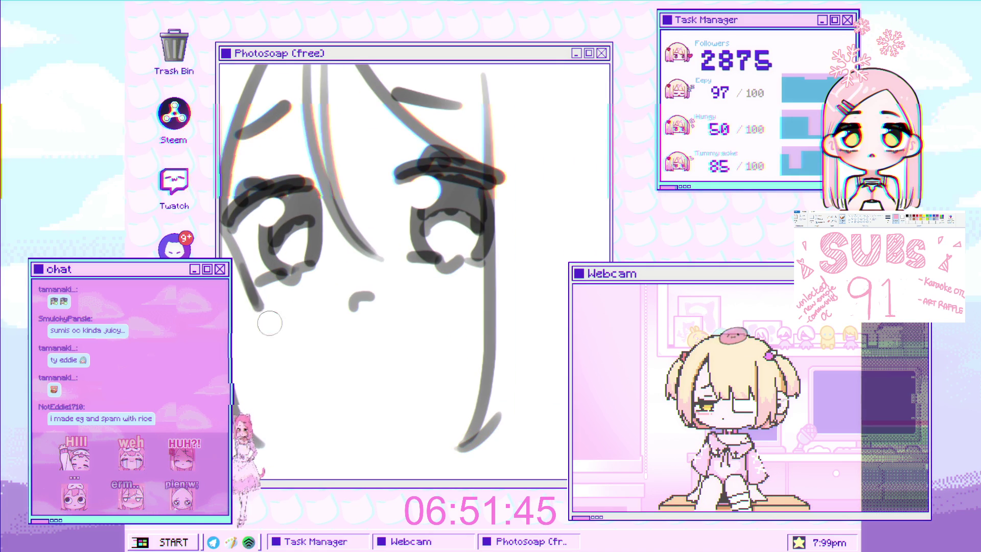
scroll(271, 312, down, 2)
scroll(272, 318, up, 1)
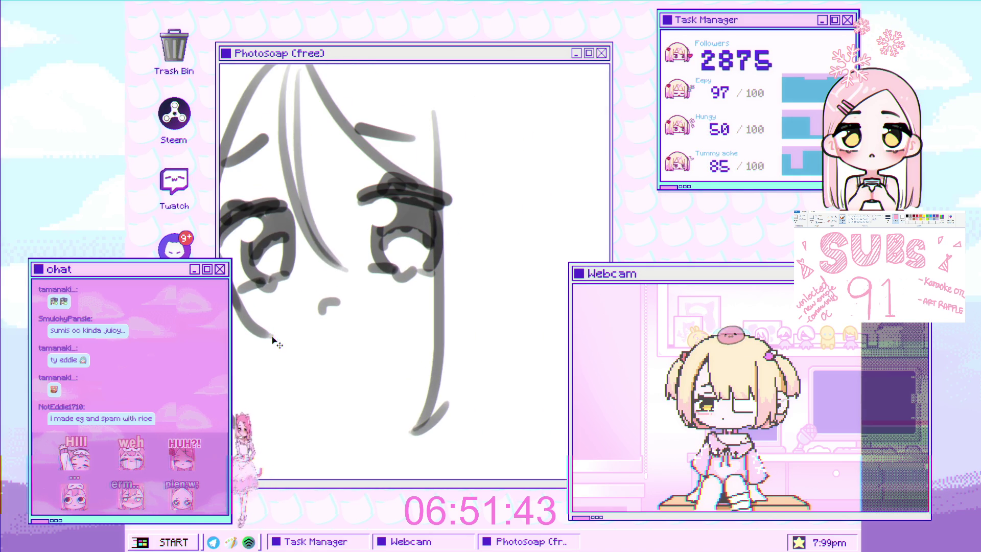
drag(258, 332, 324, 342)
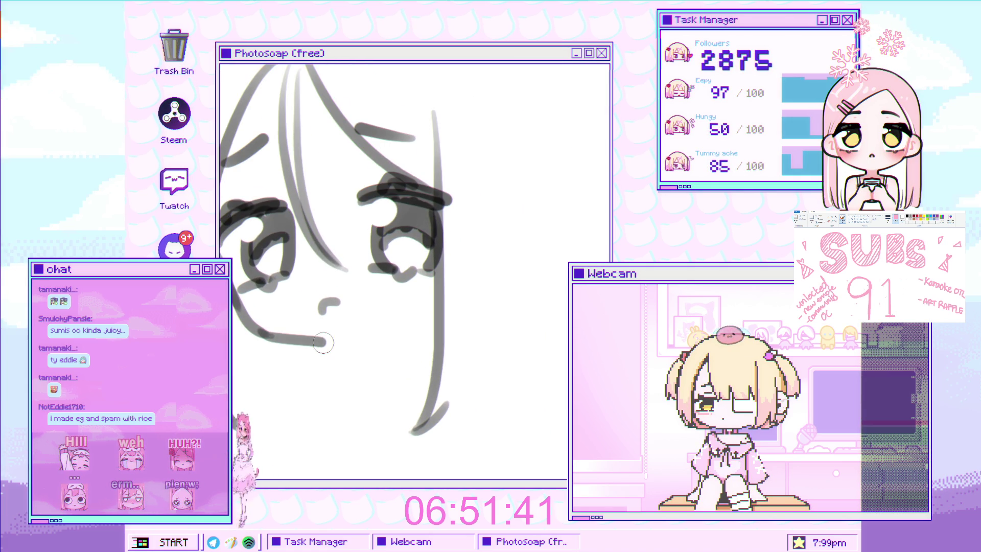
Step: Remove the last mouth stroke and redraw the left cheek line down to the chin
scroll(334, 347, down, 1)
scroll(333, 317, up, 1)
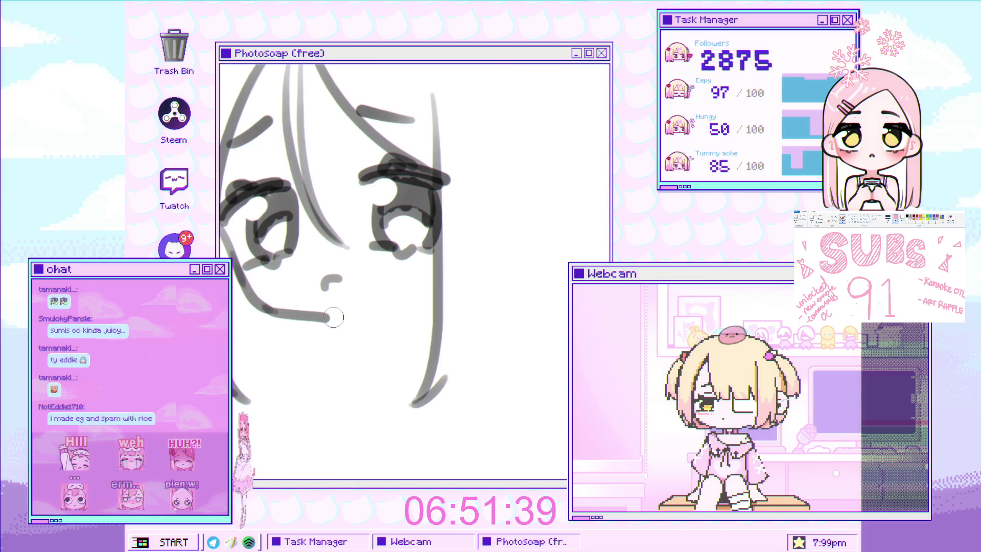
scroll(373, 319, down, 1)
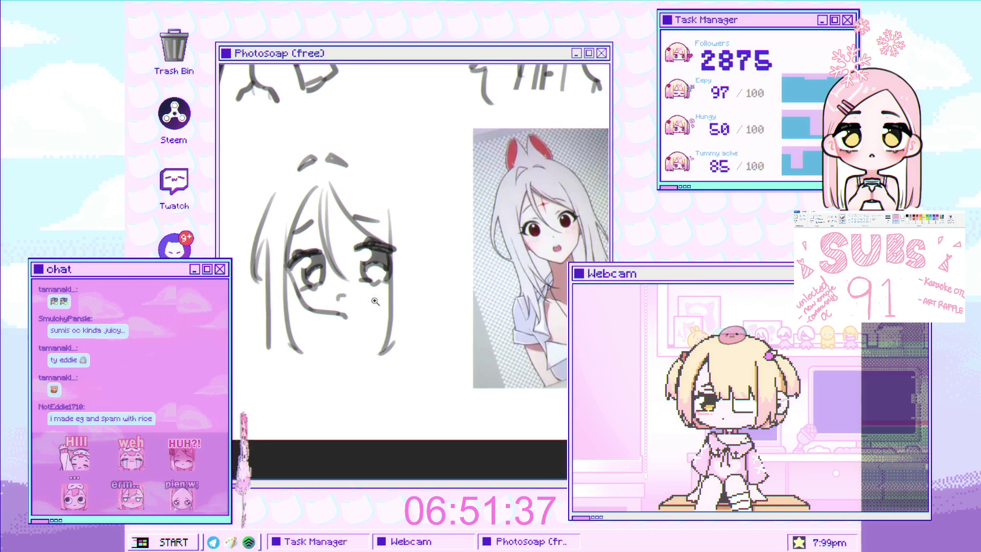
scroll(364, 327, up, 1)
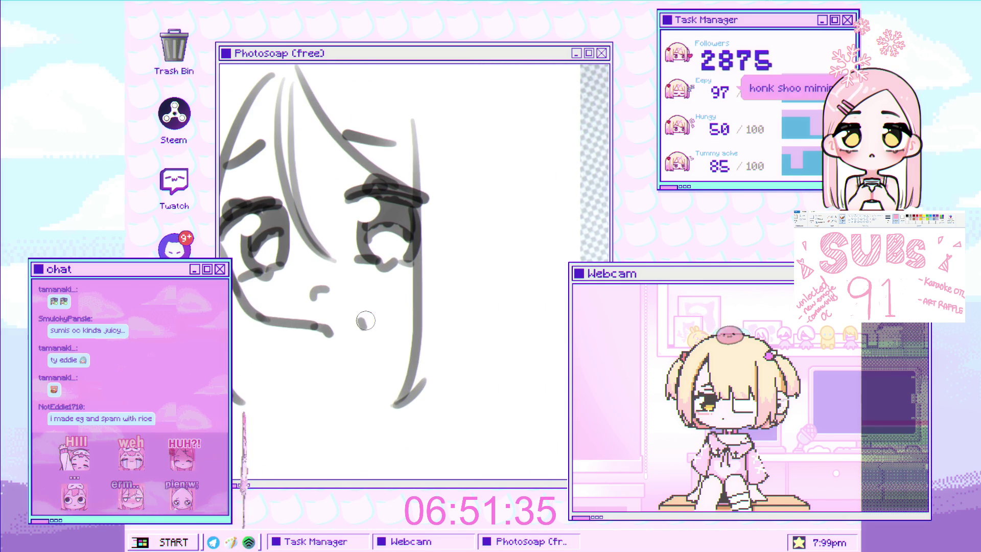
scroll(363, 318, down, 2)
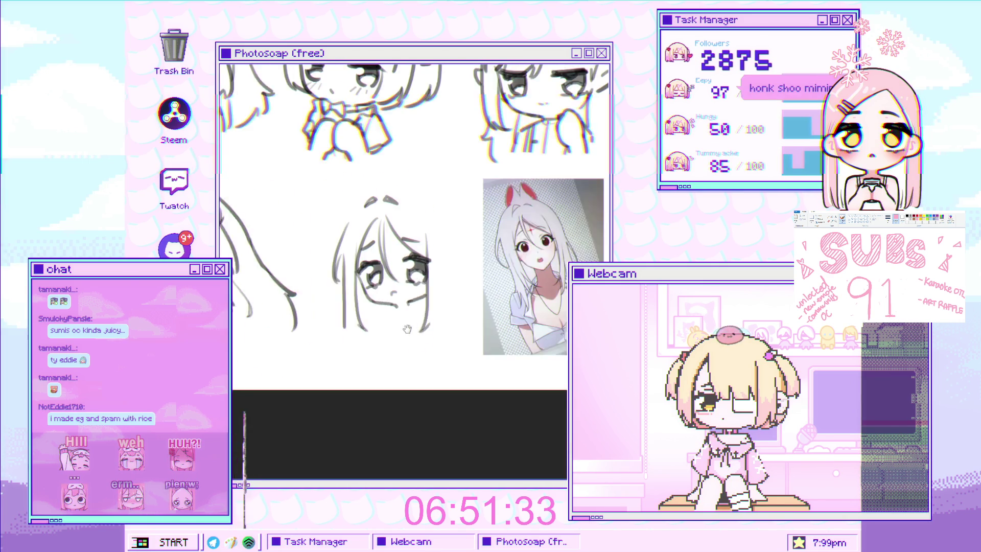
scroll(384, 289, up, 1)
scroll(384, 289, down, 1)
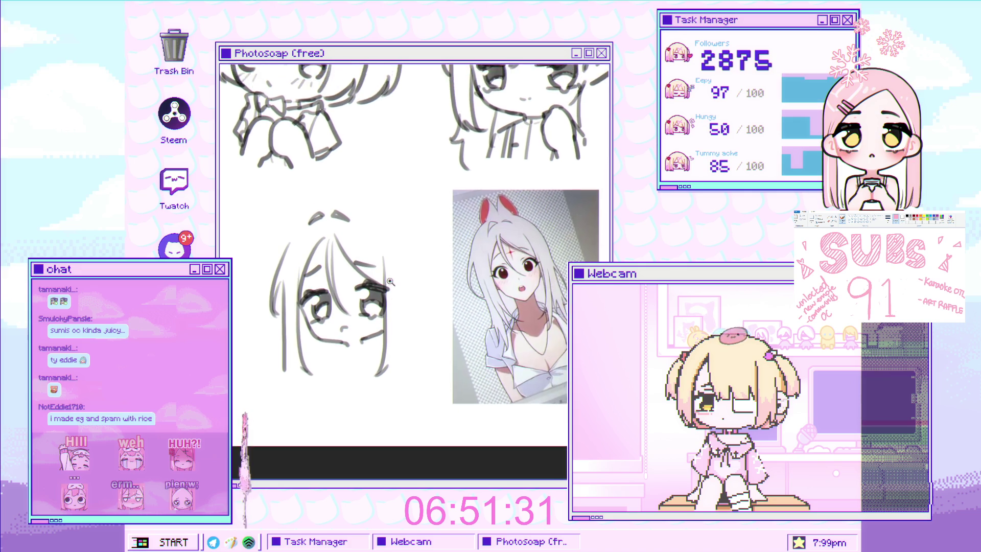
scroll(372, 311, up, 1)
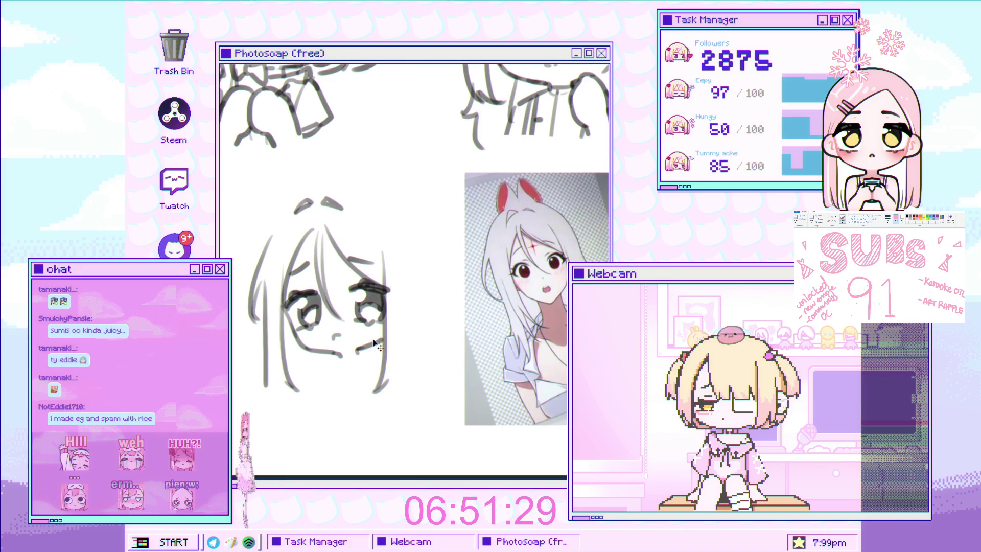
scroll(373, 340, down, 2)
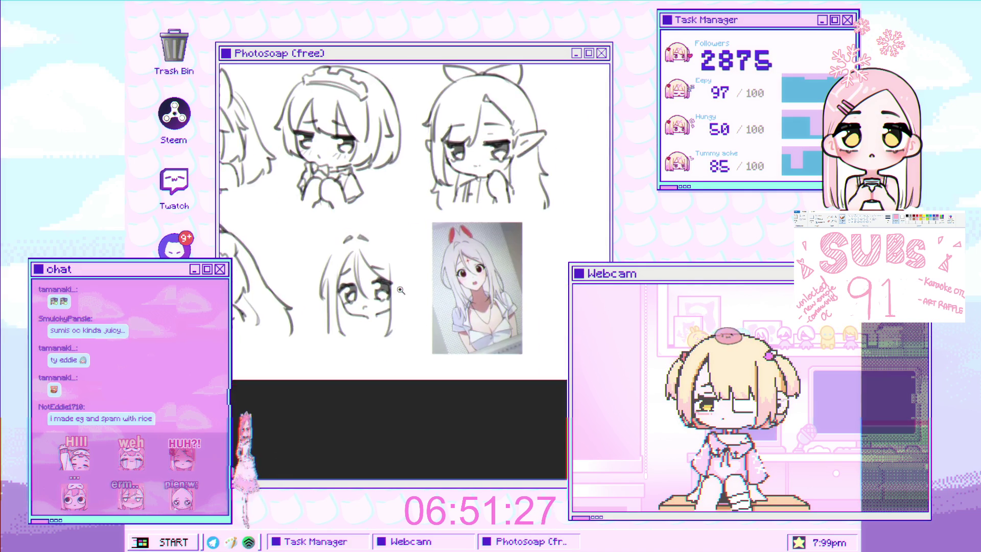
scroll(410, 268, up, 2)
scroll(353, 306, up, 4)
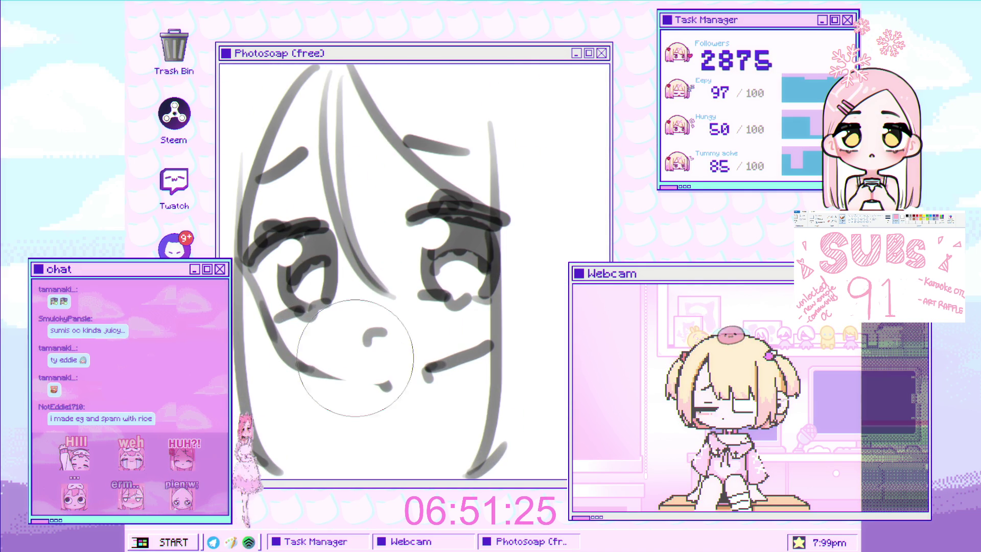
key(ctrl+z)
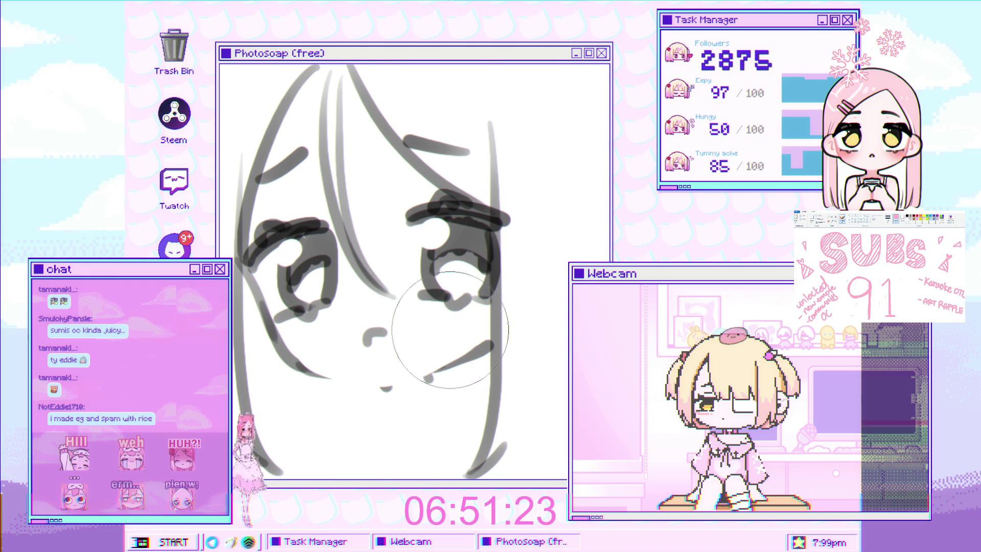
drag(382, 310, 284, 338)
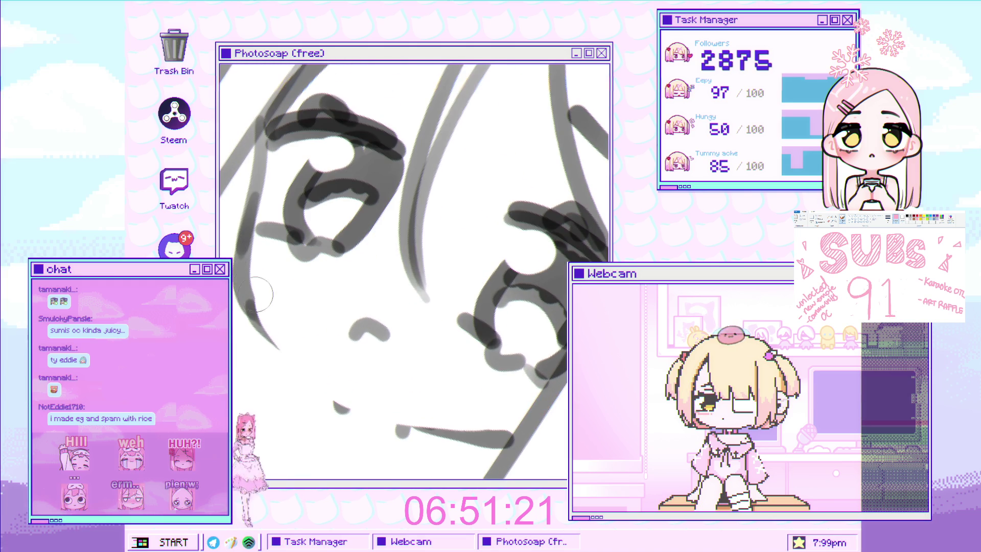
drag(245, 296, 328, 404)
Step: Turn the view upright, shrink the brush, and frame the sketch beside the reference photo
mouse_move(382, 376)
mouse_down()
mouse_move(358, 368)
mouse_move(487, 347)
mouse_up()
key(bracketleft)
key(bracketleft)
key(bracketleft)
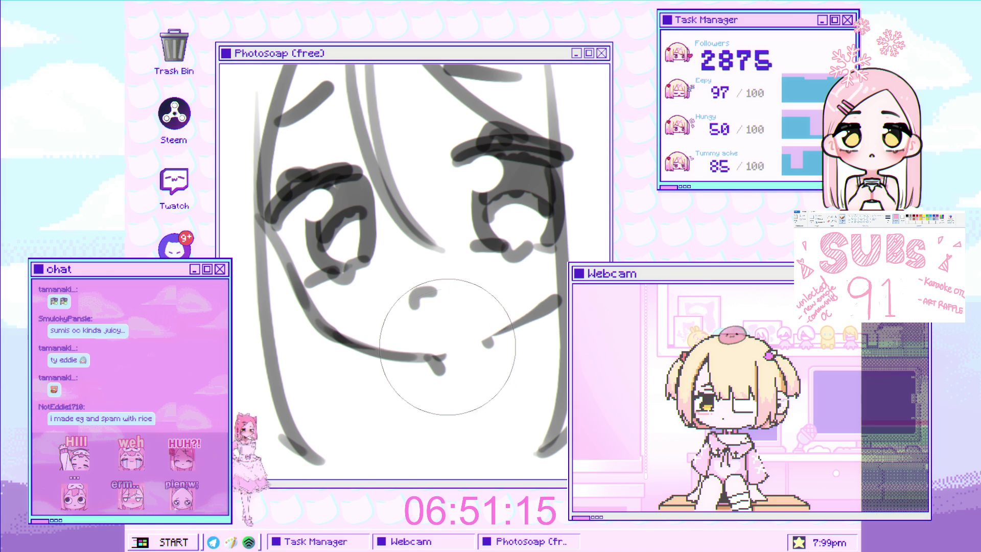
scroll(451, 364, down, 3)
drag(451, 364, 389, 276)
drag(495, 262, 358, 350)
scroll(358, 351, down, 2)
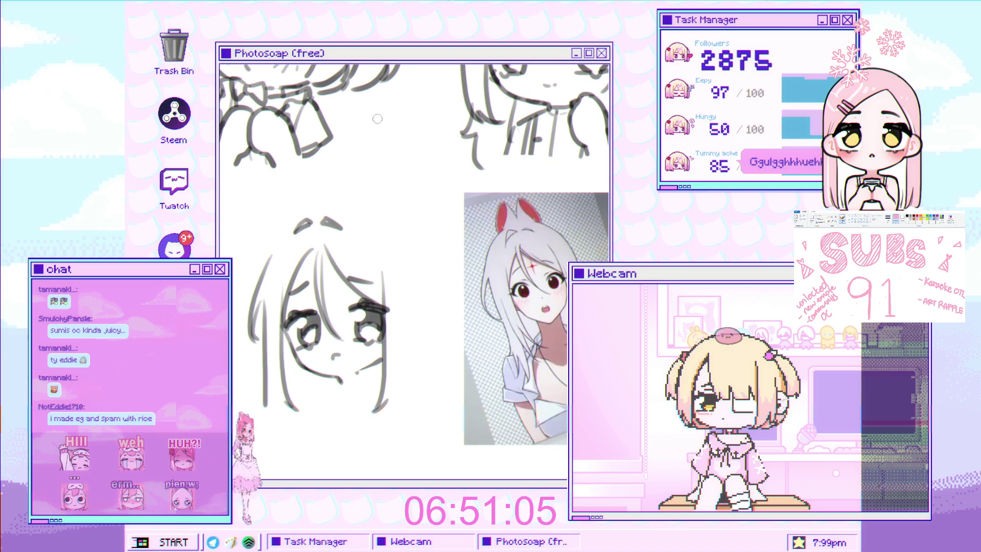
scroll(422, 285, up, 1)
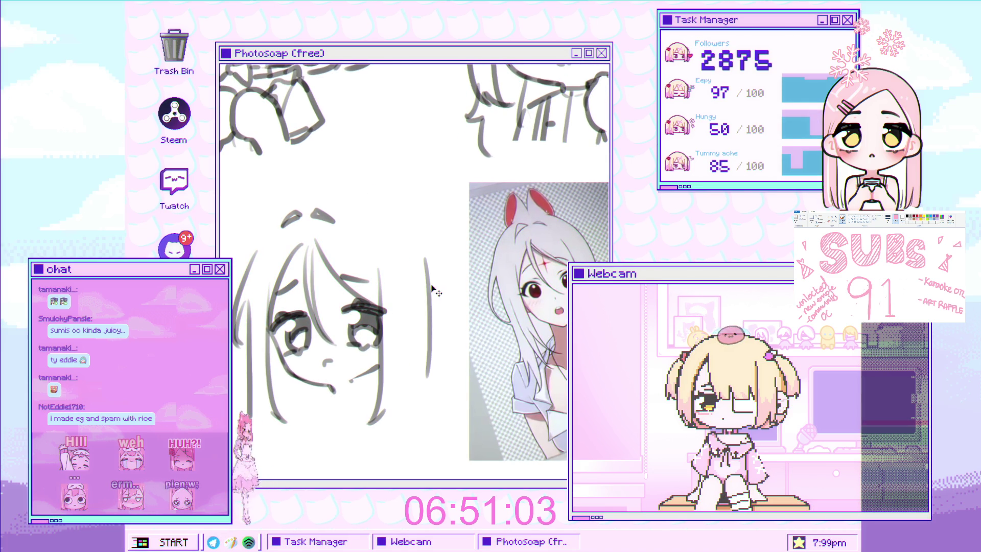
drag(438, 309, 450, 340)
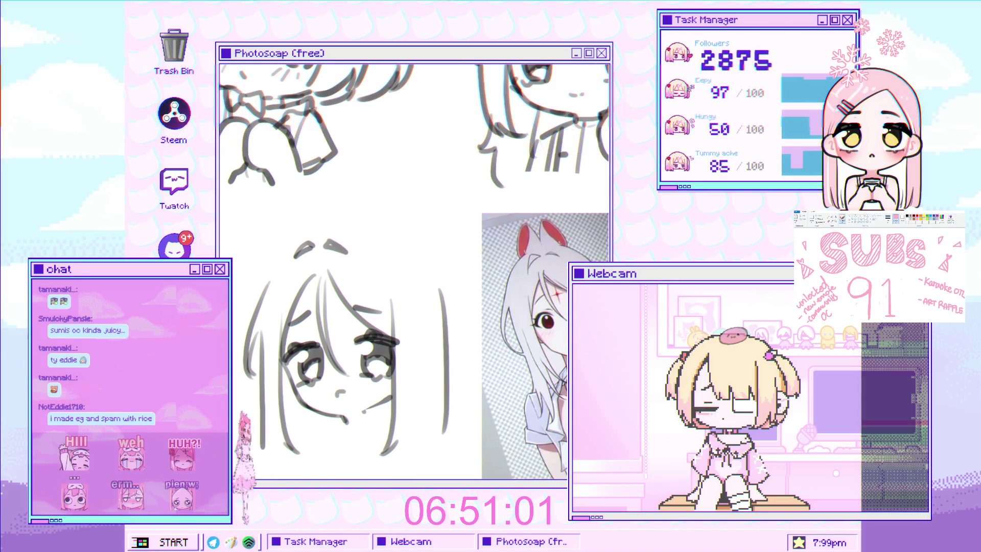
scroll(377, 338, down, 1)
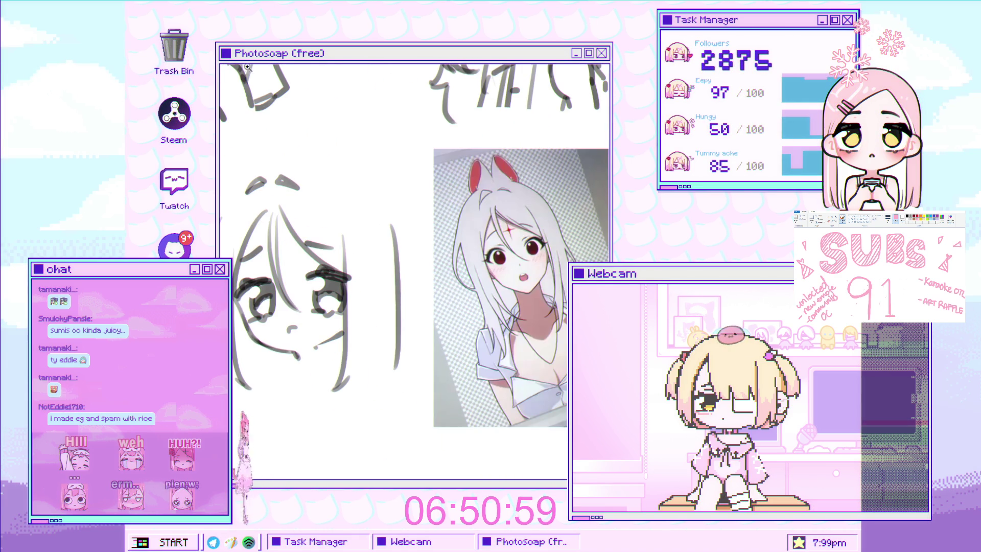
scroll(247, 66, up, 3)
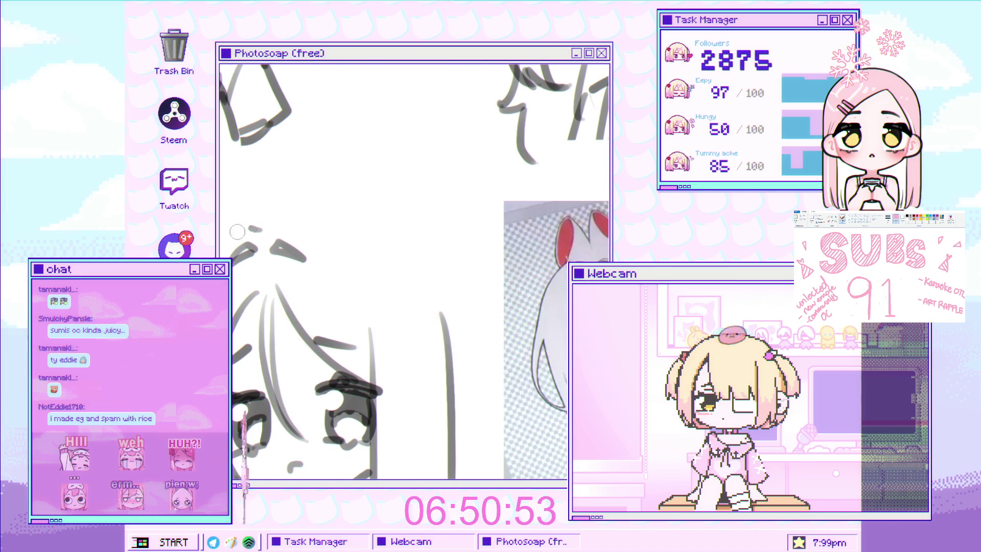
Step: Redraw the hair strands across the top and right of the head, undoing rejected strokes
scroll(305, 176, down, 3)
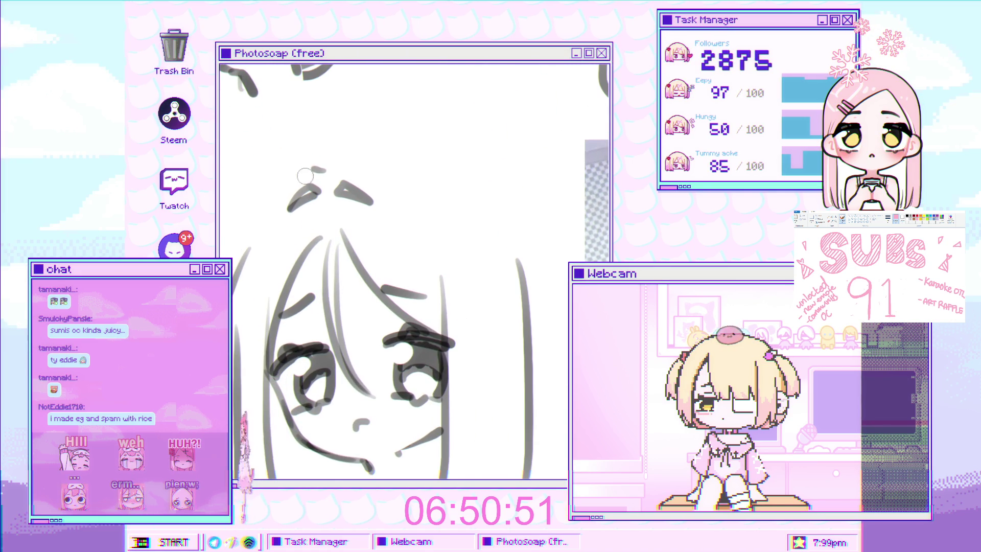
scroll(293, 219, up, 3)
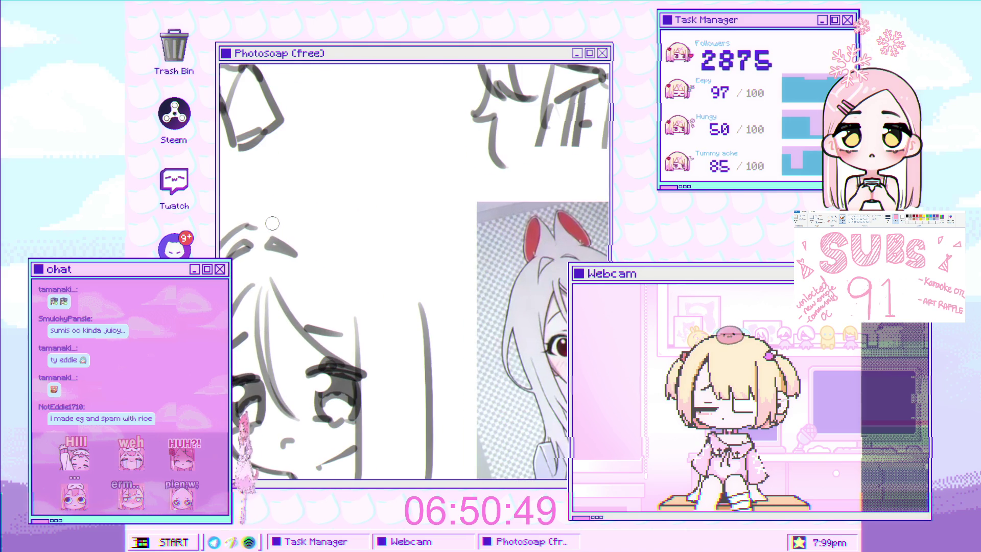
drag(292, 214, 376, 273)
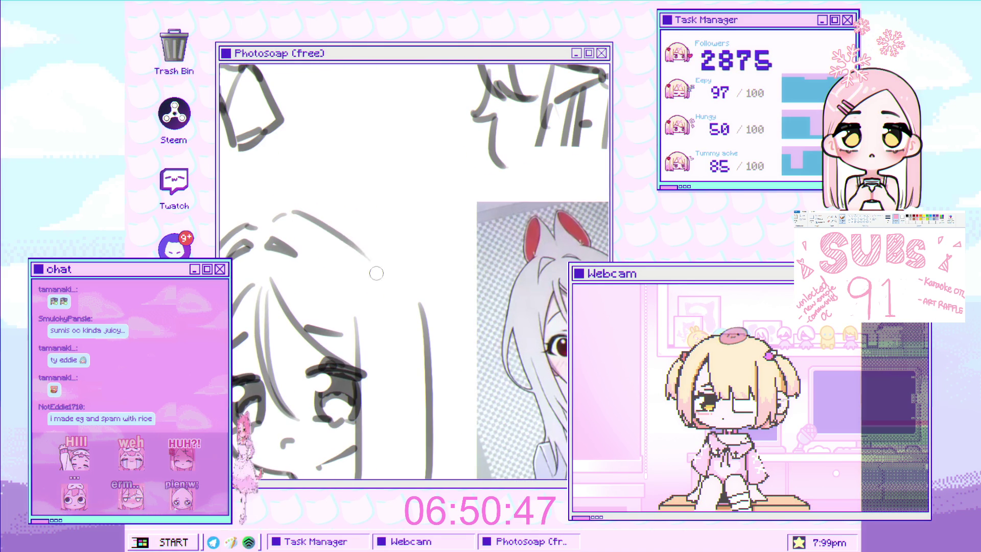
scroll(300, 211, down, 3)
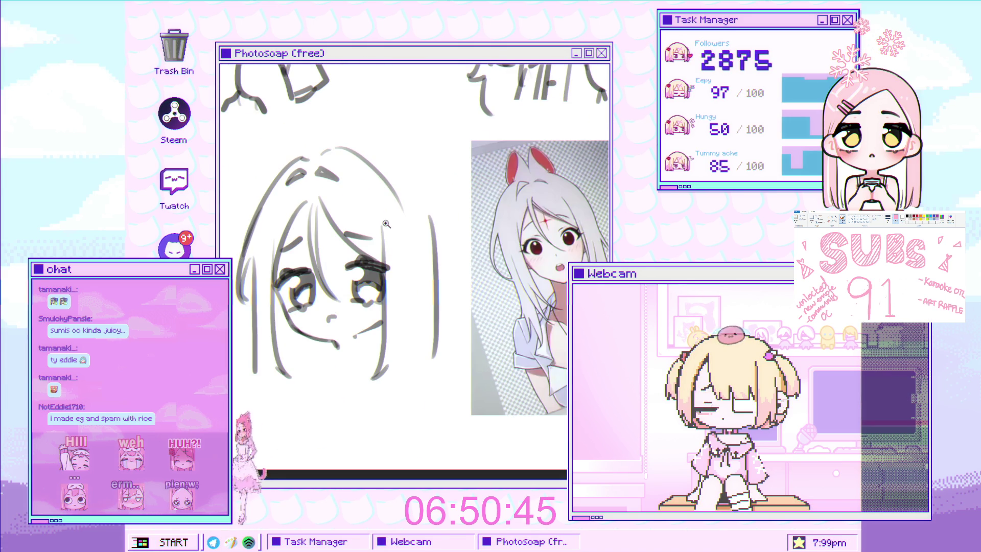
scroll(320, 166, up, 3)
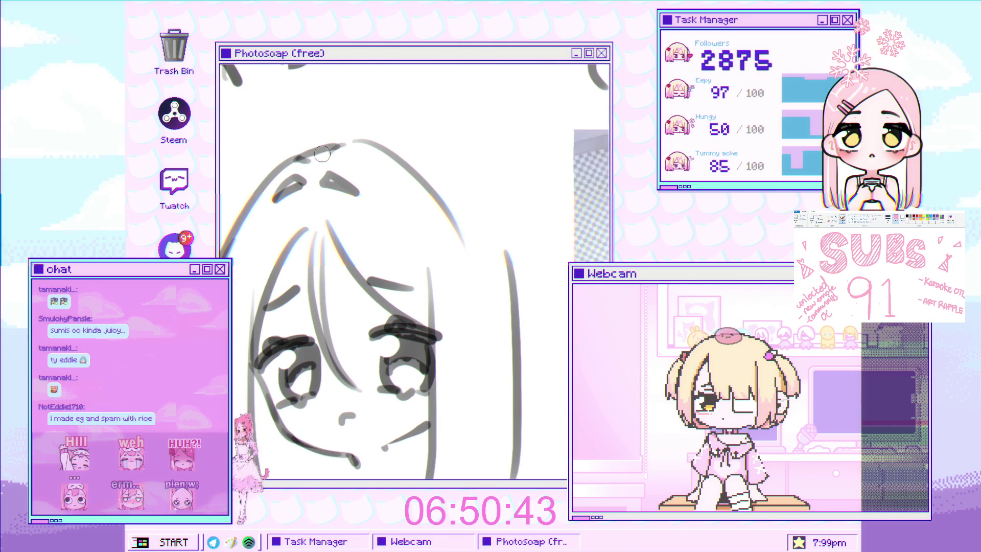
scroll(322, 153, down, 3)
scroll(389, 151, up, 4)
key(ctrl+z)
key(ctrl+z)
key(ctrl+z)
drag(389, 142, 488, 289)
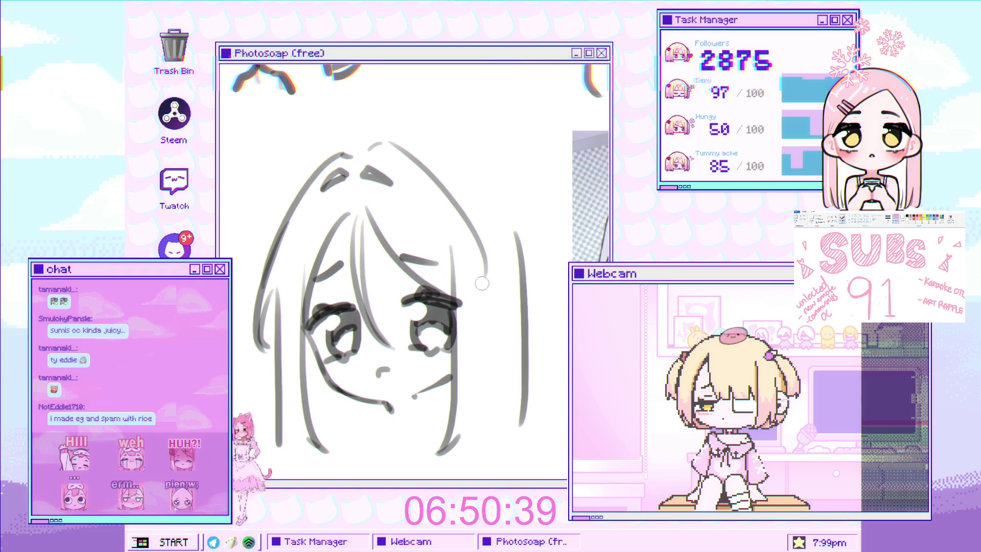
key(ctrl+z)
drag(383, 140, 451, 202)
drag(393, 144, 473, 263)
scroll(418, 183, down, 4)
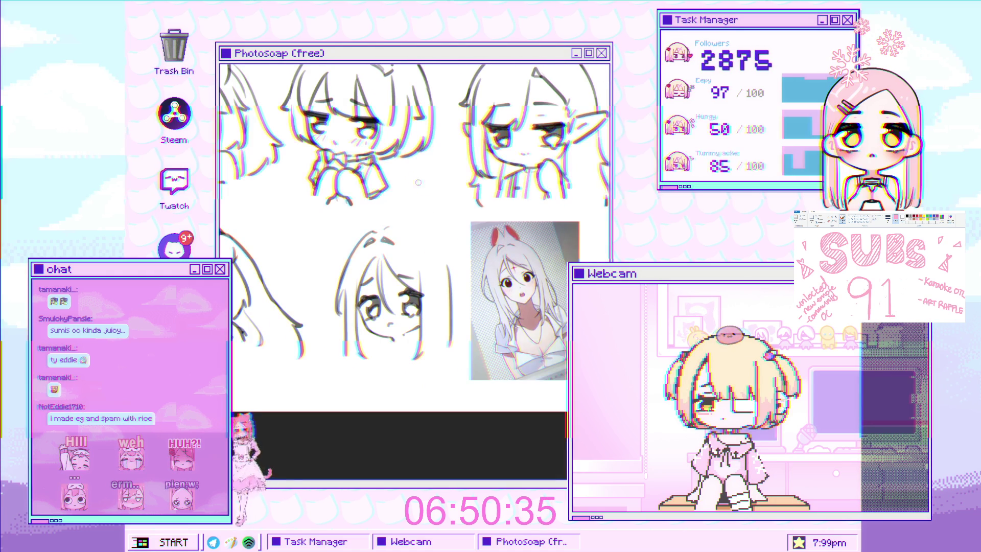
scroll(475, 201, up, 5)
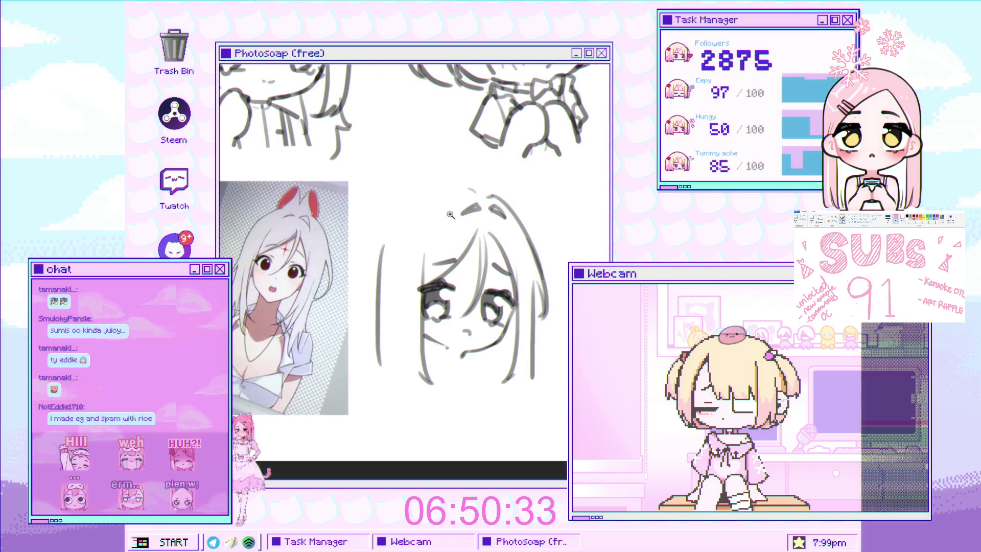
scroll(475, 168, up, 2)
Step: Draw a long hair line down the left side of the face after several retries
mouse_move(552, 215)
mouse_down()
mouse_move(491, 171)
mouse_move(405, 164)
mouse_move(330, 350)
mouse_up()
scroll(377, 236, down, 3)
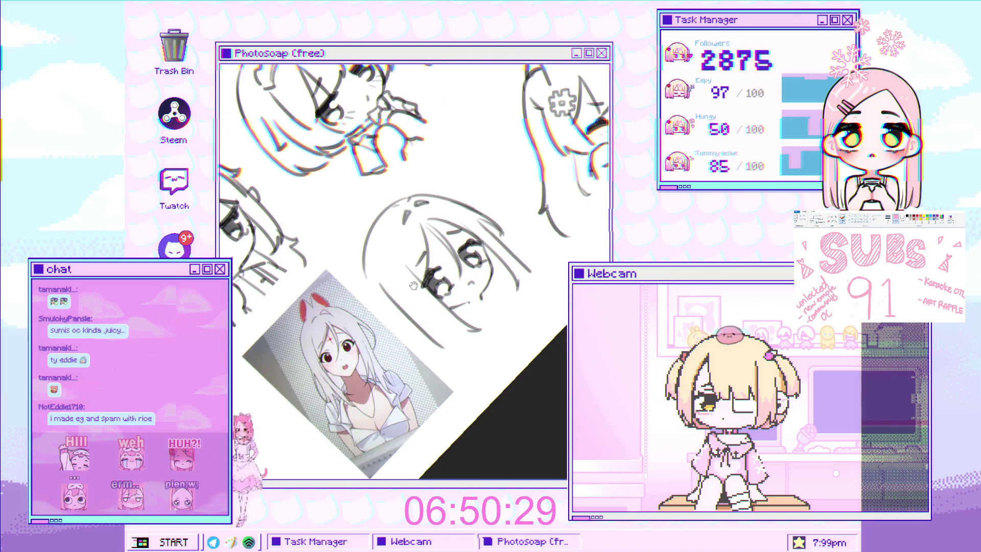
key(Escape)
scroll(431, 81, up, 1)
scroll(368, 174, up, 2)
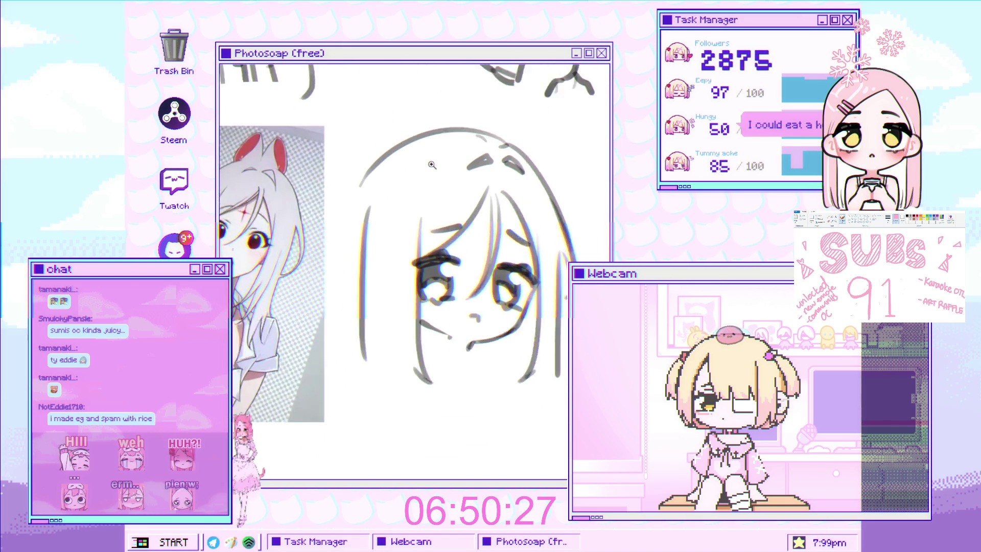
drag(360, 179, 336, 400)
key(ctrl+z)
drag(358, 180, 338, 401)
key(ctrl+z)
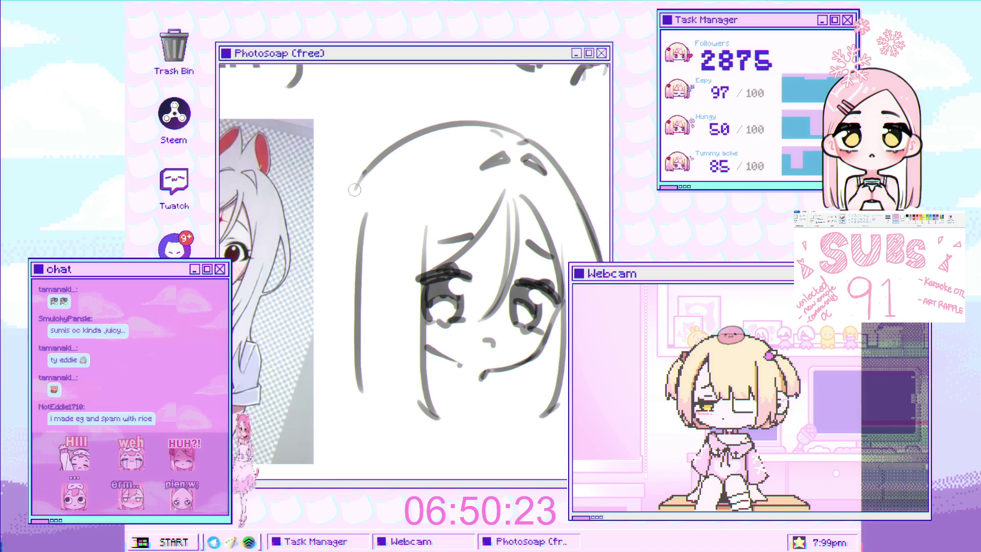
drag(364, 179, 347, 244)
key(ctrl+z)
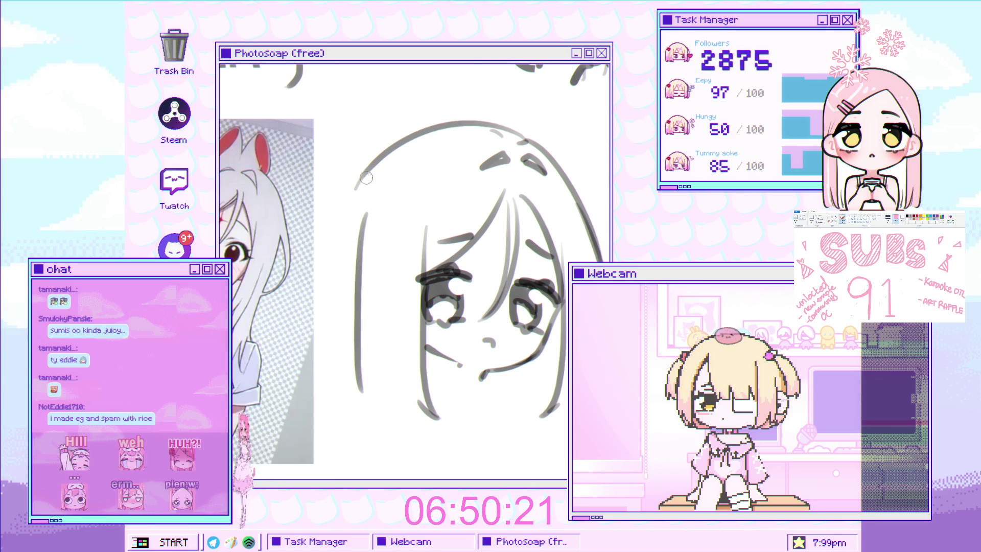
key(ctrl+z)
mouse_move(376, 161)
mouse_down()
mouse_move(346, 227)
mouse_move(334, 390)
mouse_up()
key(ctrl+z)
drag(348, 217, 335, 396)
Step: Erase the middle of the long left hair line and zoom in on the face sketch
ctrl+click(377, 336)
ctrl+click(374, 340)
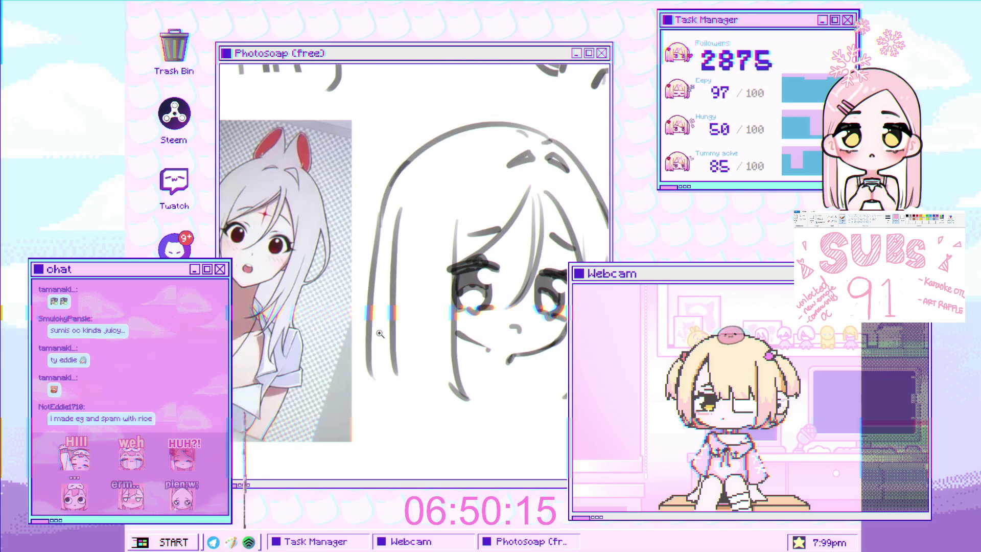
ctrl+click(368, 343)
drag(369, 343, 371, 323)
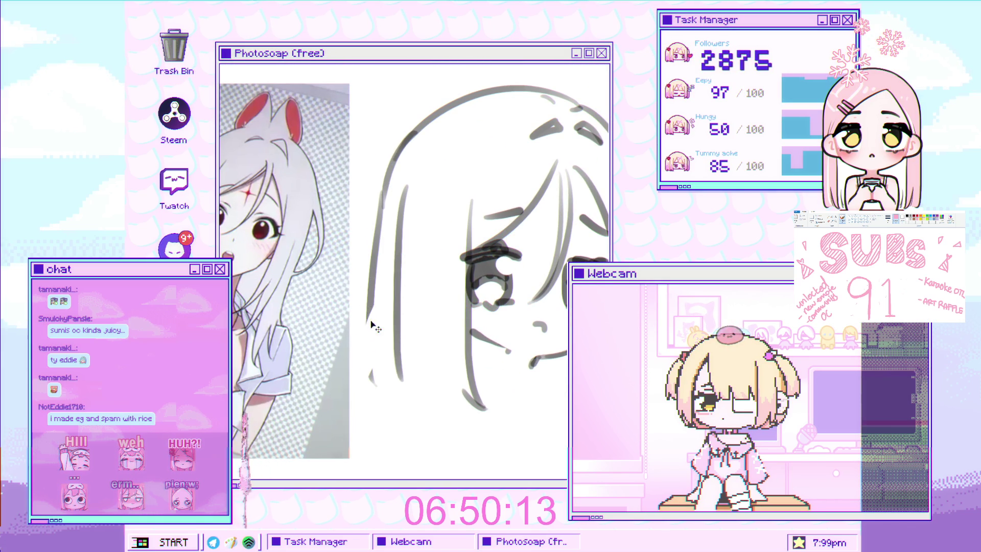
key(ctrl+minus)
key(ctrl+minus)
key(ctrl+minus)
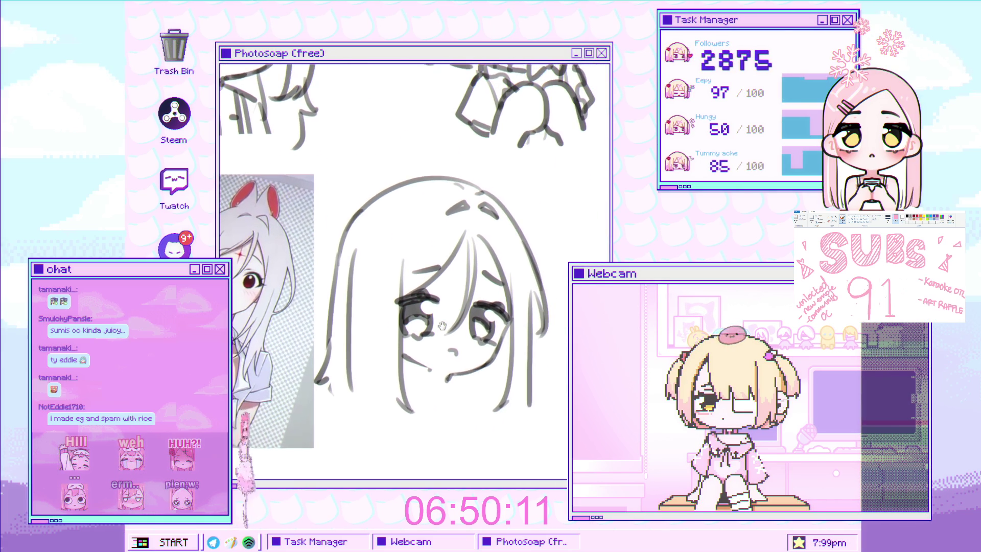
key(ctrl+plus)
key(ctrl+plus)
key(ctrl+plus)
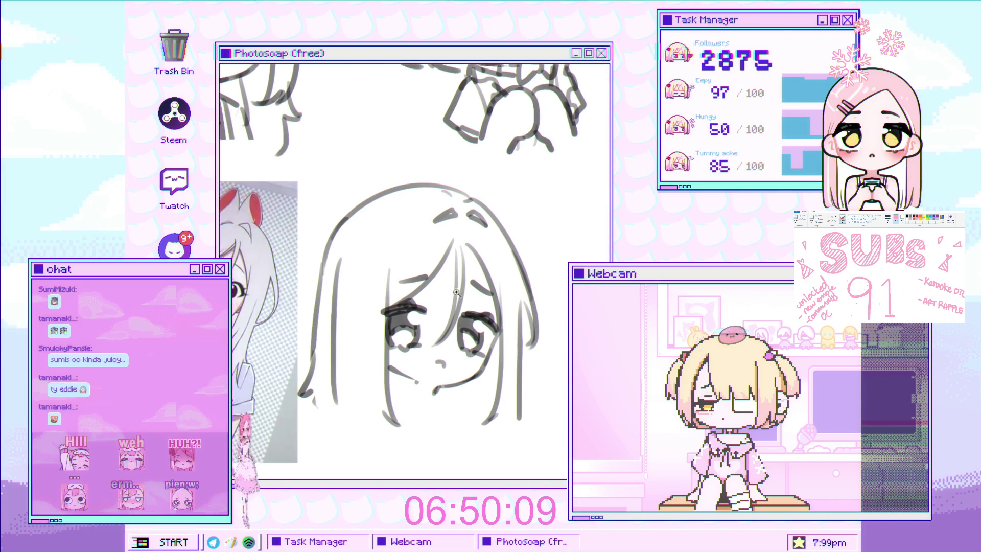
key(ctrl+minus)
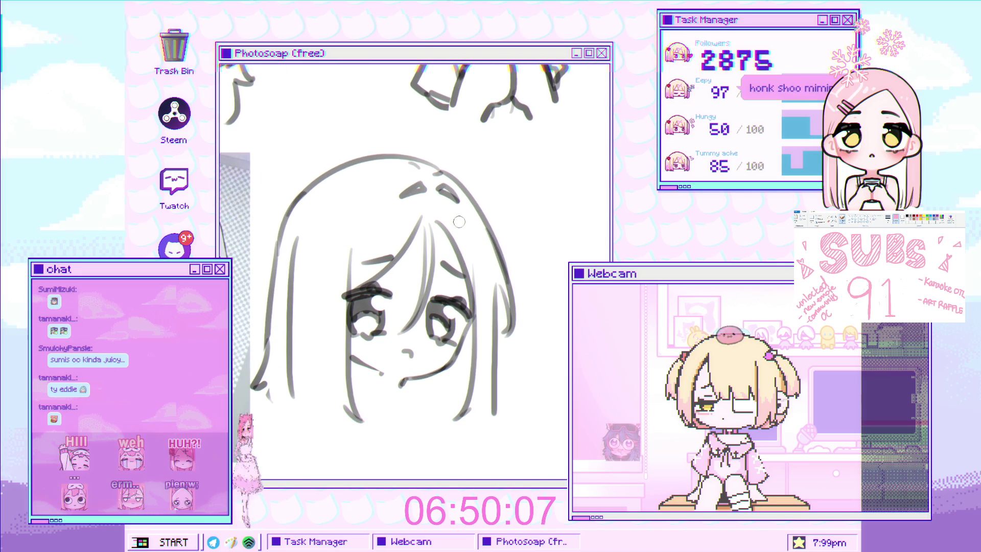
key(ctrl+plus)
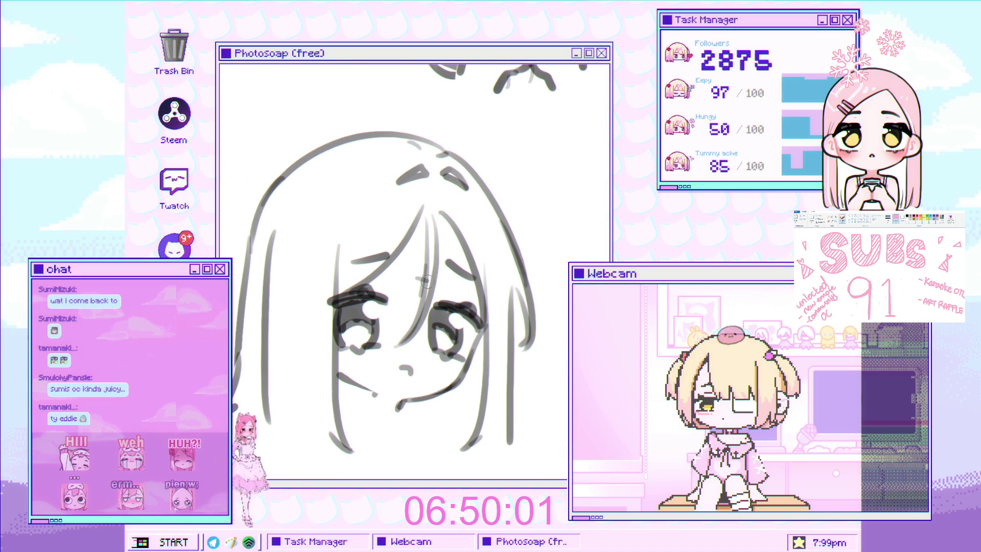
drag(425, 280, 524, 241)
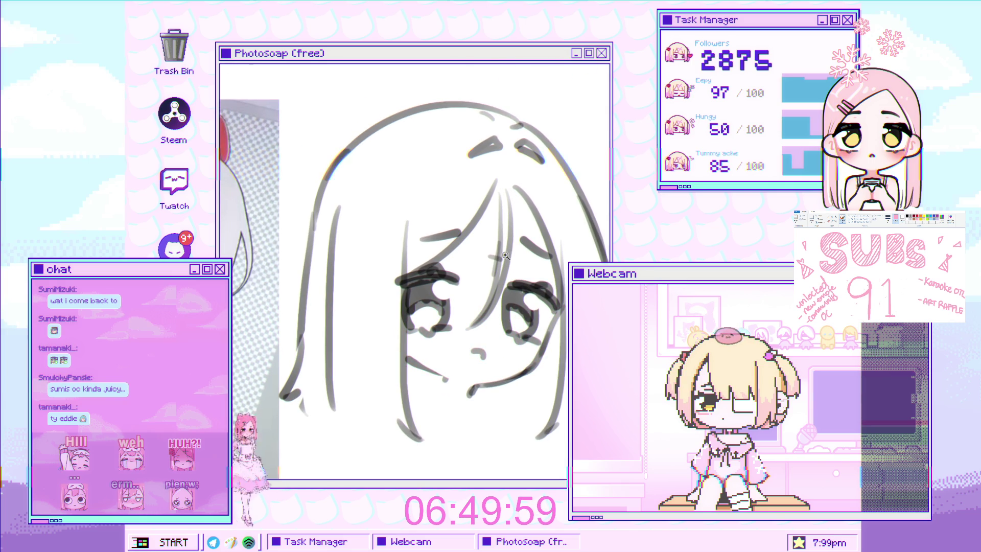
click(505, 255)
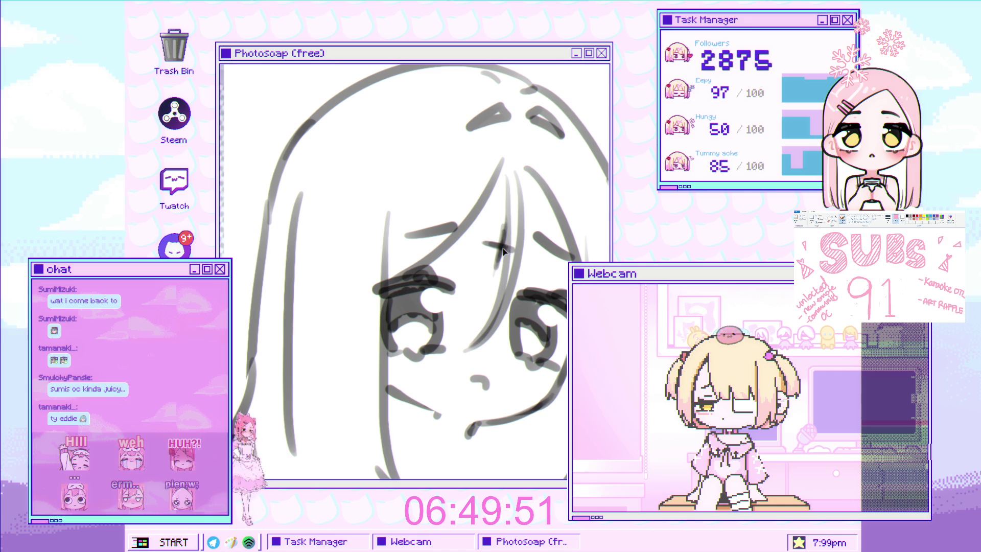
Step: Rotate and raise the small cross mark onto the forehead, beside the reference
key(ctrl+t)
mouse_move(531, 250)
mouse_down()
mouse_move(548, 244)
mouse_move(500, 237)
mouse_up()
key(Return)
alt+click(493, 298)
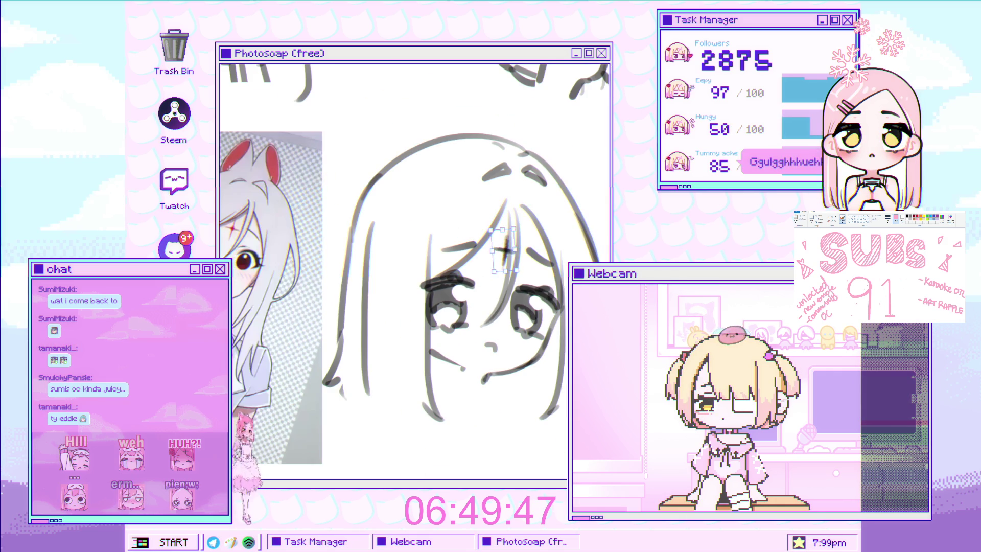
drag(528, 263, 476, 277)
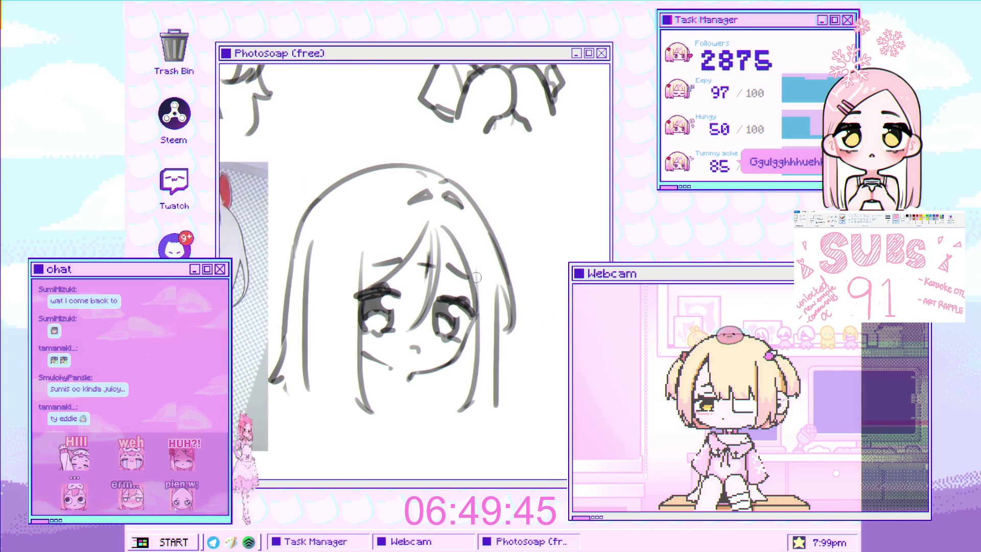
scroll(360, 345, down, 2)
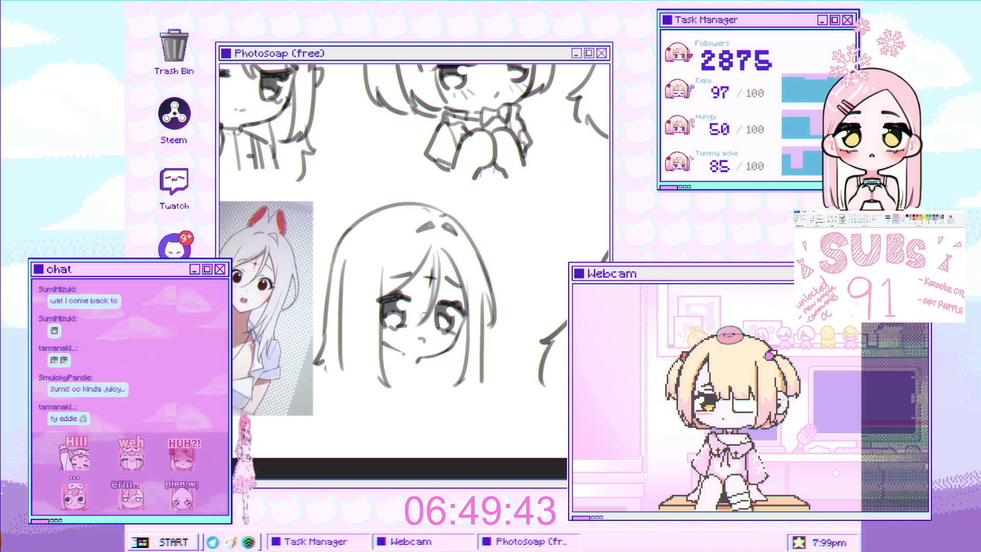
scroll(424, 316, up, 4)
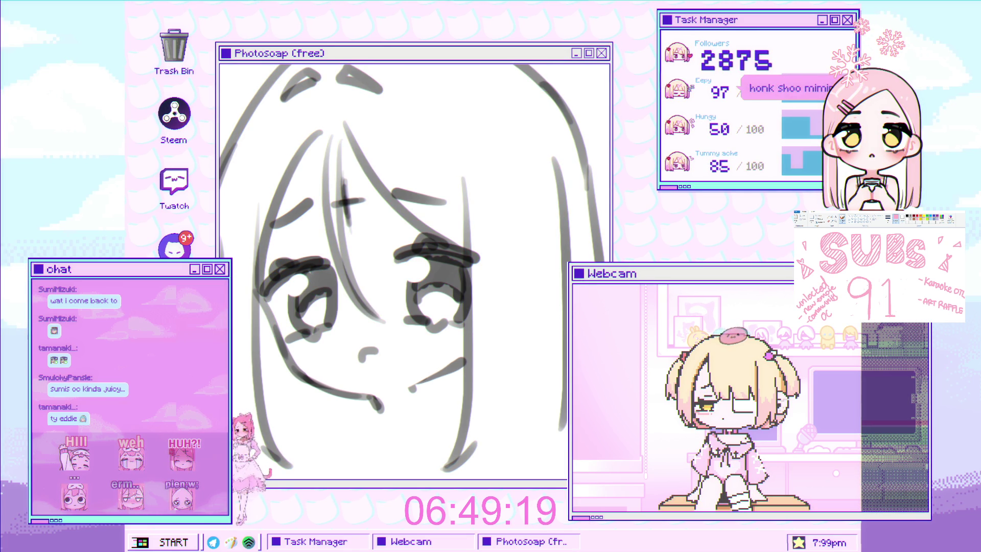
drag(397, 251, 461, 284)
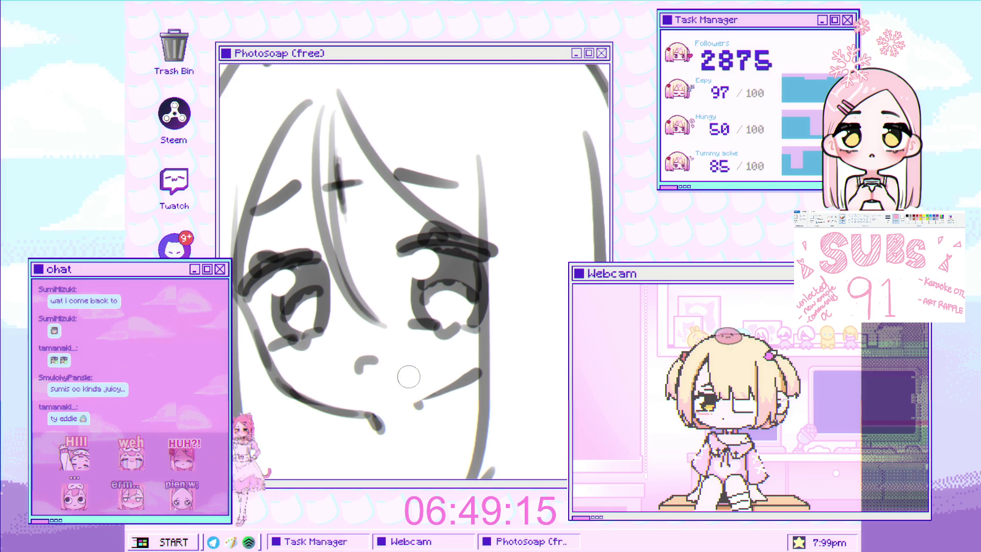
mouse_move(415, 368)
mouse_down()
mouse_move(358, 286)
mouse_move(471, 205)
mouse_up()
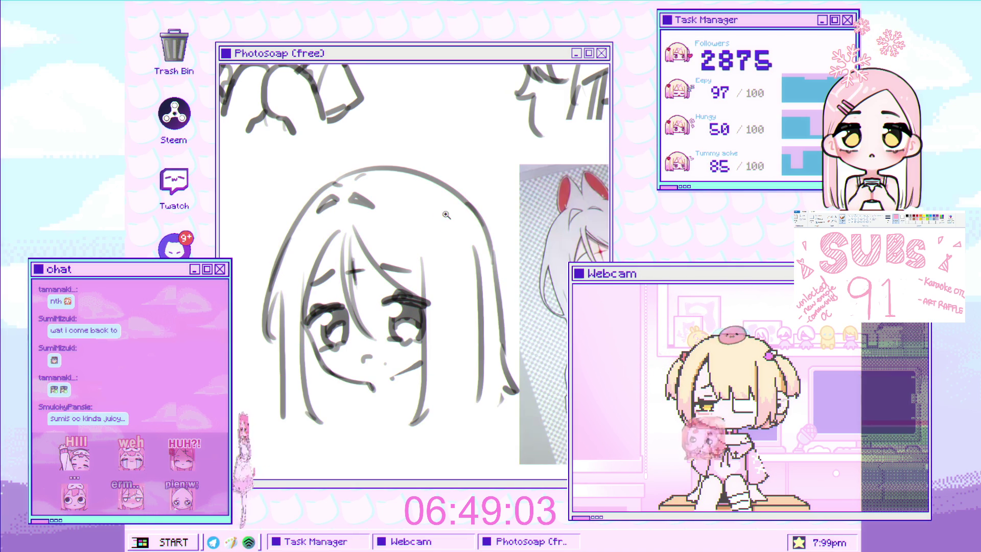
scroll(354, 193, down, 1)
scroll(354, 193, down, 1)
scroll(354, 193, up, 2)
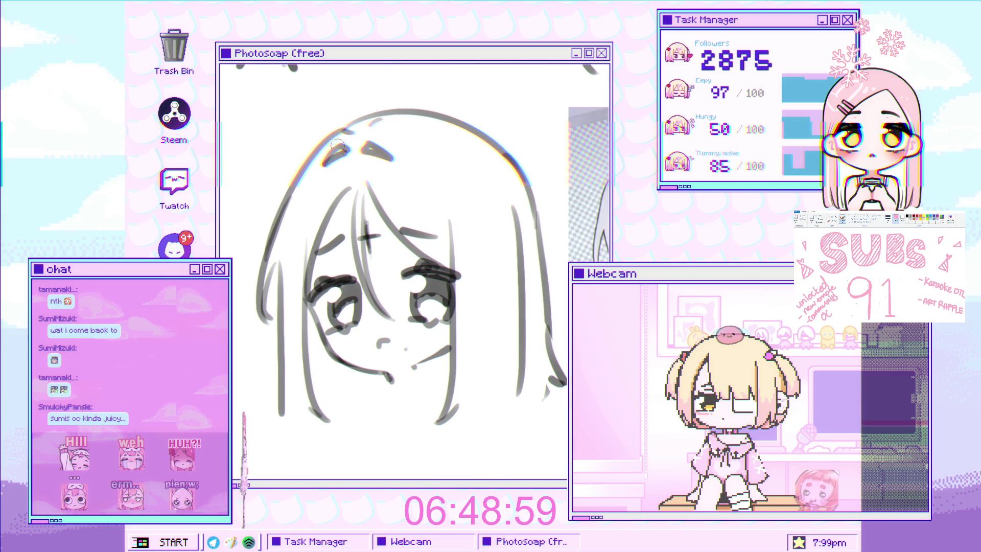
key(w)
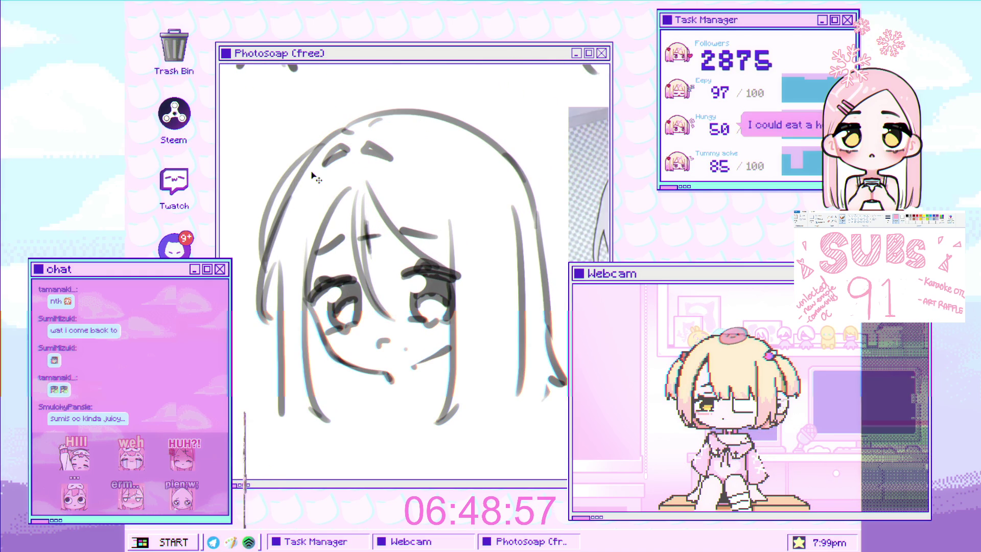
click(295, 194)
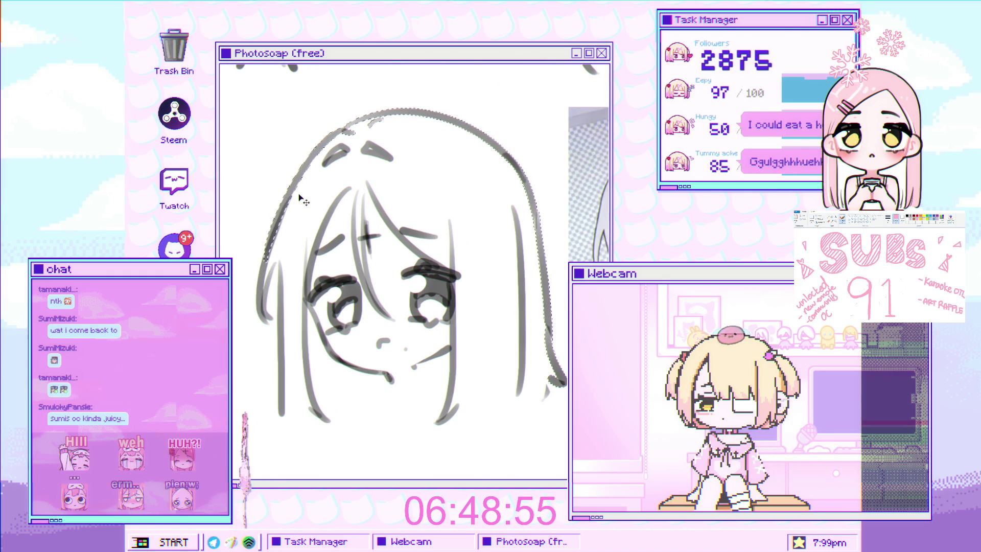
key(Delete)
key(ctrl+z)
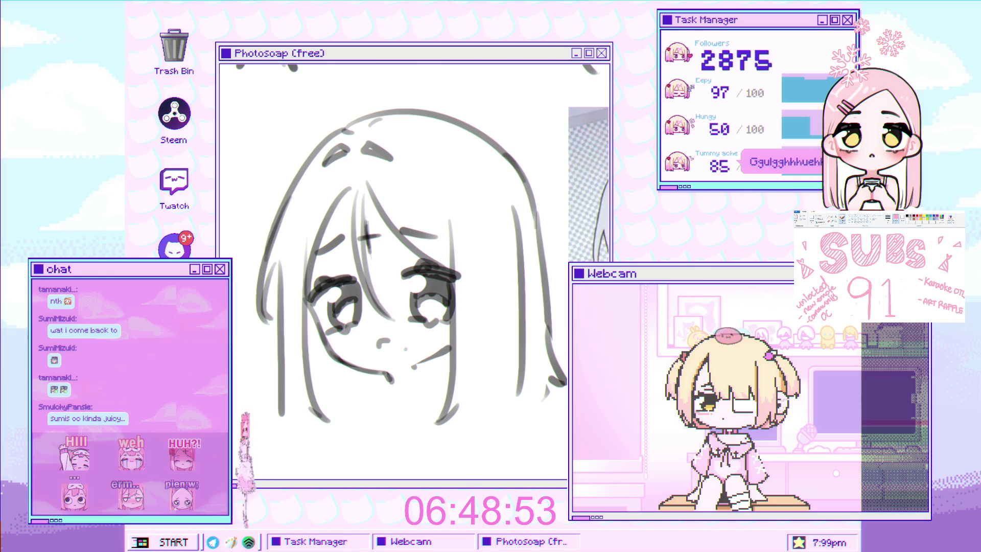
Step: Lasso the left hair and warp it so it bends outward in a new curve
mouse_move(244, 267)
mouse_down()
mouse_move(251, 376)
mouse_move(292, 378)
mouse_move(303, 220)
mouse_move(342, 125)
mouse_move(357, 132)
mouse_up()
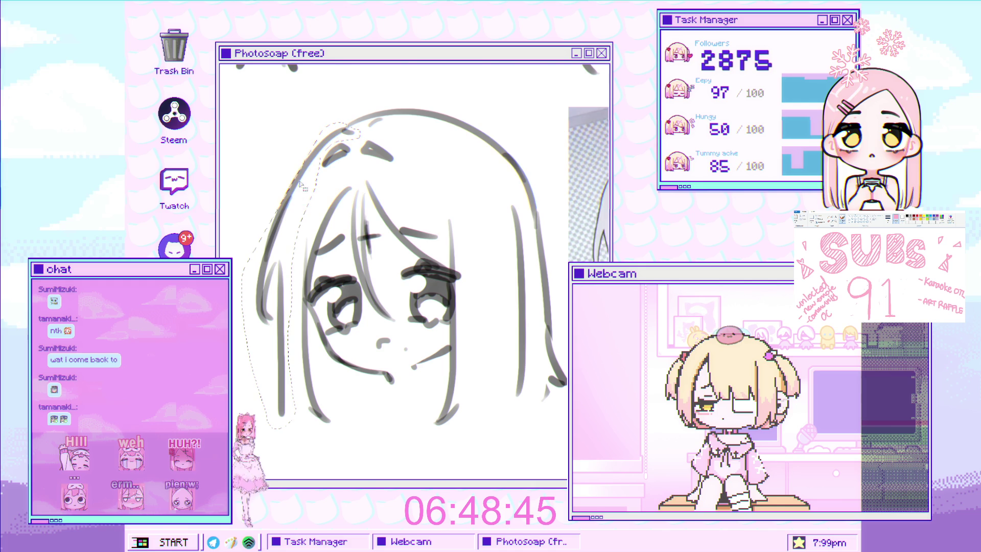
key(ctrl+t)
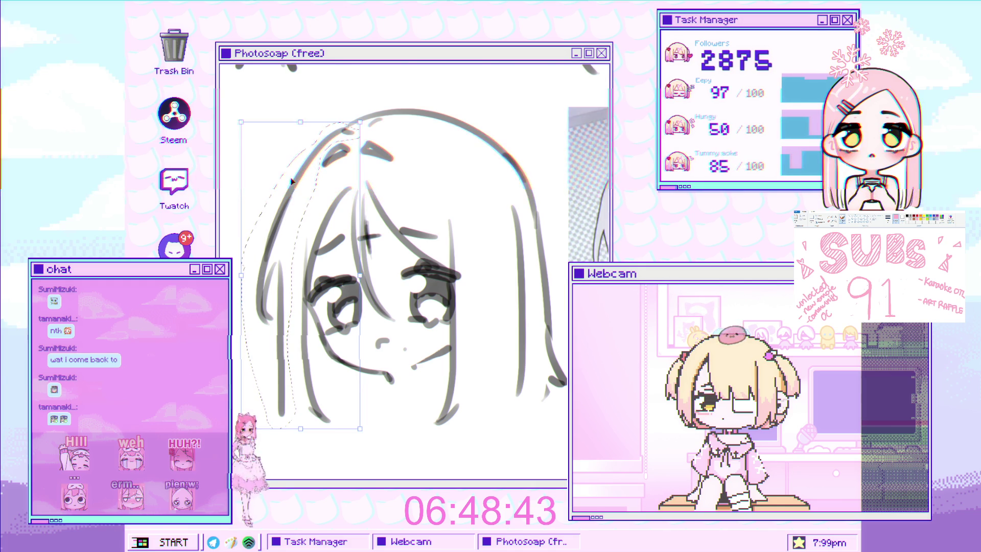
drag(307, 230, 274, 193)
scroll(299, 210, down, 3)
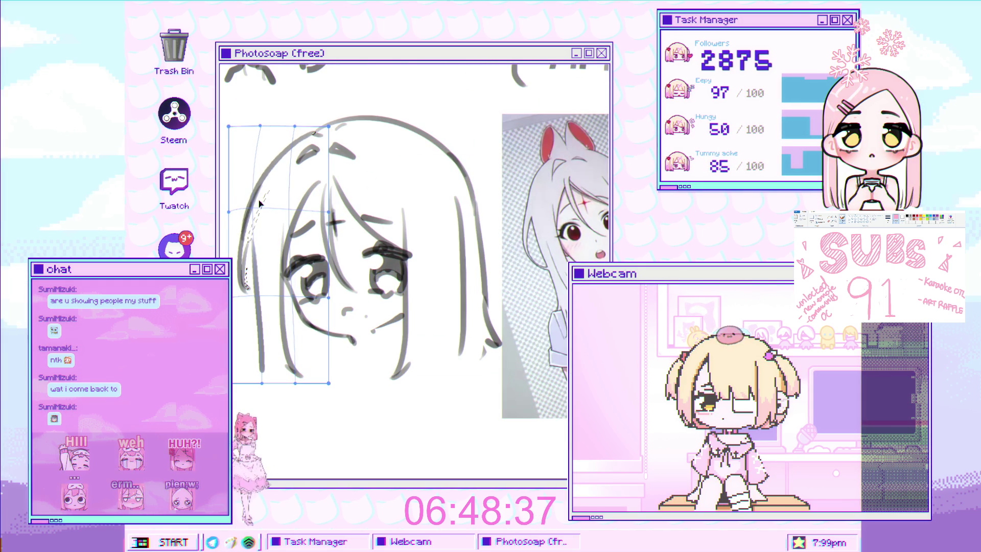
key(Return)
scroll(321, 294, up, 1)
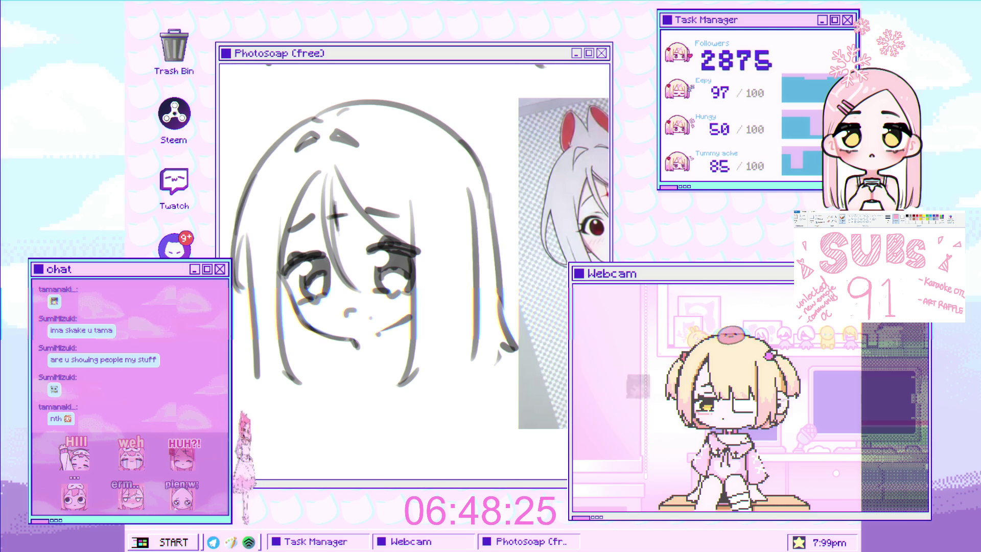
click(398, 247)
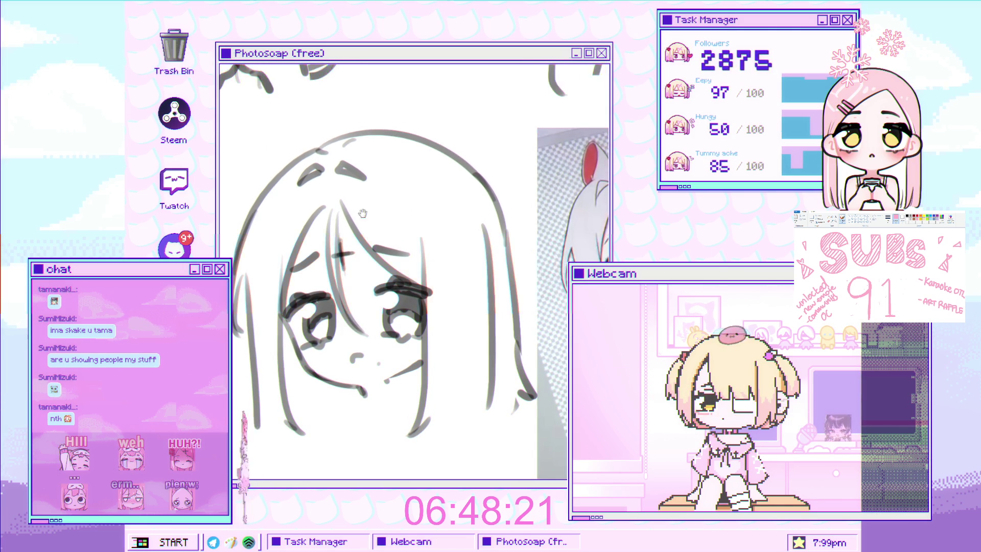
Step: Sketch a pointed ear loop at the top left of the head, removing its inner line
scroll(377, 233, up, 3)
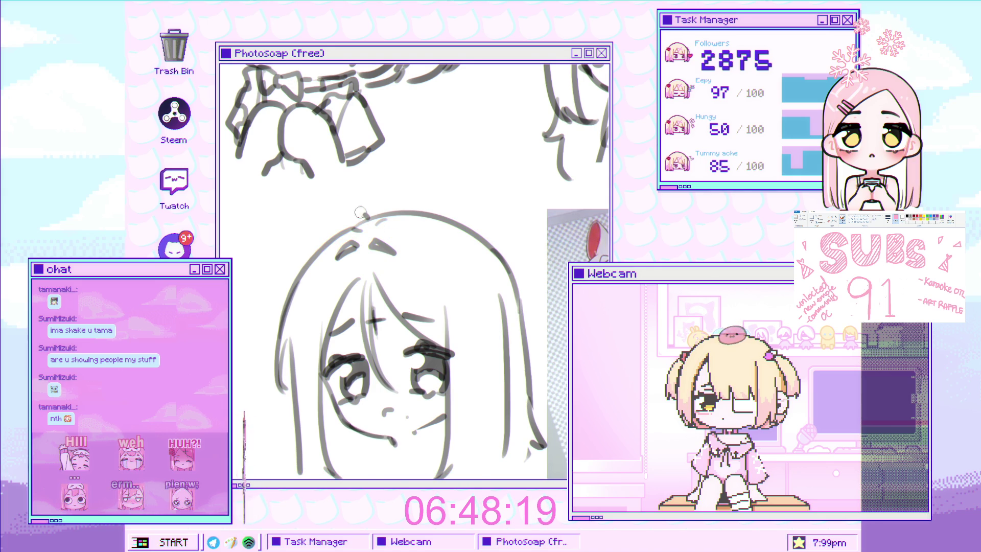
scroll(375, 247, up, 2)
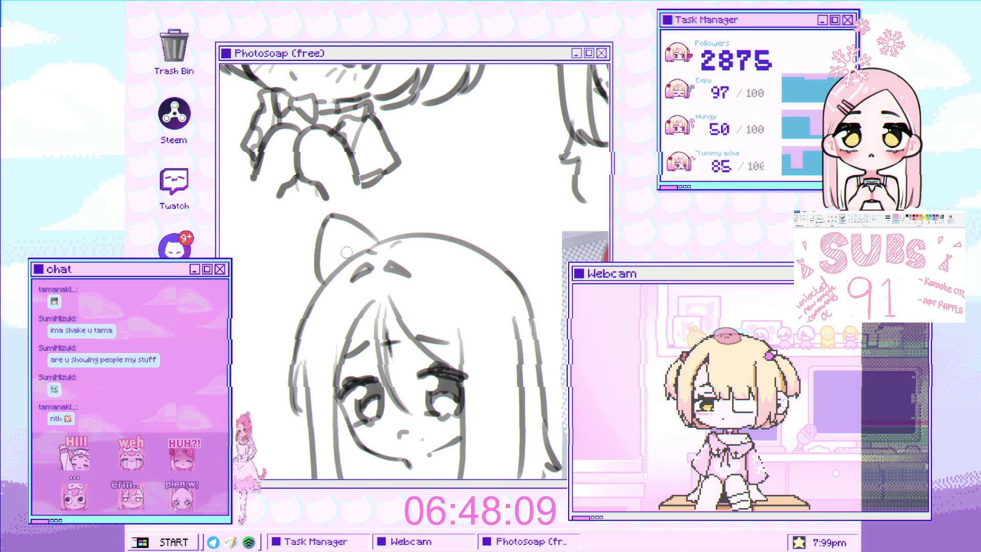
scroll(343, 238, up, 1)
scroll(343, 255, down, 2)
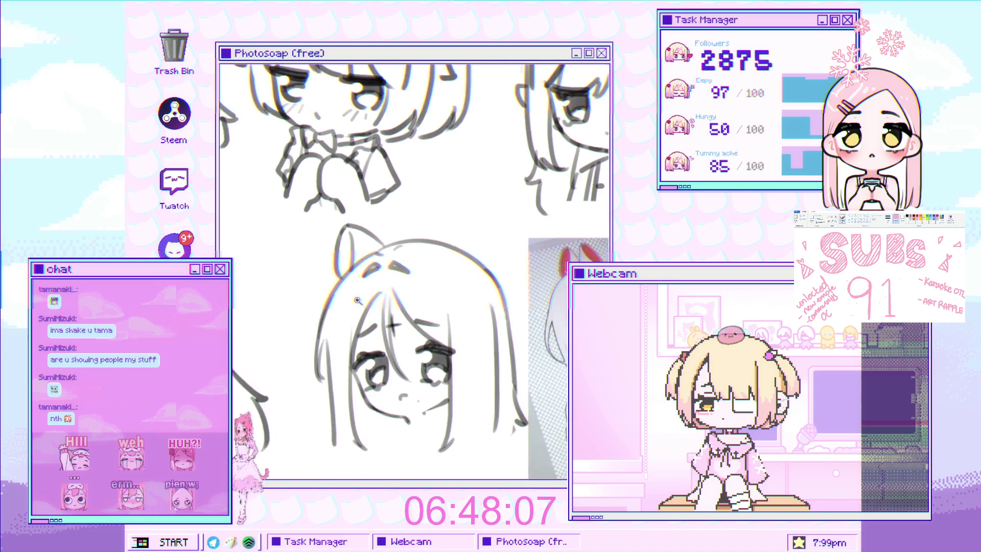
scroll(308, 223, up, 2)
drag(306, 221, 313, 268)
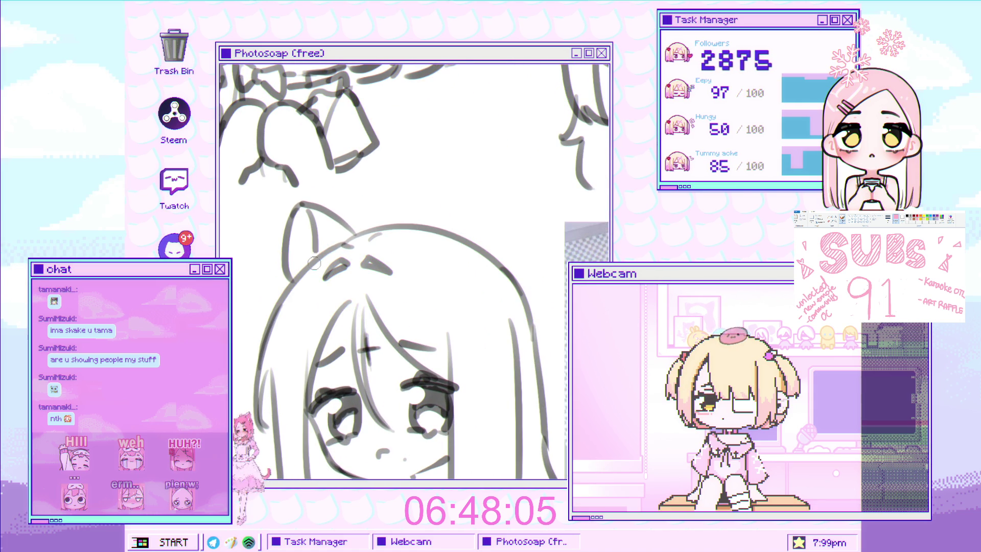
key(ctrl+z)
scroll(366, 176, down, 4)
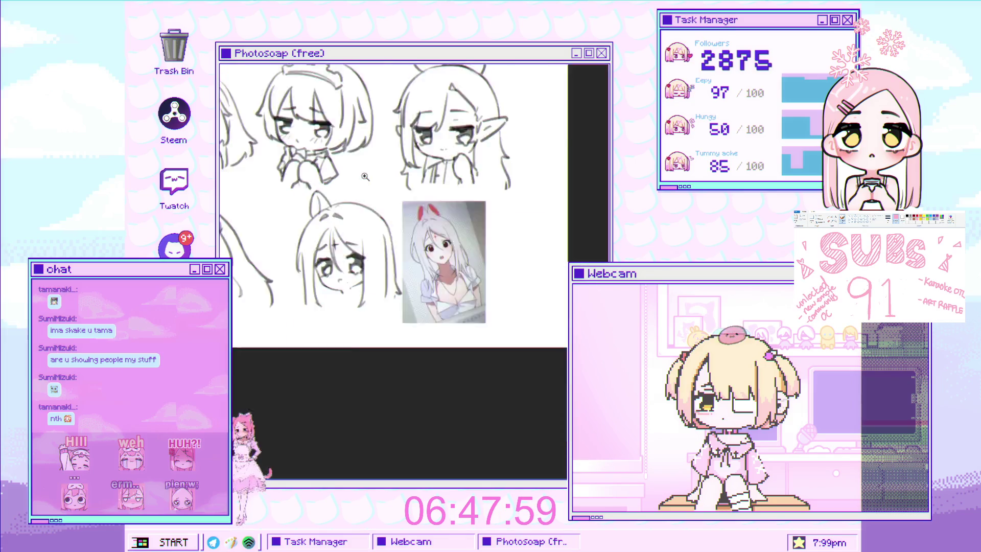
Step: Redraw the line above the first ear as a longer stroke
scroll(366, 176, up, 4)
key(ctrl+z)
drag(321, 258, 348, 196)
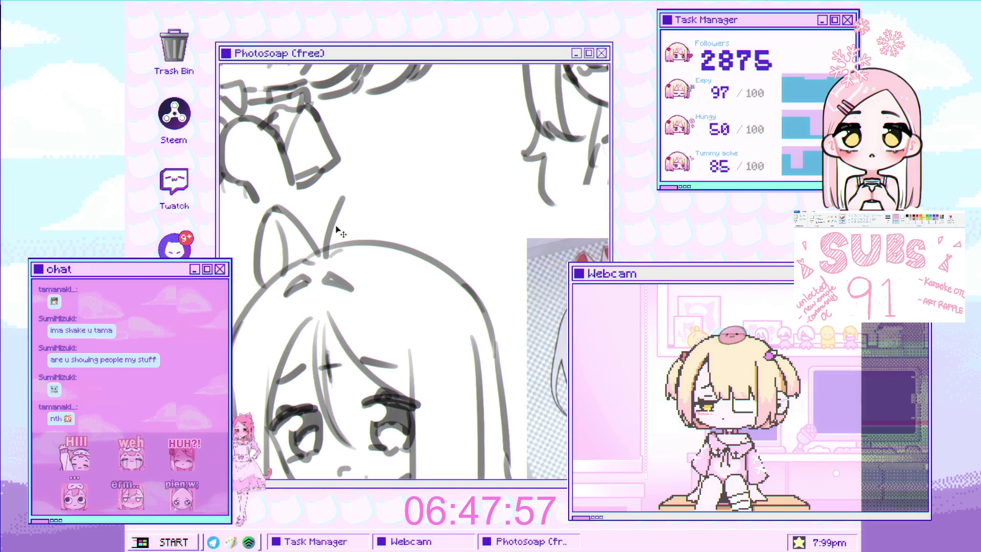
key(ctrl+z)
drag(321, 255, 356, 181)
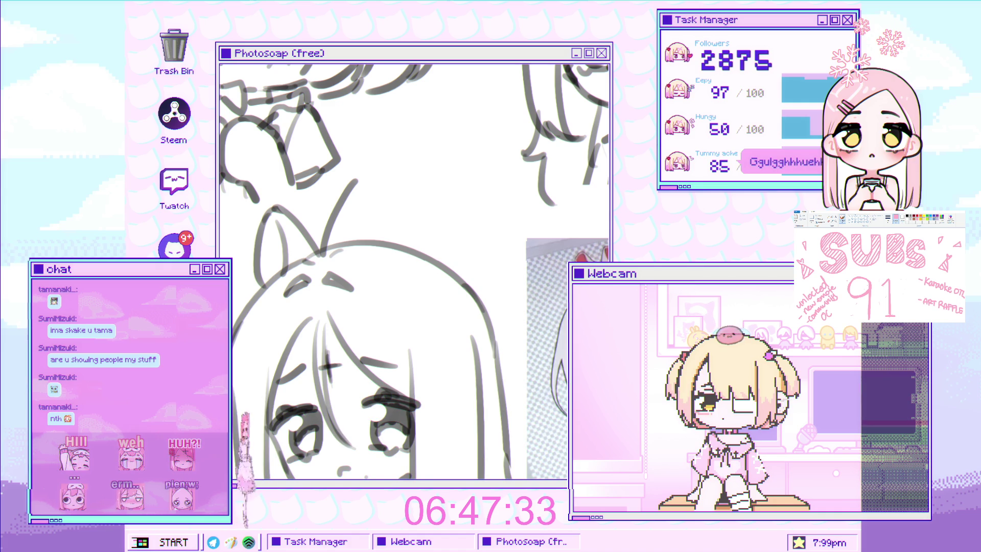
Step: Draw the second ear's curved edges at the top right of the head, retrying strokes
scroll(414, 270, up, 1)
drag(379, 186, 369, 284)
scroll(358, 240, down, 2)
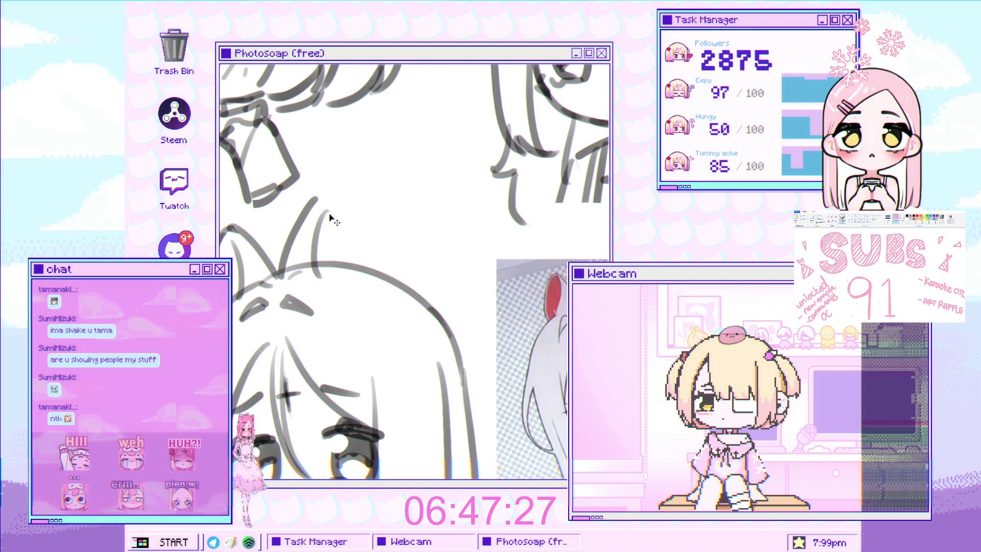
key(ctrl+z)
drag(320, 275, 327, 204)
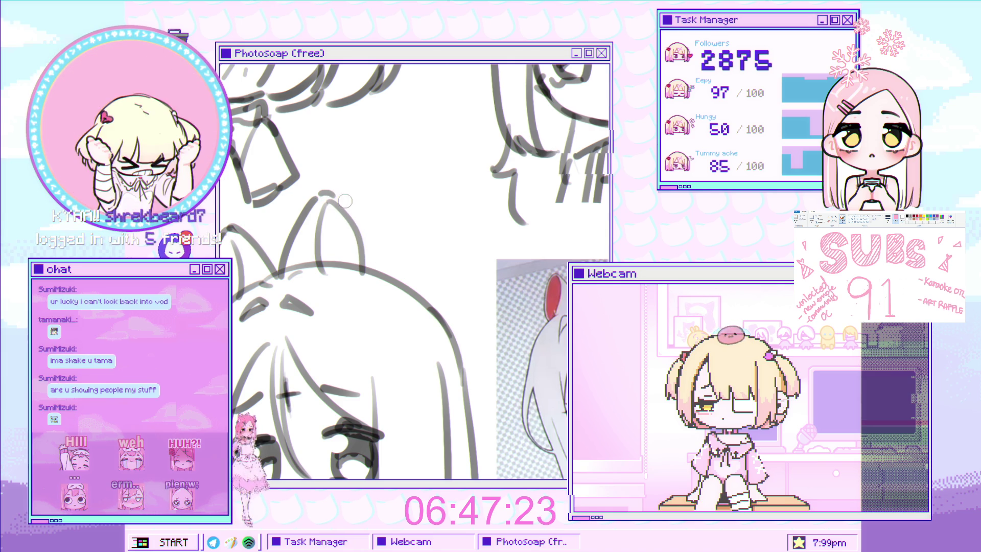
drag(324, 194, 376, 256)
key(ctrl+z)
drag(322, 192, 377, 251)
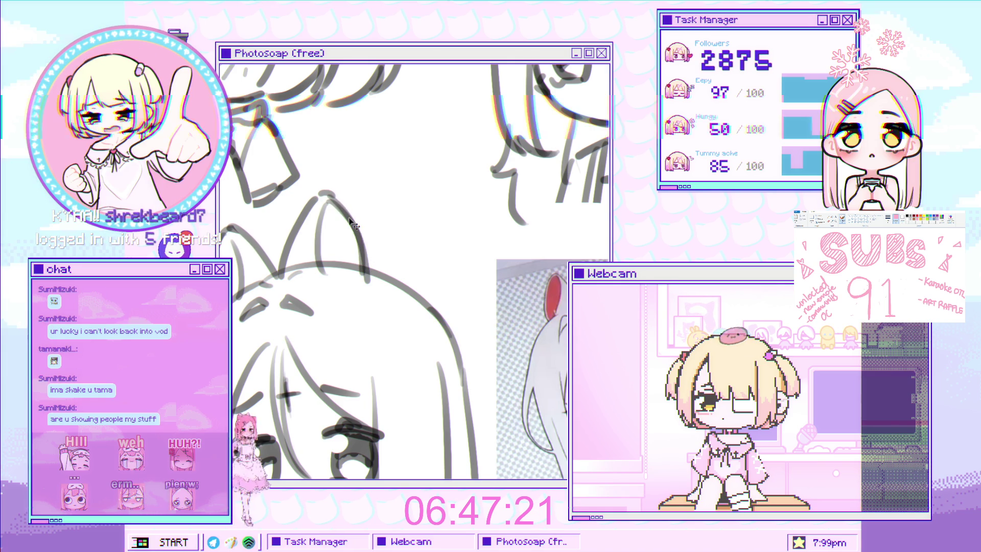
key(ctrl+z)
key(ctrl+z)
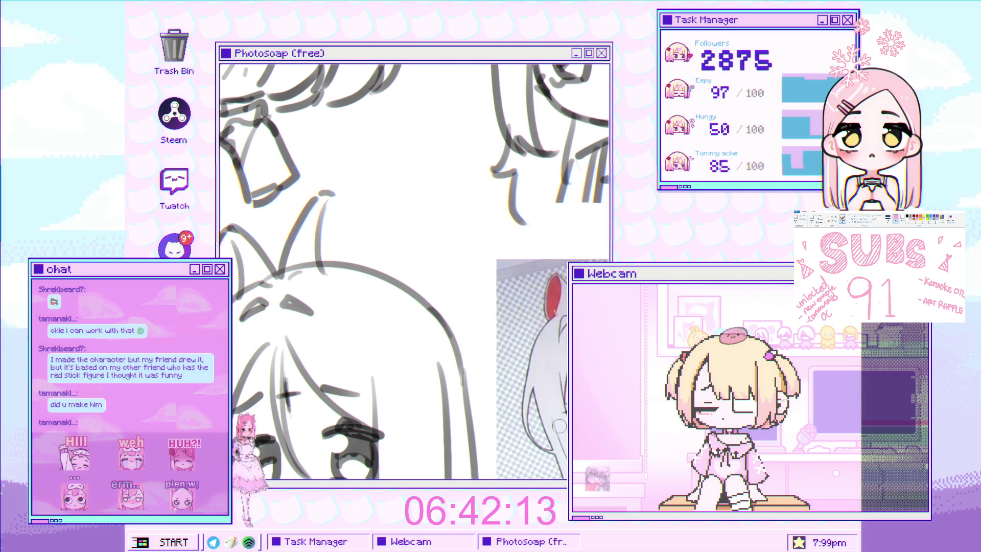
Step: Fit the whole sheet in view, paste the stick-figure image, then delete it again
key(ctrl+0)
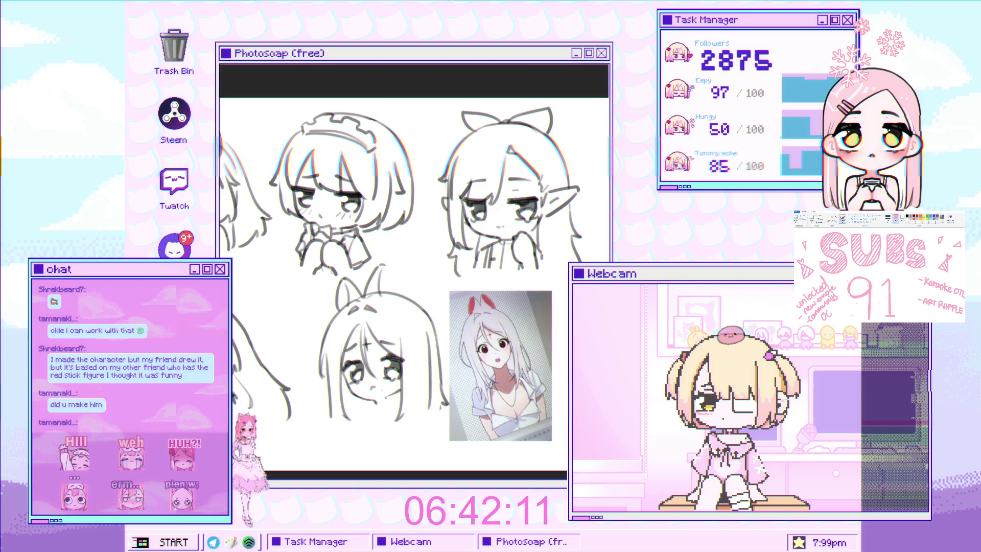
key(ctrl+v)
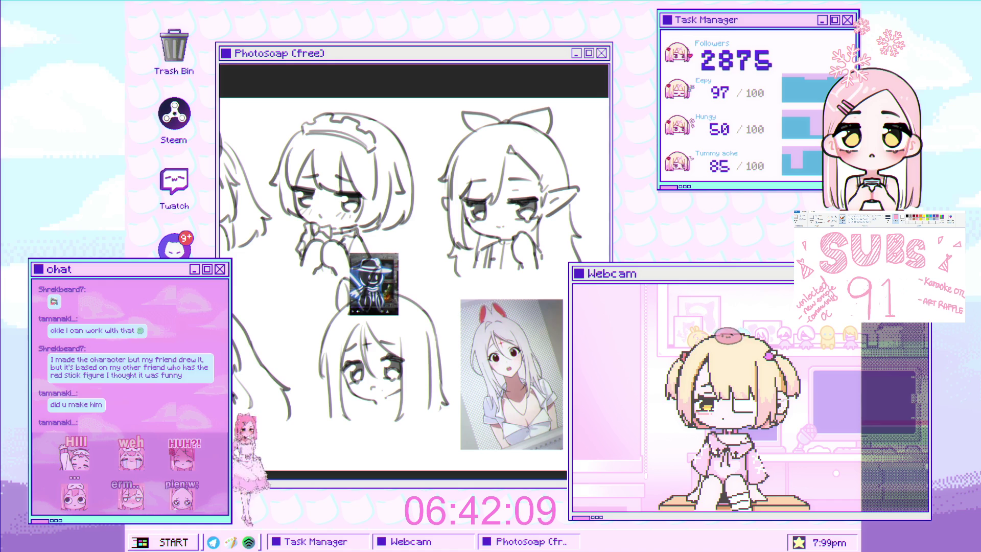
drag(372, 278, 475, 297)
key(Delete)
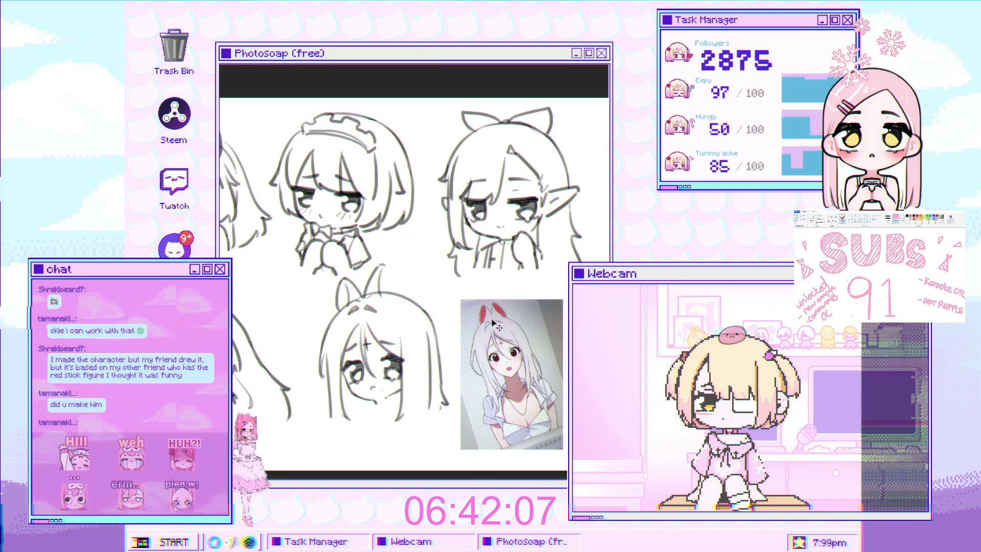
Step: Try curved strokes down from the right ear tip, undoing each attempt
scroll(493, 323, up, 2)
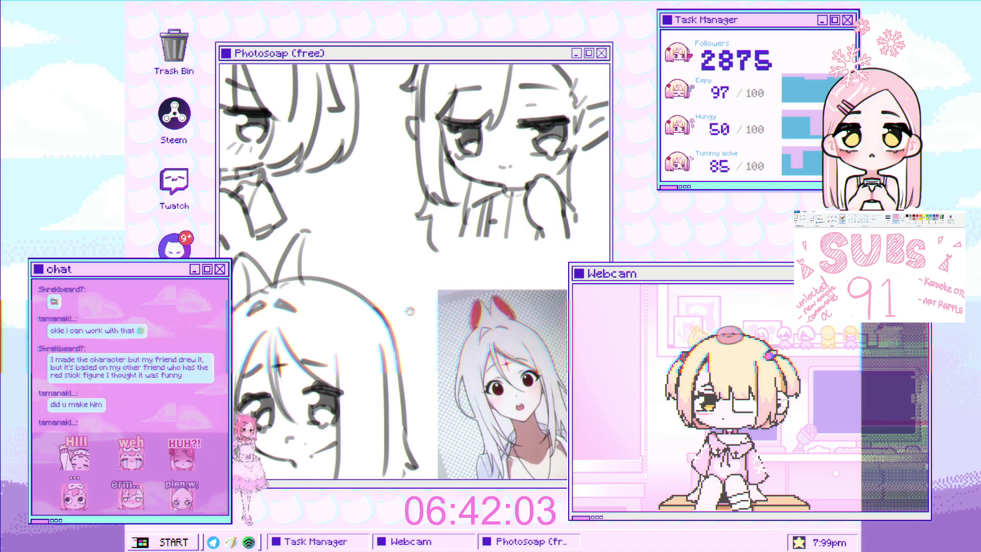
scroll(410, 311, up, 2)
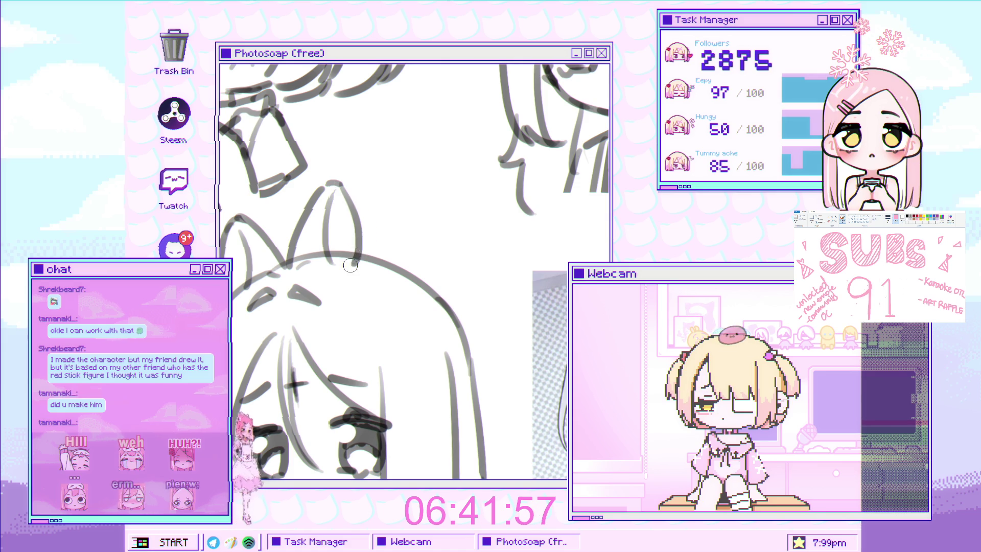
drag(335, 183, 364, 266)
key(ctrl+z)
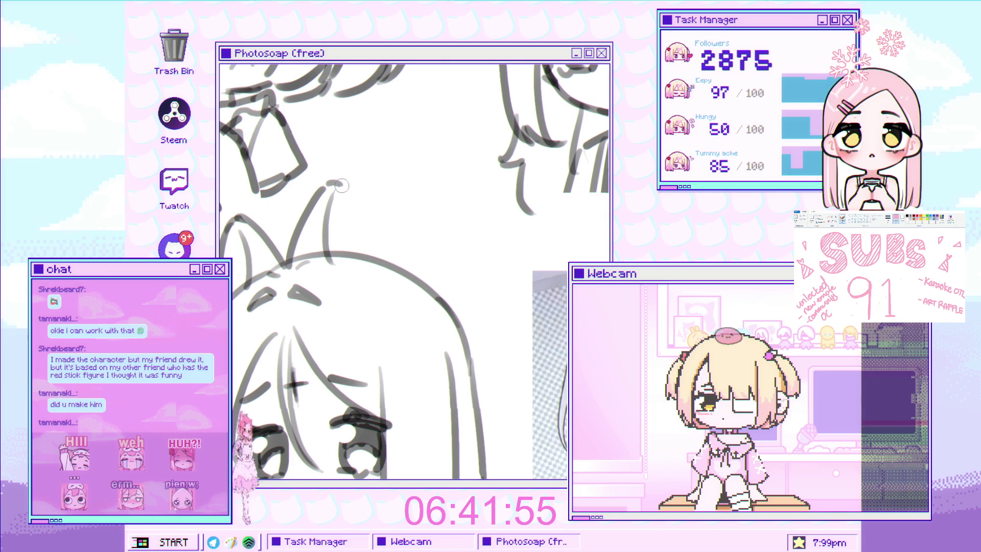
scroll(361, 246, down, 3)
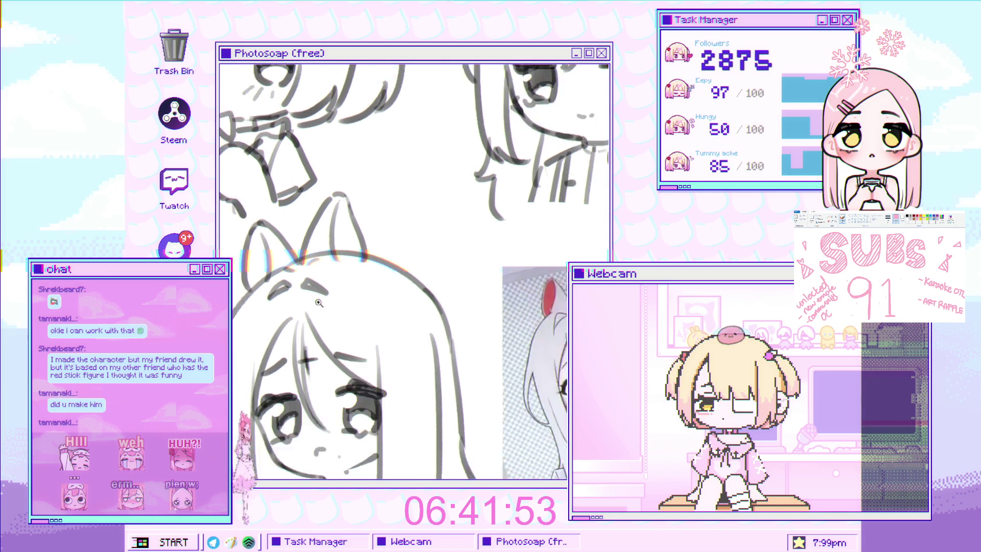
scroll(362, 240, up, 5)
key(ctrl+z)
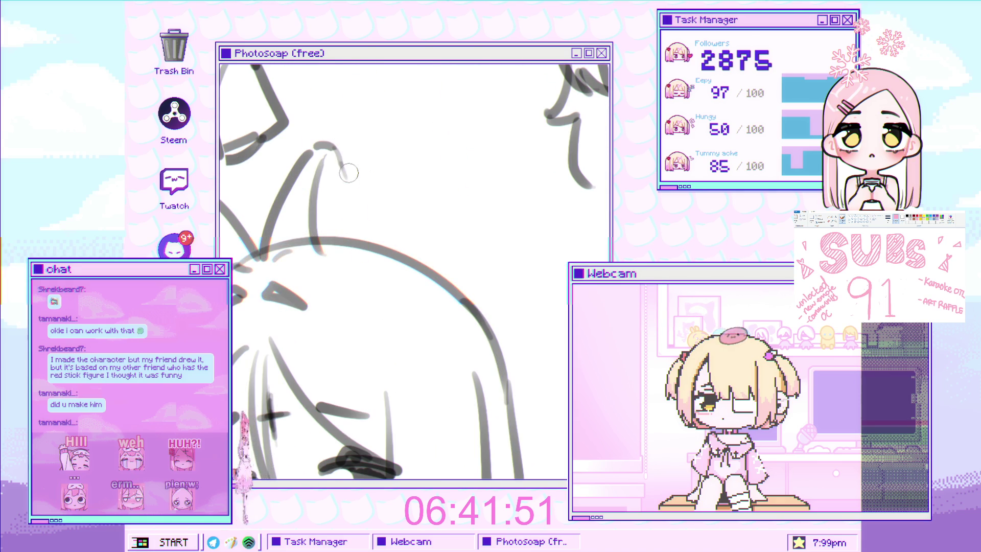
drag(327, 146, 366, 261)
key(ctrl+z)
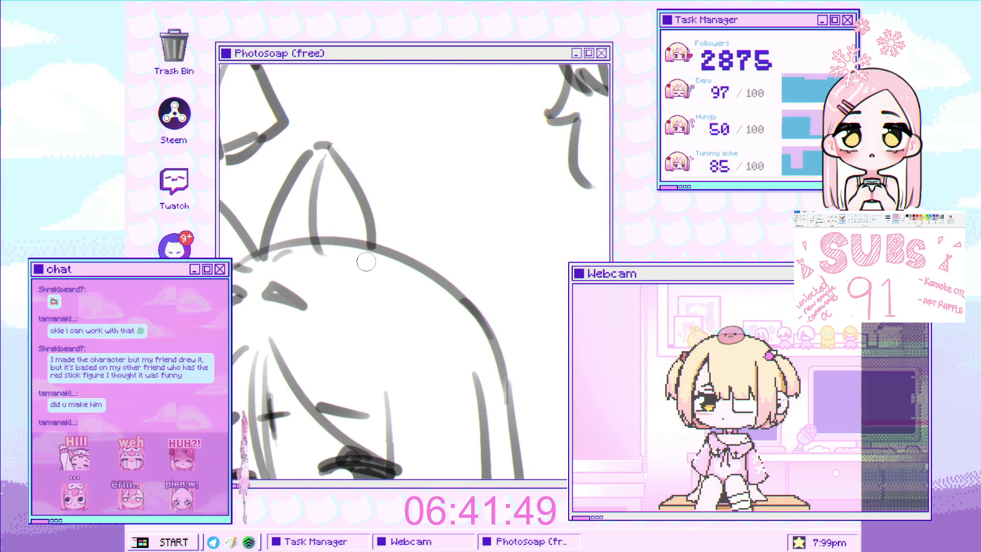
scroll(363, 214, down, 5)
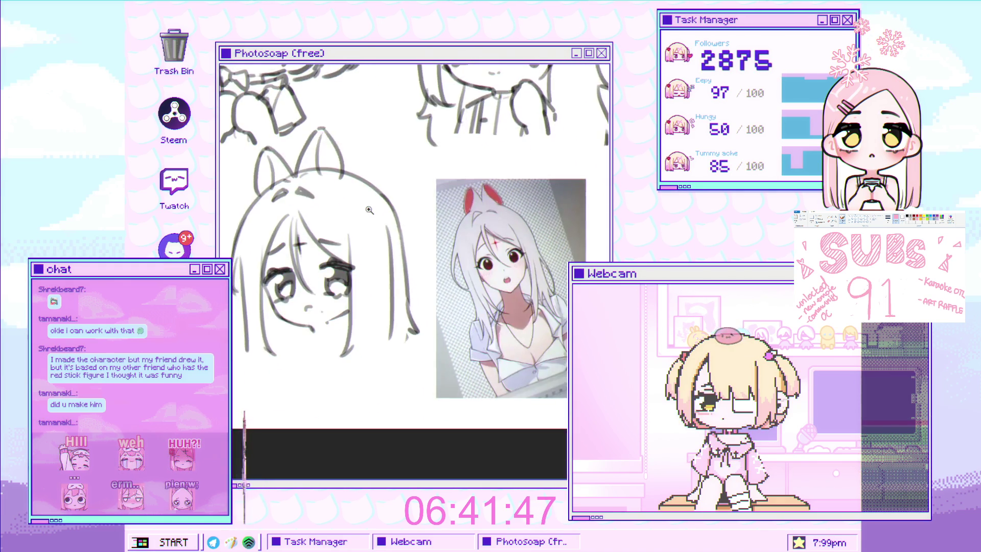
scroll(363, 259, up, 3)
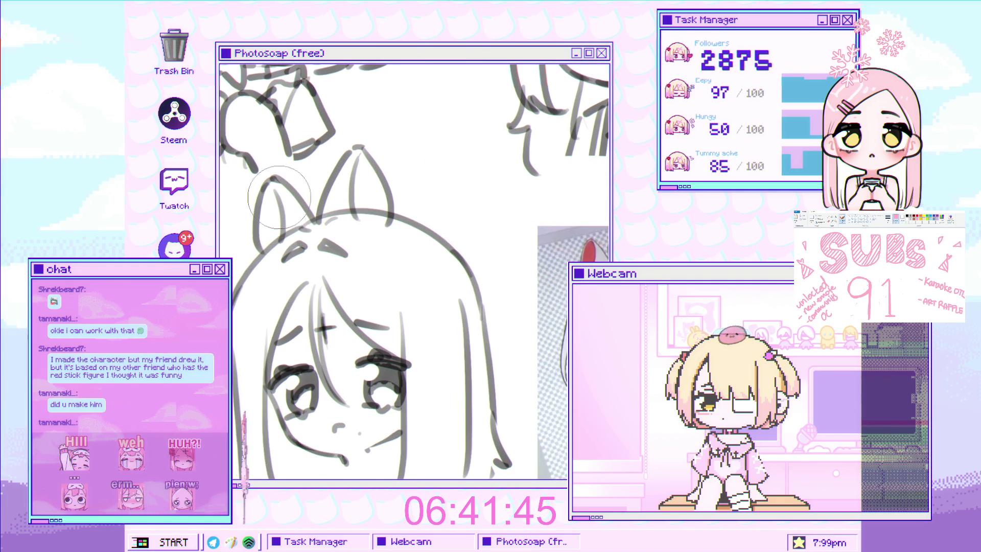
Step: Adjust the brush size with [ and ] while zooming to compare against the reference
key(bracketleft)
key(bracketleft)
key(bracketleft)
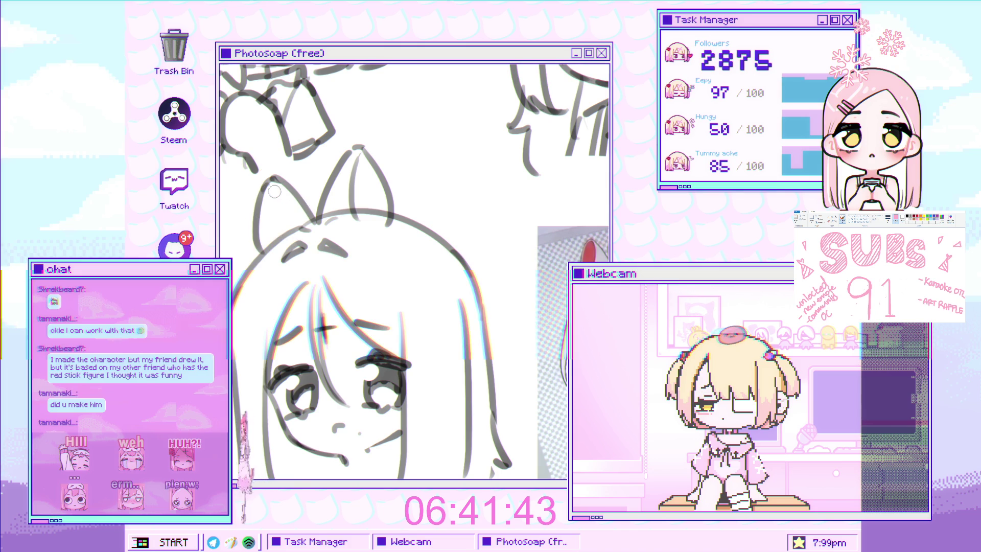
scroll(285, 224, down, 3)
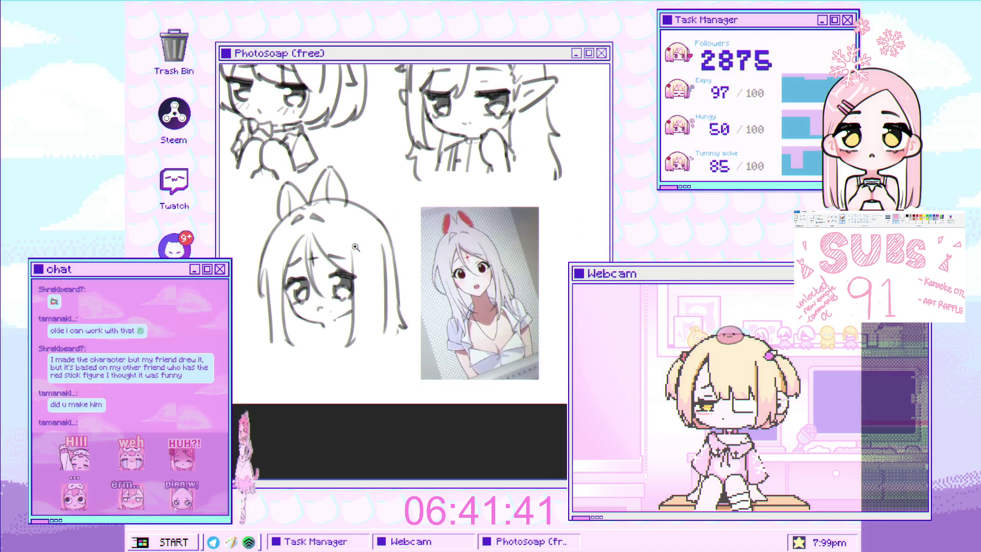
scroll(289, 187, up, 3)
scroll(265, 160, down, 3)
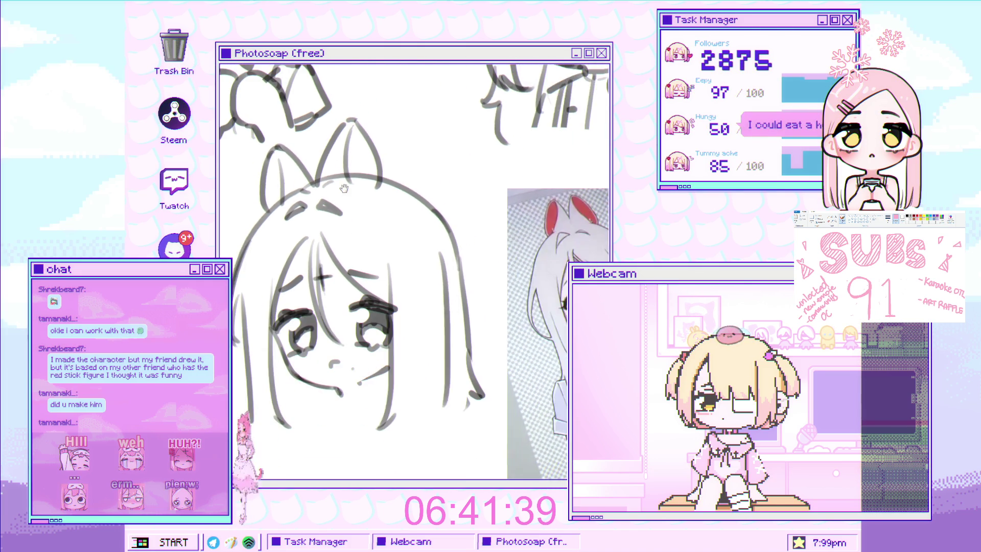
scroll(360, 193, up, 3)
key(bracketright)
key(bracketright)
key(bracketright)
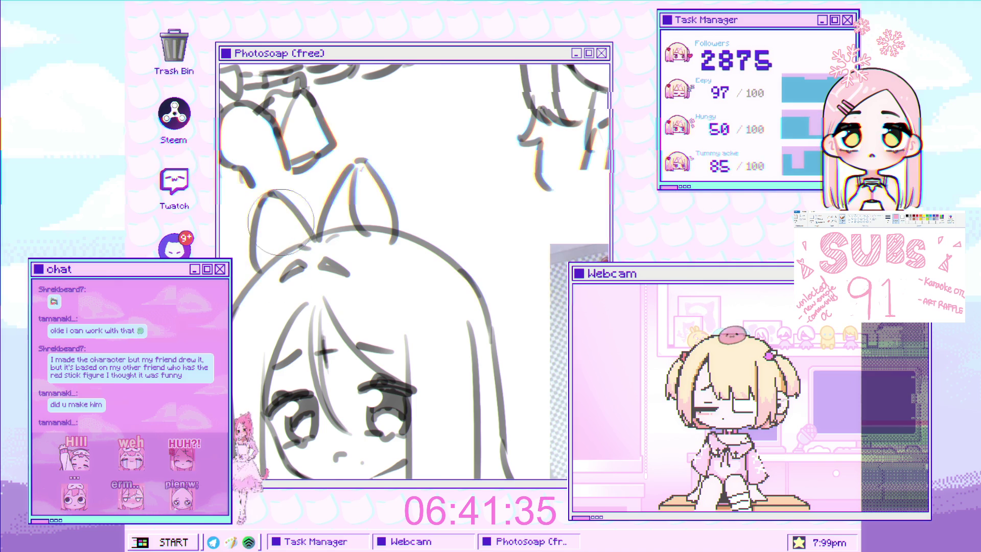
scroll(273, 218, down, 3)
scroll(307, 182, up, 3)
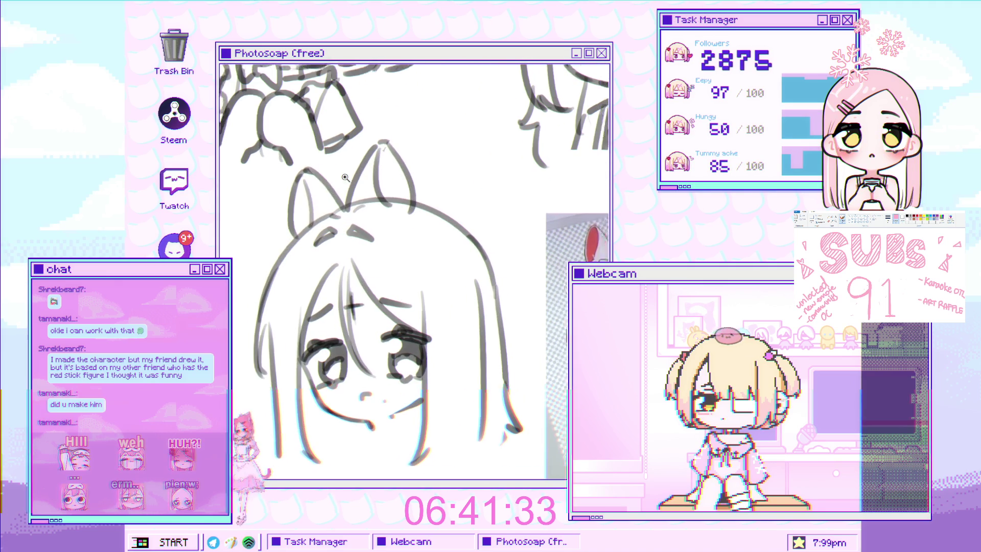
scroll(364, 178, down, 3)
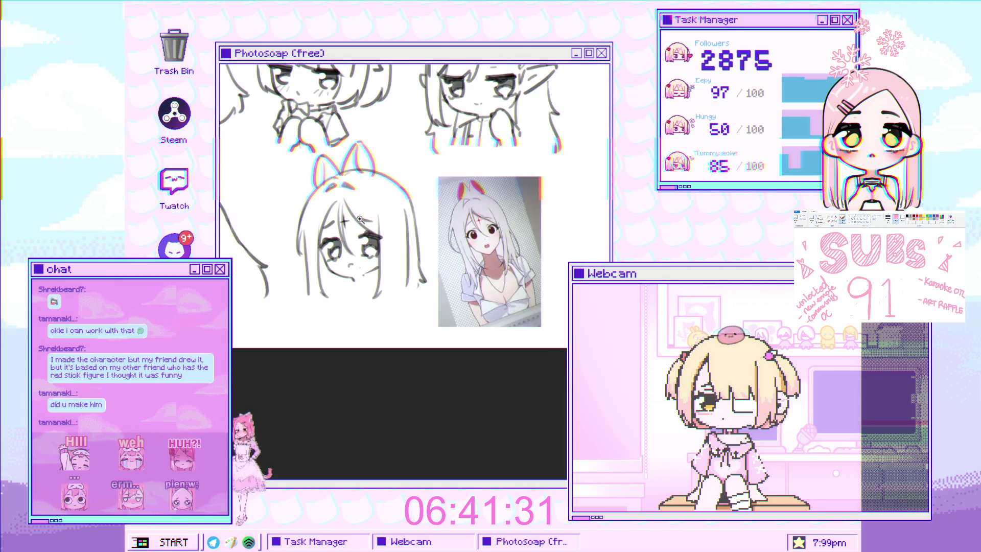
scroll(365, 178, up, 5)
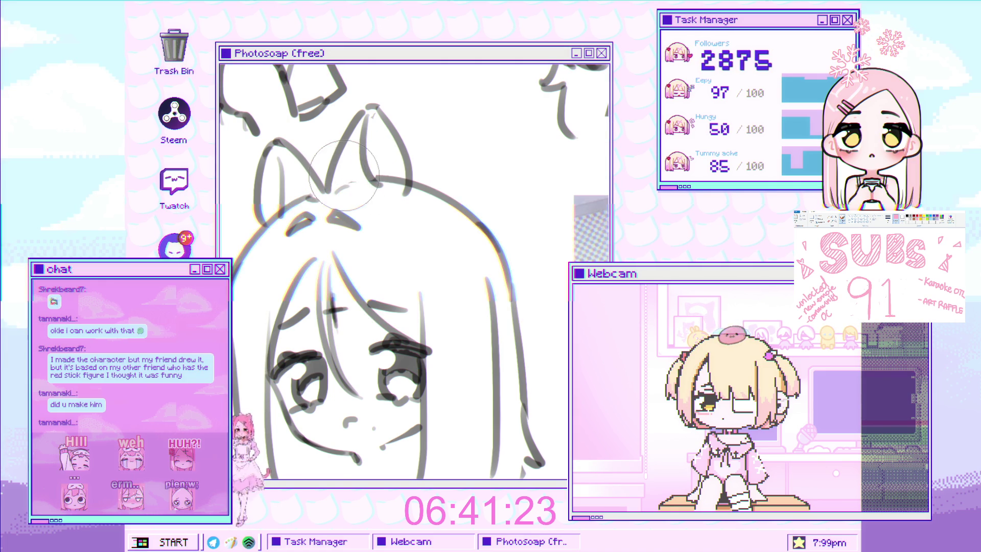
key(b)
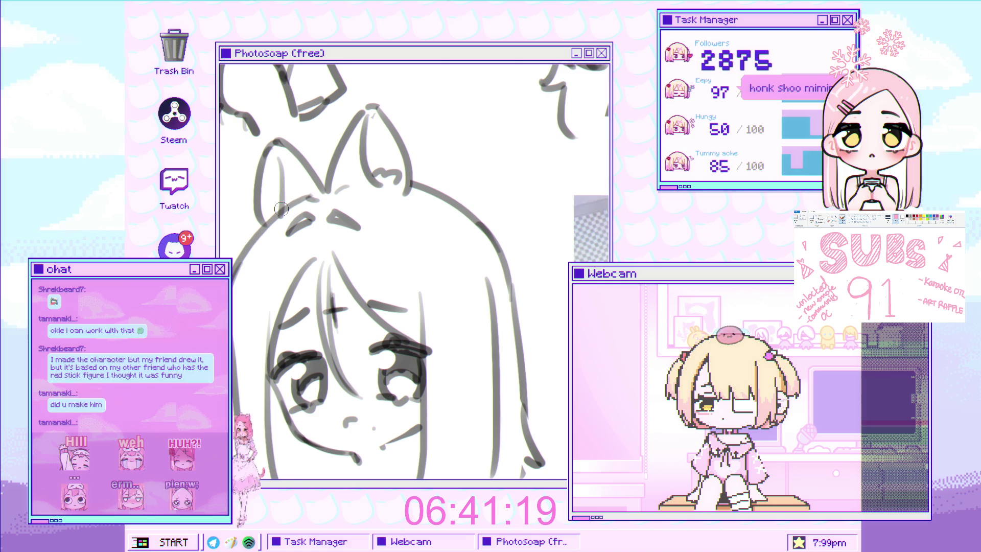
scroll(385, 159, down, 3)
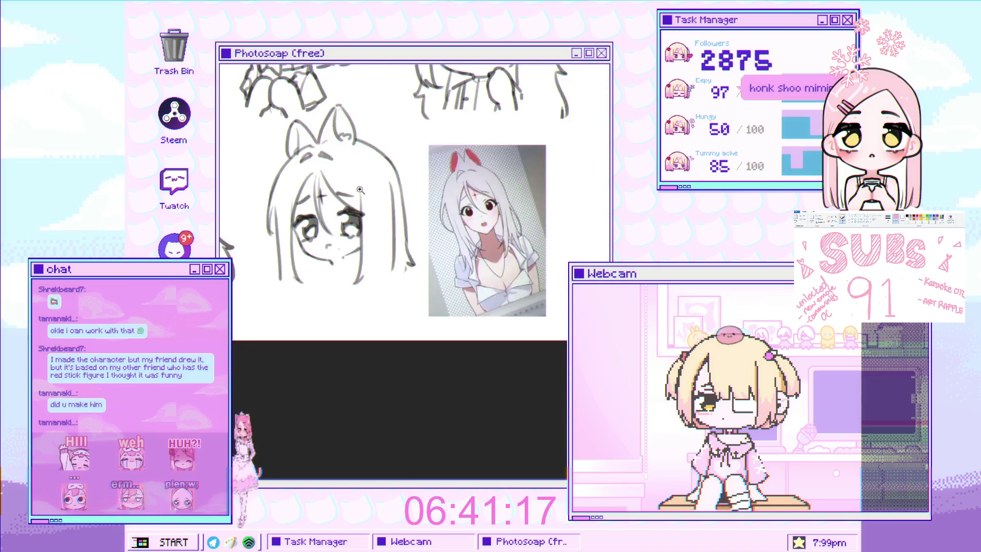
scroll(378, 159, up, 2)
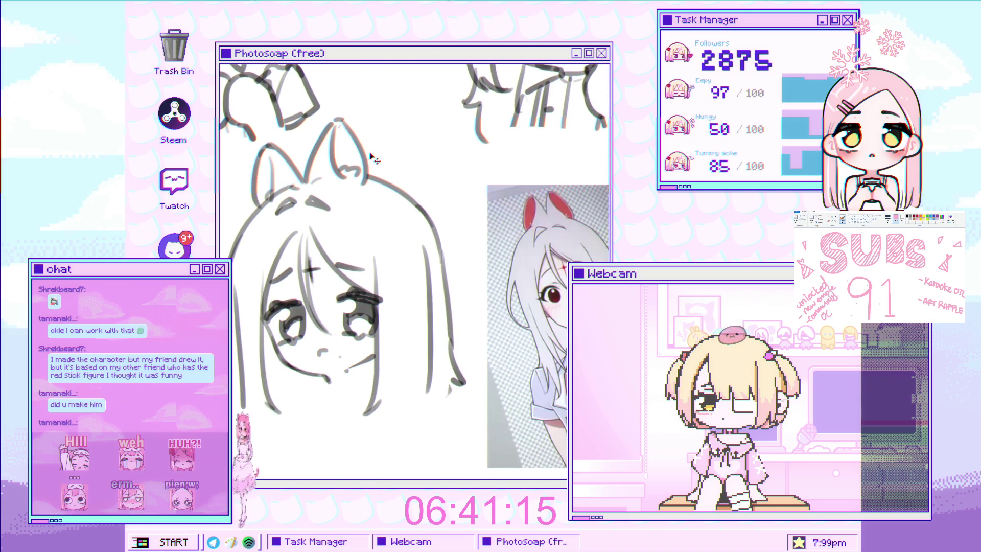
key(ctrl+t)
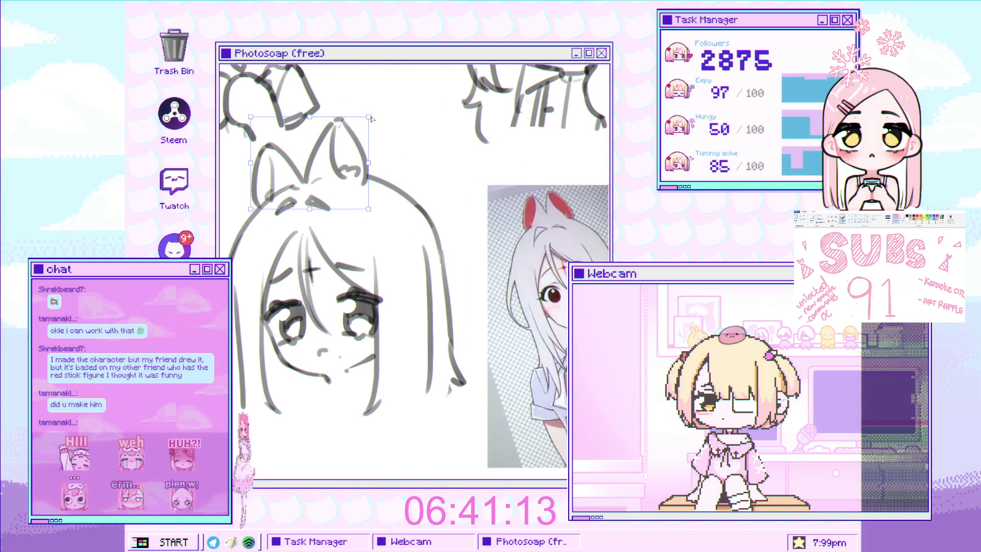
Step: Shrink the ears and tilt them slightly, then apply the transform
drag(370, 119, 372, 123)
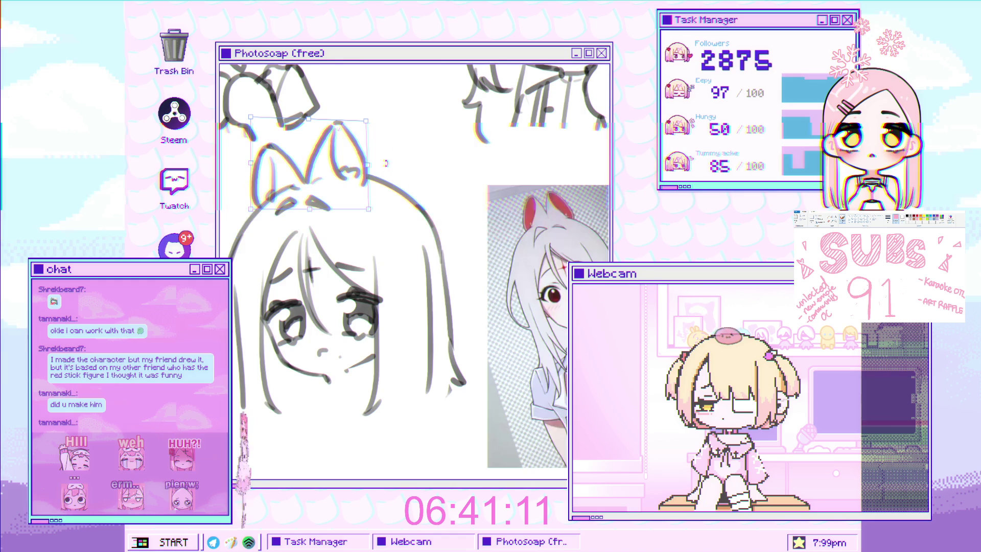
scroll(378, 148, down, 1)
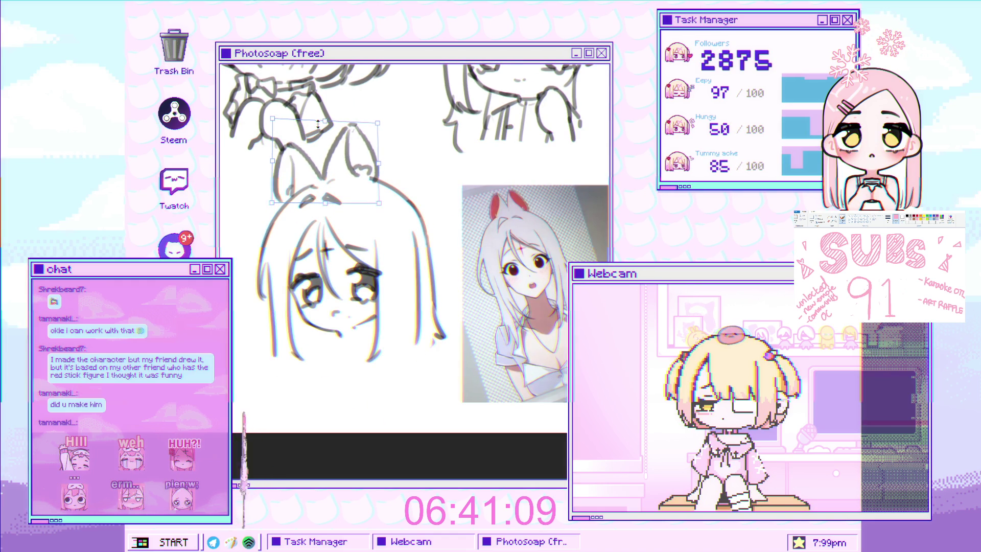
drag(318, 123, 322, 135)
drag(370, 203, 363, 195)
key(Return)
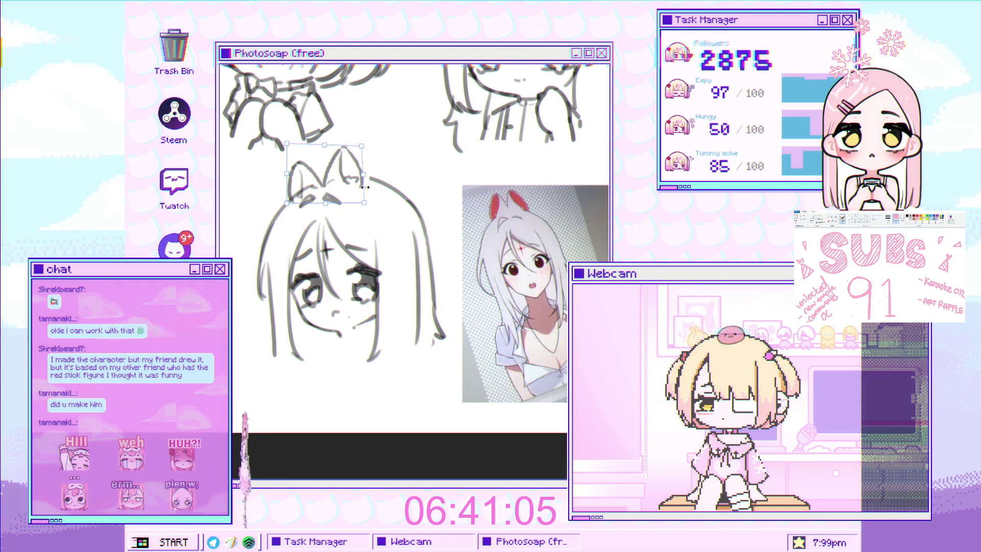
scroll(364, 201, down, 1)
scroll(363, 201, up, 3)
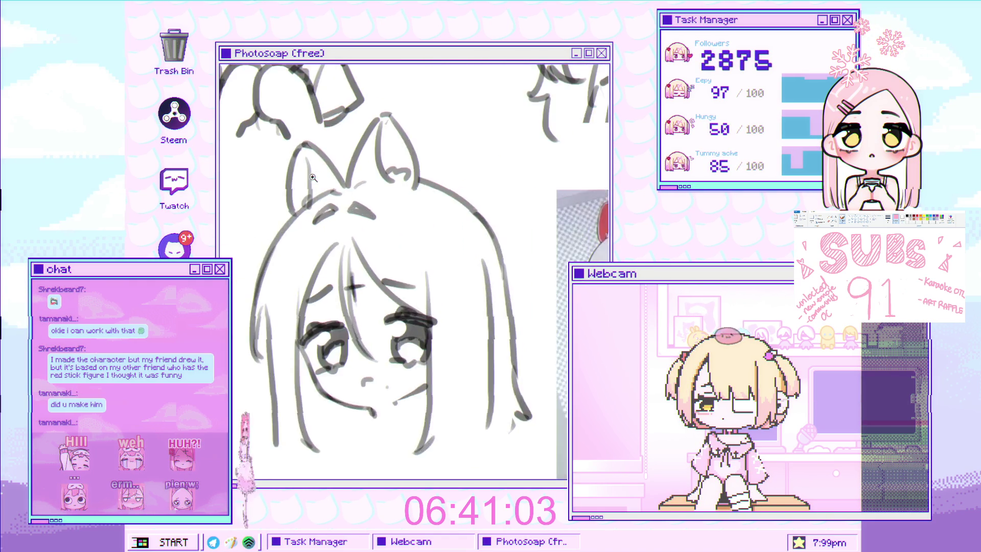
Step: Move the selected hair stroke slightly left and deselect it
key(bracketleft)
key(bracketleft)
key(bracketleft)
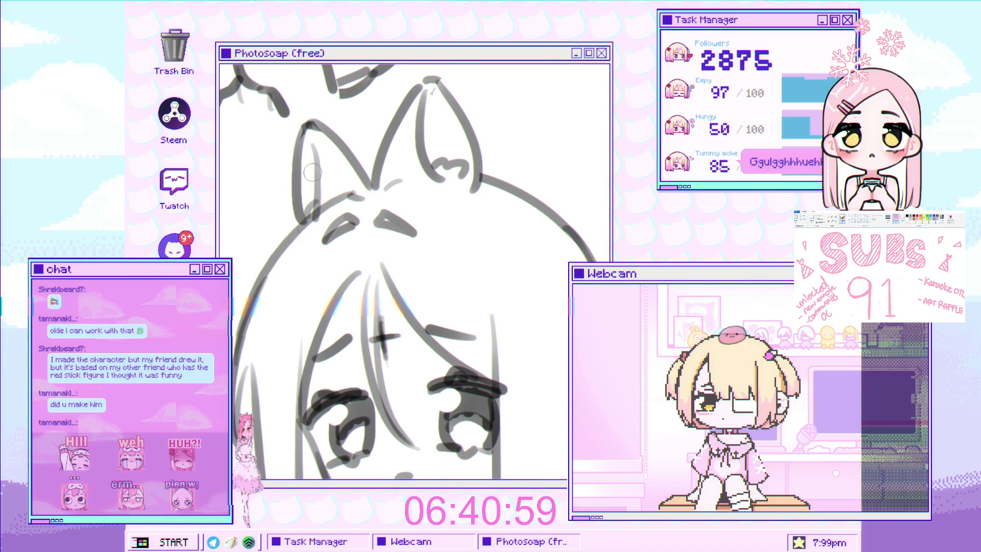
scroll(346, 255, down, 3)
scroll(346, 255, up, 2)
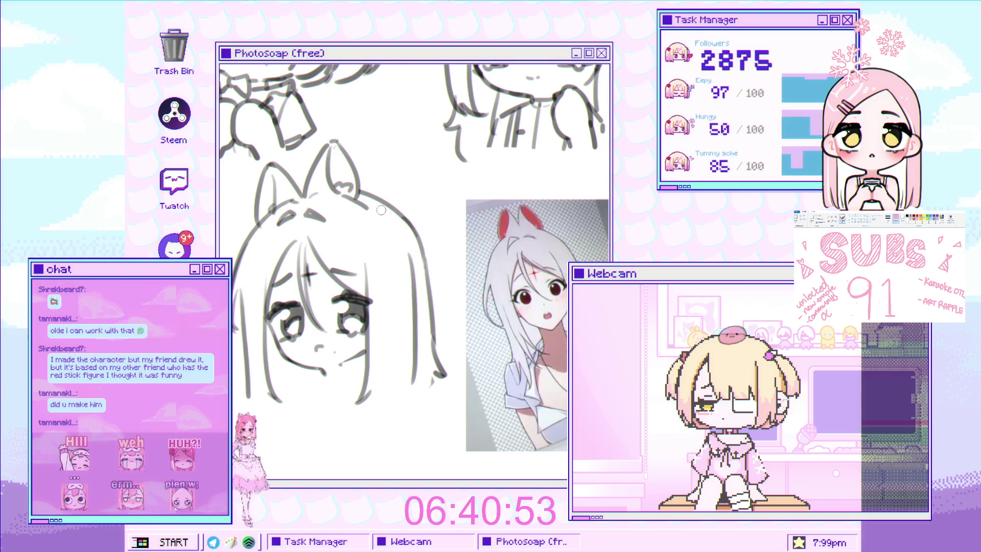
scroll(382, 220, up, 1)
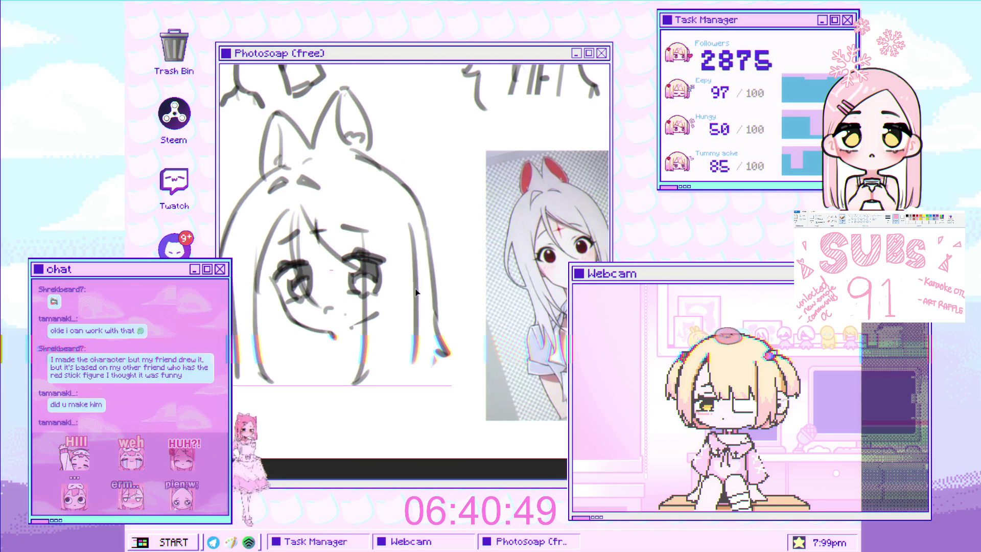
drag(432, 279, 419, 280)
key(ctrl+d)
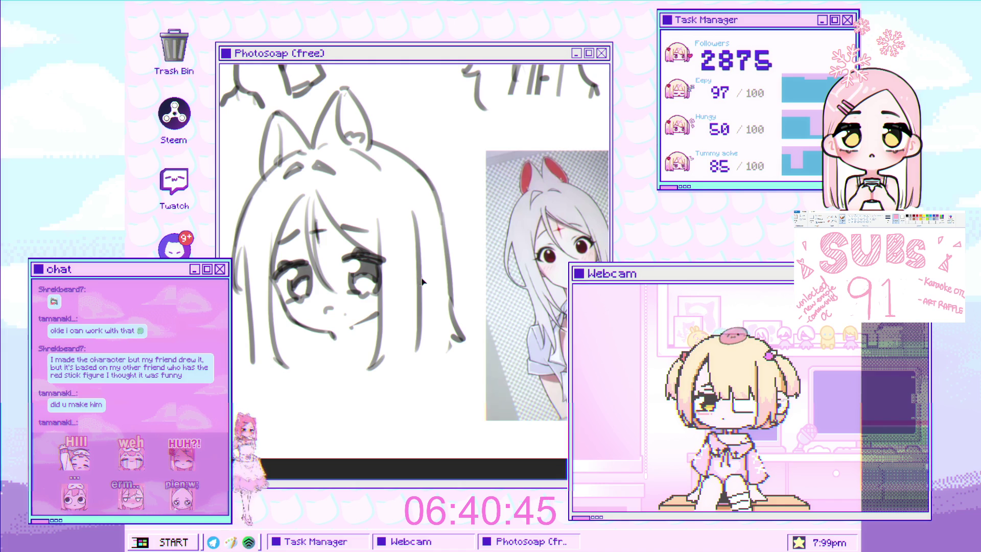
scroll(420, 295, up, 2)
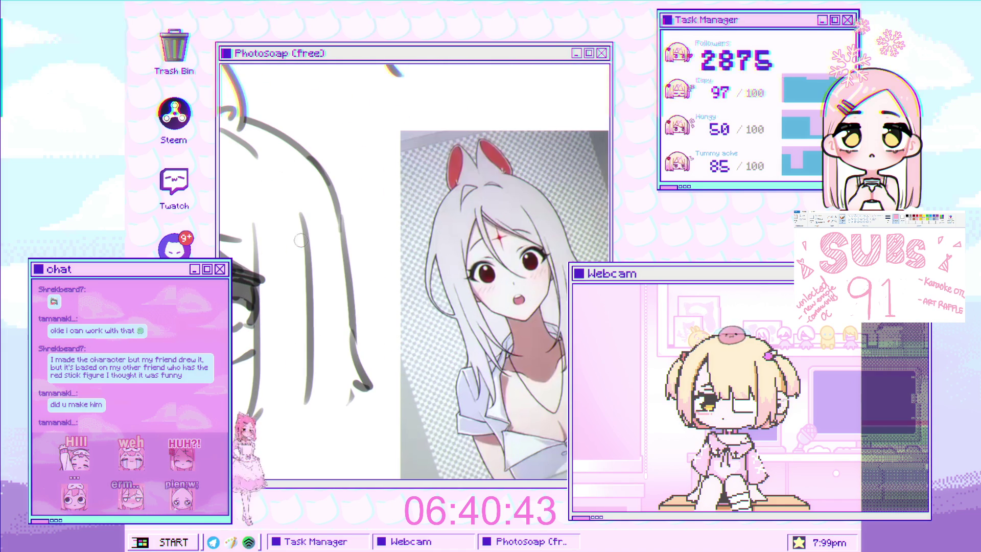
Step: Deselect the vertical stroke and pan the view onto the sketched face
scroll(331, 300, up, 2)
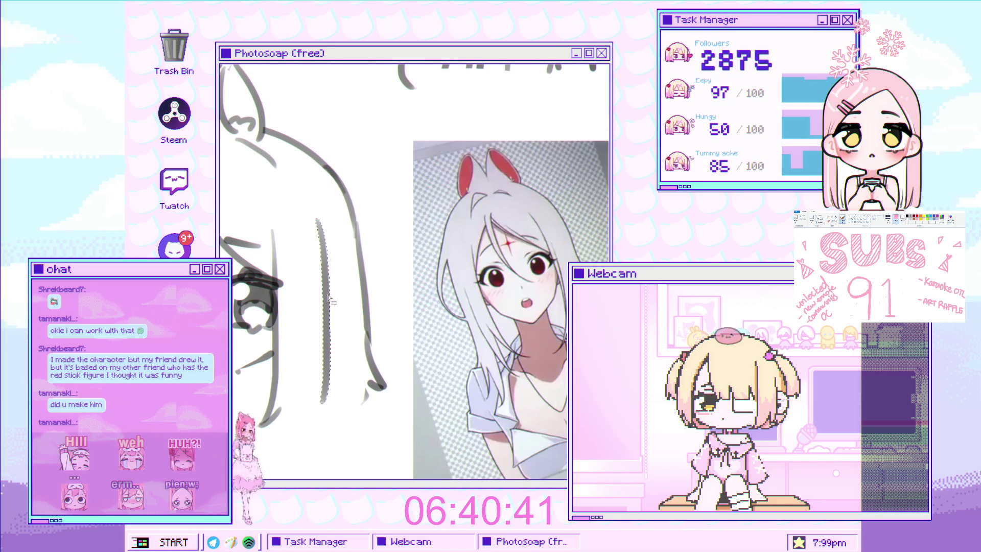
key(ctrl+d)
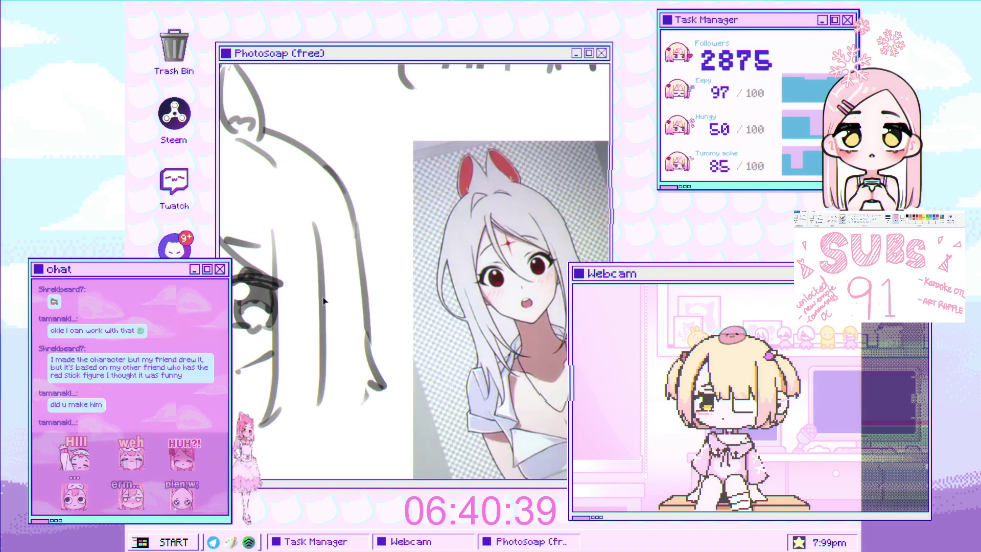
drag(323, 300, 393, 273)
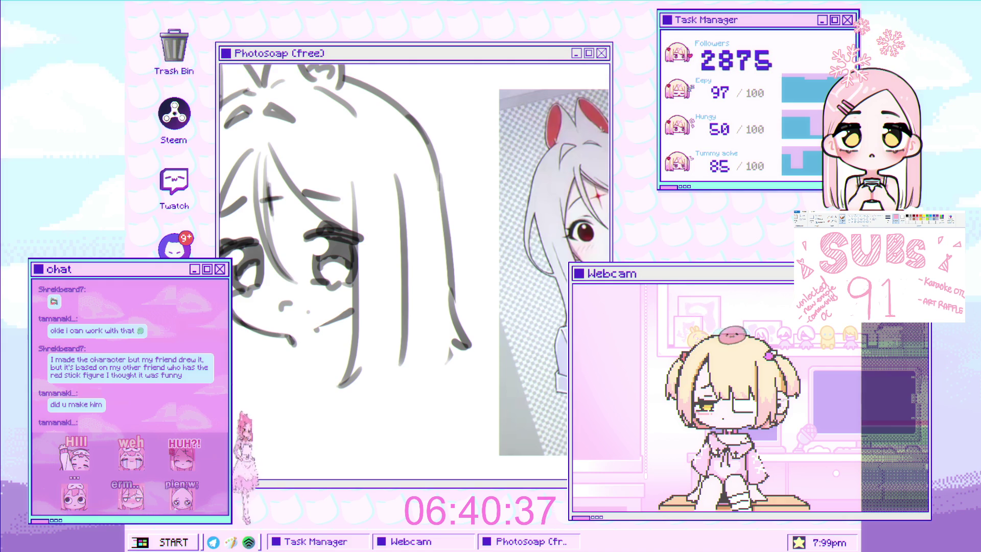
scroll(250, 345, up, 2)
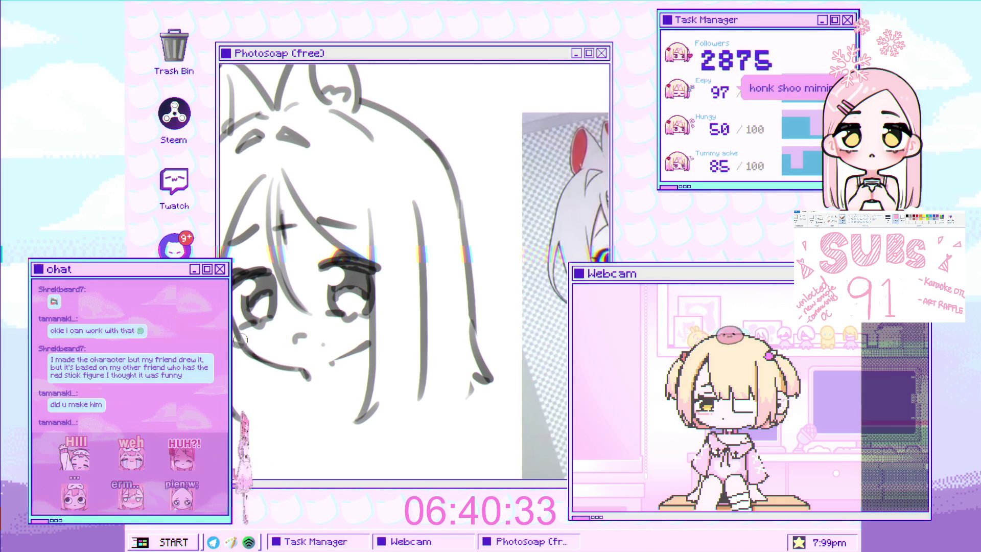
drag(240, 340, 186, 346)
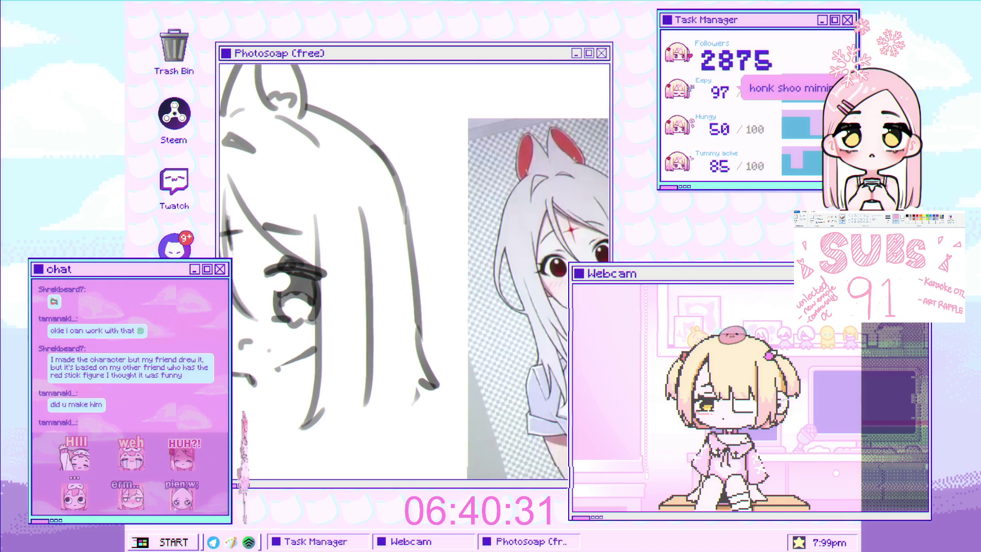
drag(358, 304, 348, 301)
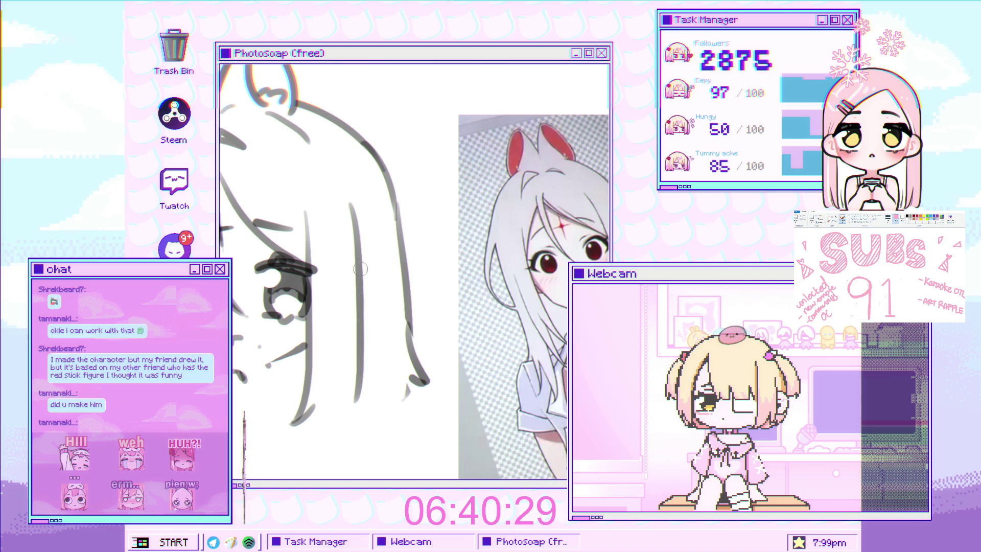
Step: Draw a curved line beside the eye and erase the end of the short diagonal mark
drag(362, 257, 379, 292)
key(e)
drag(285, 345, 292, 347)
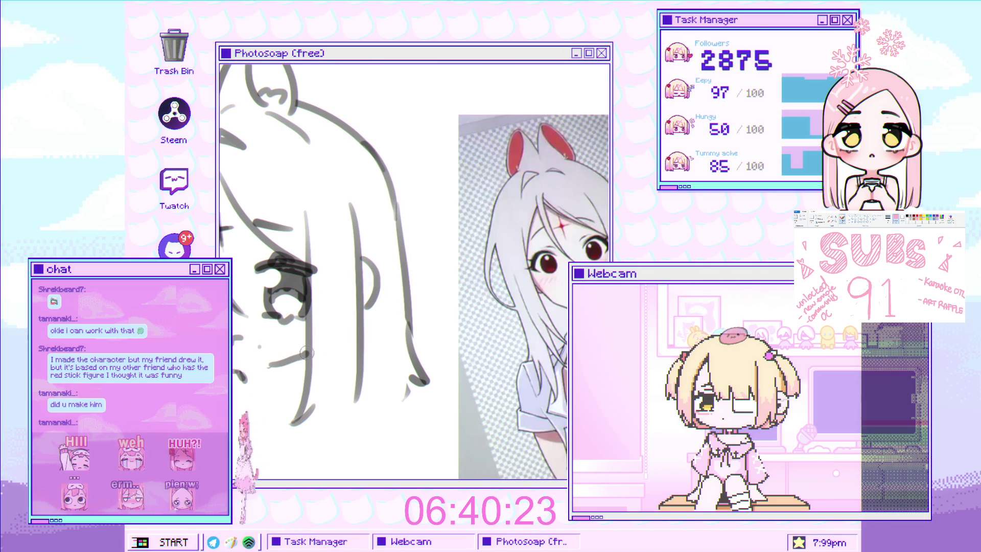
scroll(316, 360, down, 3)
scroll(316, 361, up, 4)
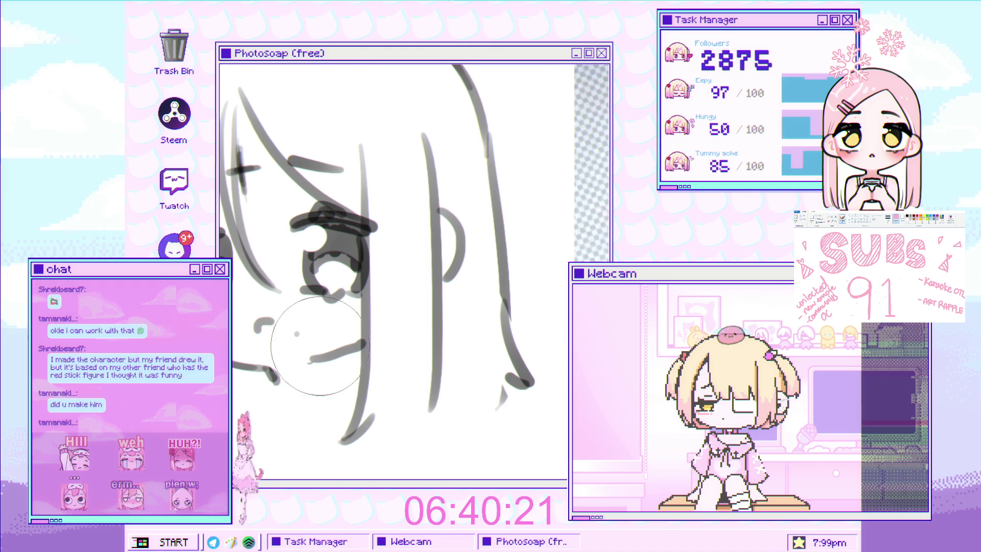
key(v)
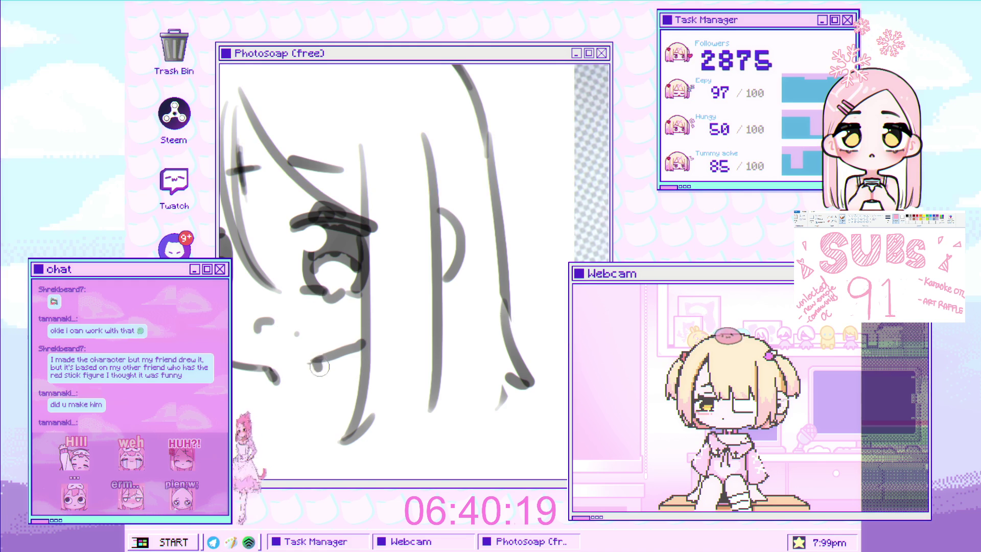
scroll(320, 367, down, 3)
scroll(354, 322, up, 3)
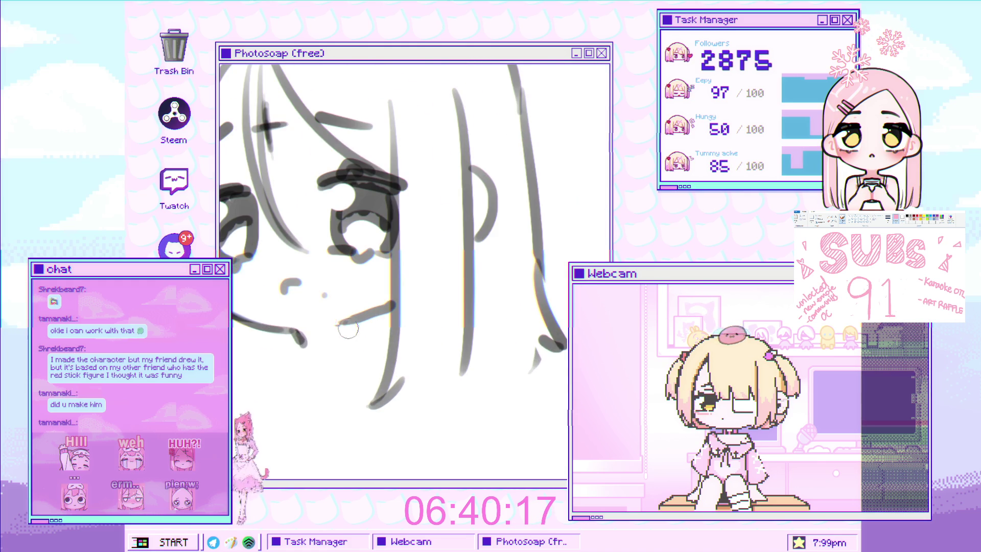
scroll(348, 329, down, 3)
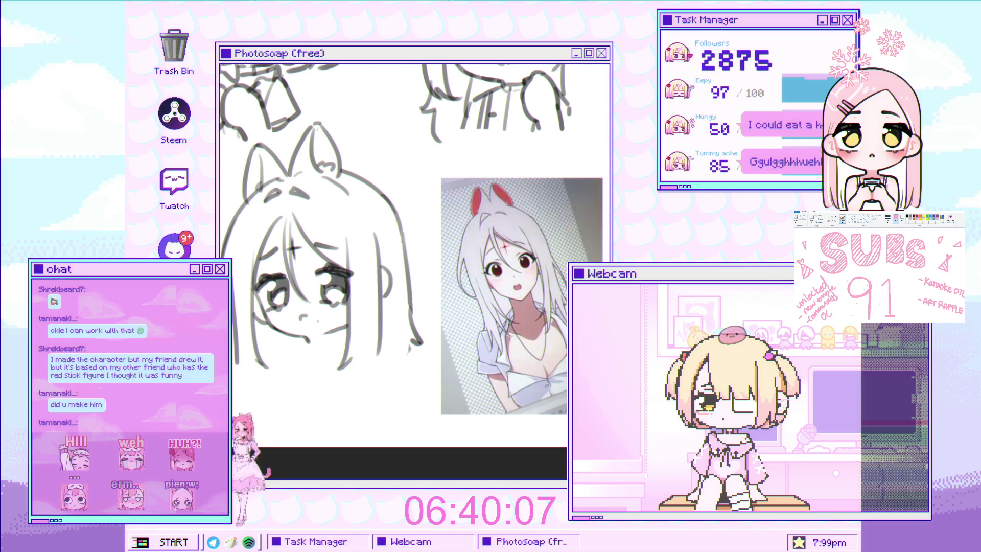
Step: Zoom in on the new face and draw its mouth stroke, redoing the first attempt
scroll(361, 248, up, 2)
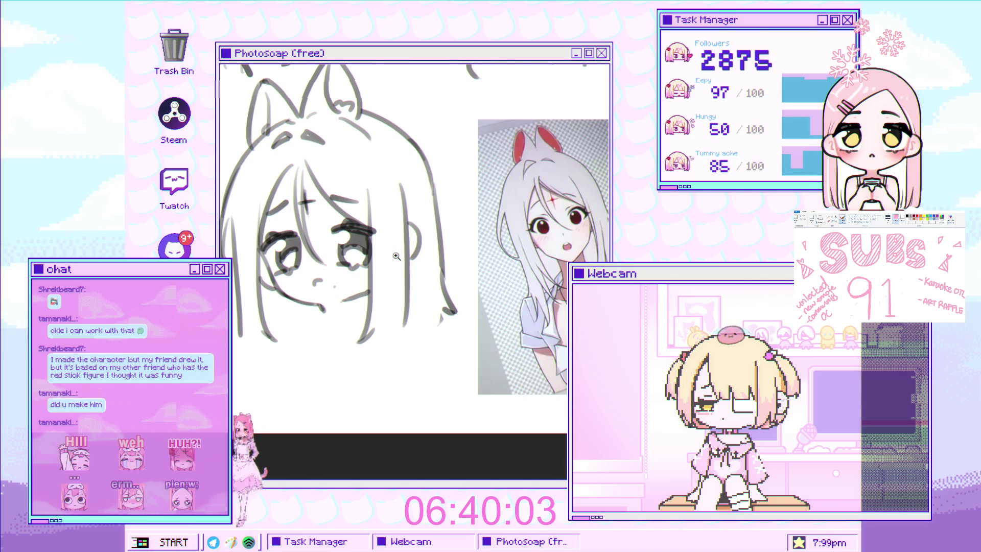
scroll(396, 256, down, 3)
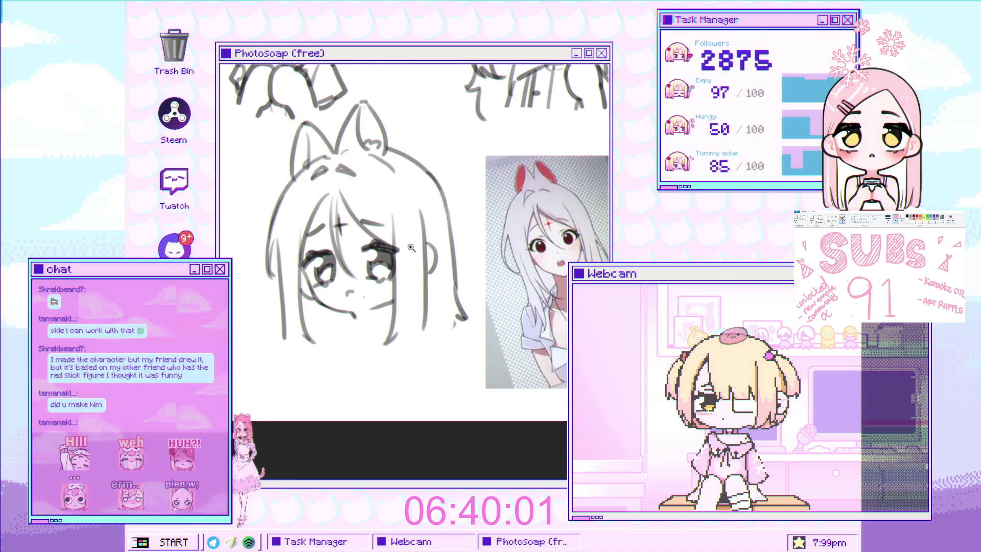
scroll(411, 247, up, 2)
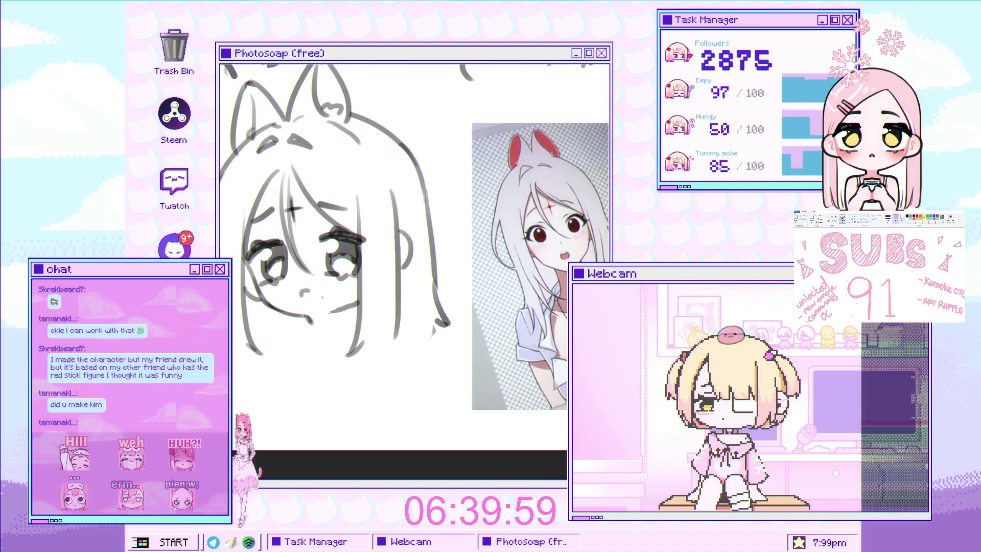
scroll(283, 336, up, 2)
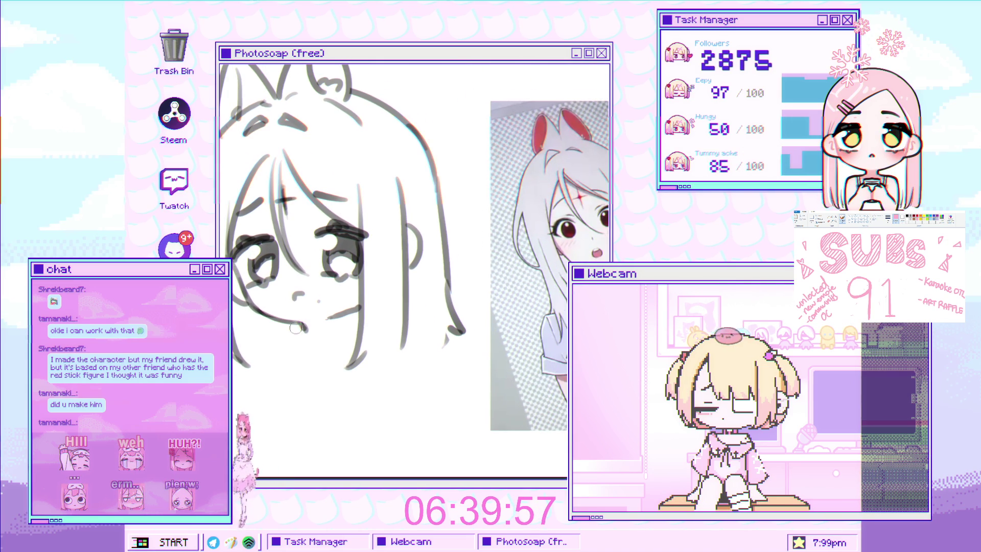
mouse_move(300, 342)
mouse_down()
mouse_move(307, 319)
mouse_move(293, 350)
mouse_up()
scroll(327, 310, down, 4)
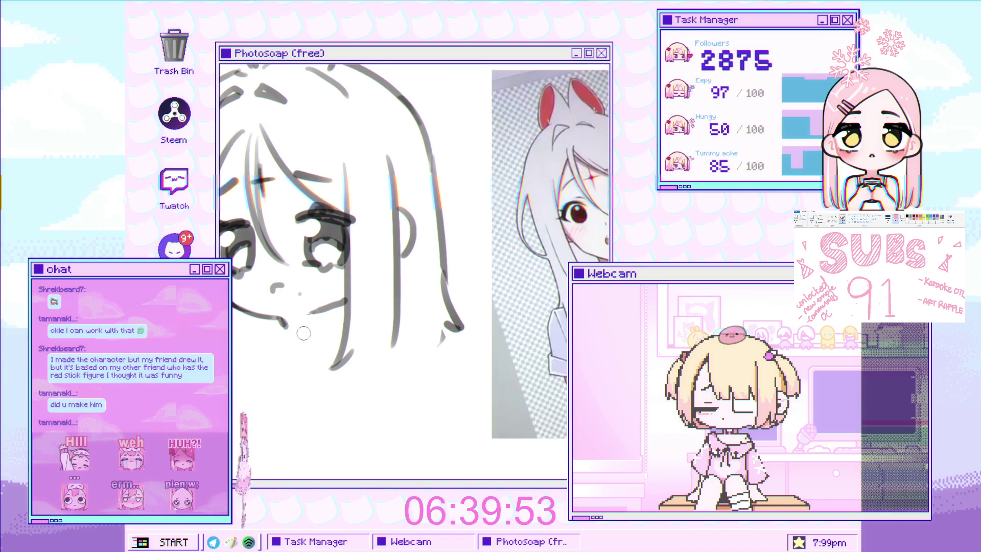
scroll(363, 334, up, 4)
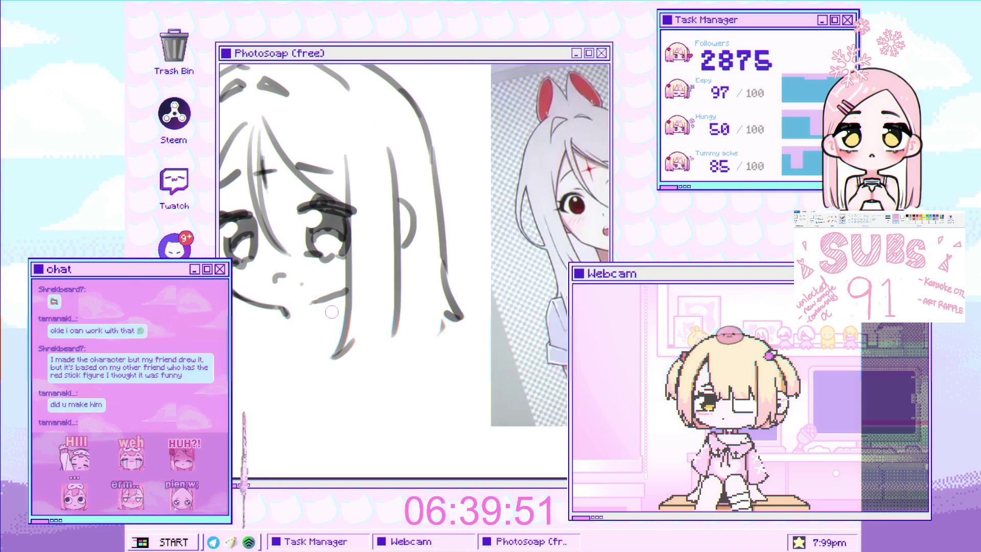
scroll(282, 315, down, 2)
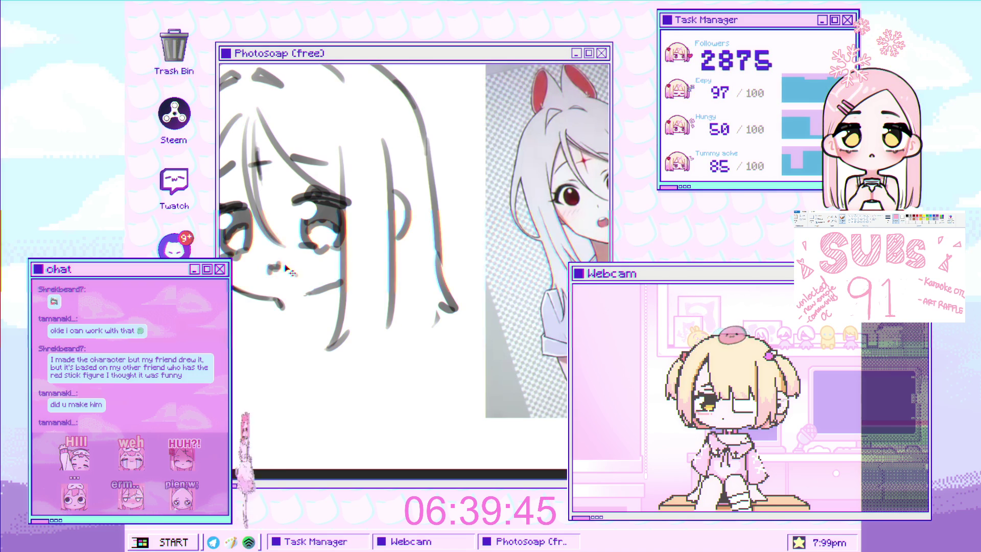
scroll(272, 267, down, 5)
scroll(324, 290, up, 5)
drag(327, 280, 304, 313)
key(ctrl+z)
drag(334, 279, 296, 317)
Step: Add a curved mouth line and extend it toward the lower right
scroll(336, 293, up, 2)
drag(336, 285, 315, 290)
scroll(319, 316, down, 5)
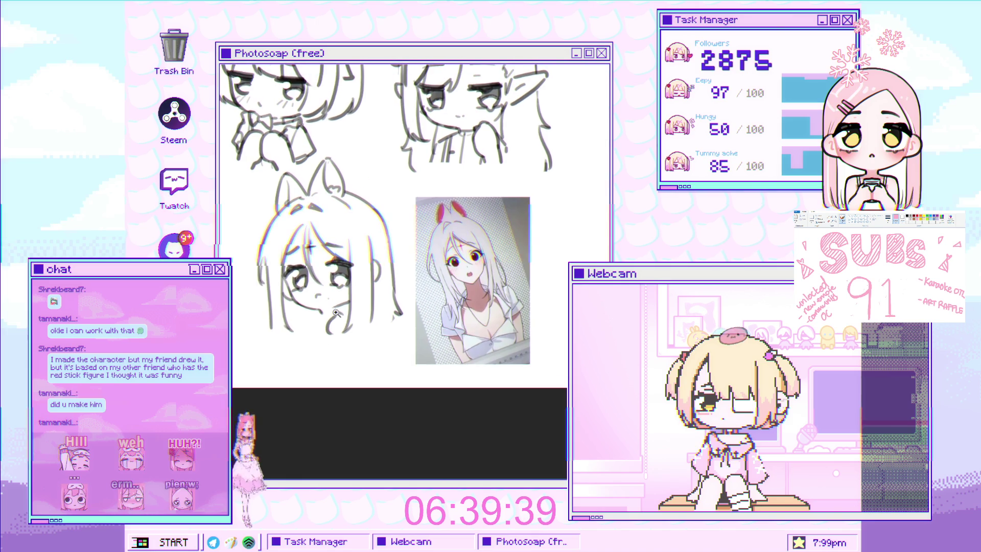
scroll(365, 305, up, 5)
mouse_move(365, 305)
mouse_down()
mouse_move(376, 317)
mouse_move(305, 322)
mouse_up()
scroll(323, 333, down, 2)
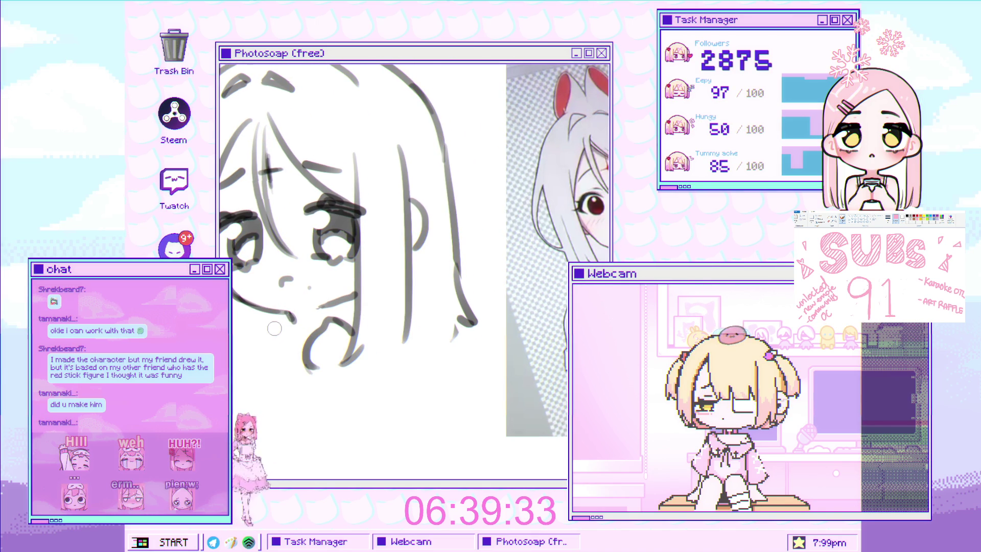
Step: Add strokes near the chin below the mouth and darken a line across them
drag(280, 325, 258, 331)
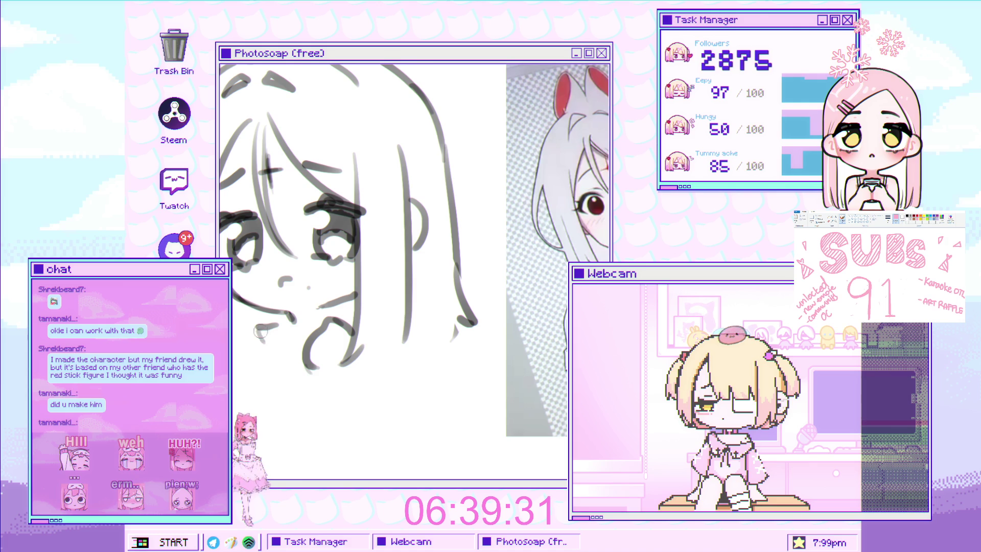
key(ctrl+z)
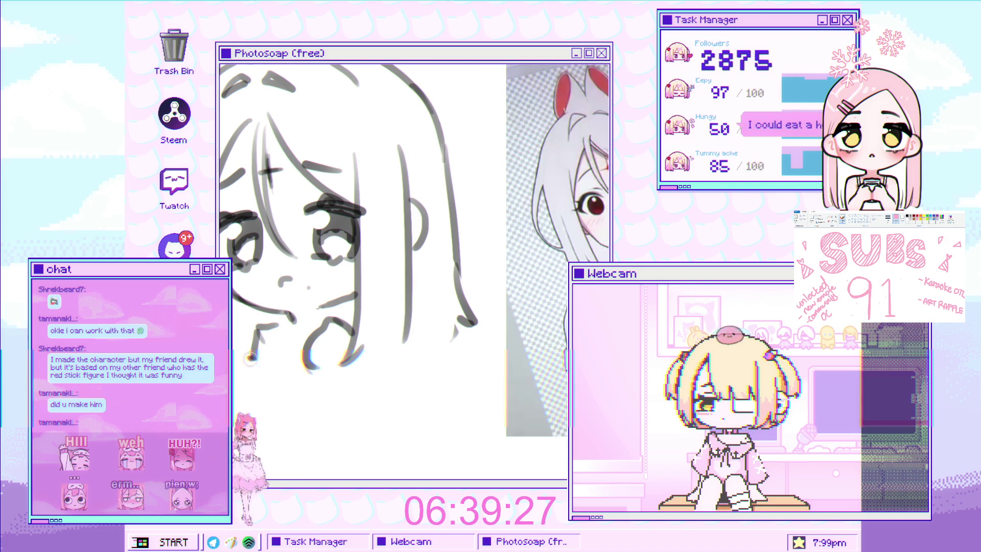
mouse_move(254, 353)
mouse_down()
mouse_move(271, 377)
mouse_move(273, 362)
mouse_move(275, 377)
mouse_move(266, 360)
mouse_move(296, 347)
mouse_move(302, 321)
mouse_move(327, 293)
mouse_up()
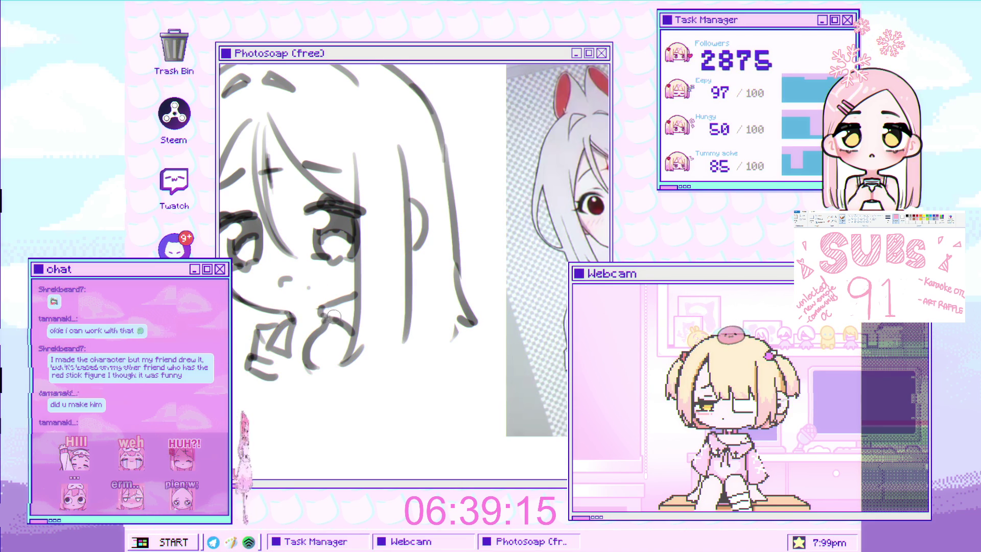
drag(325, 316, 356, 307)
Step: Zoom in and out repeatedly to compare the sketched face with the white-haired reference photo
scroll(356, 310, down, 3)
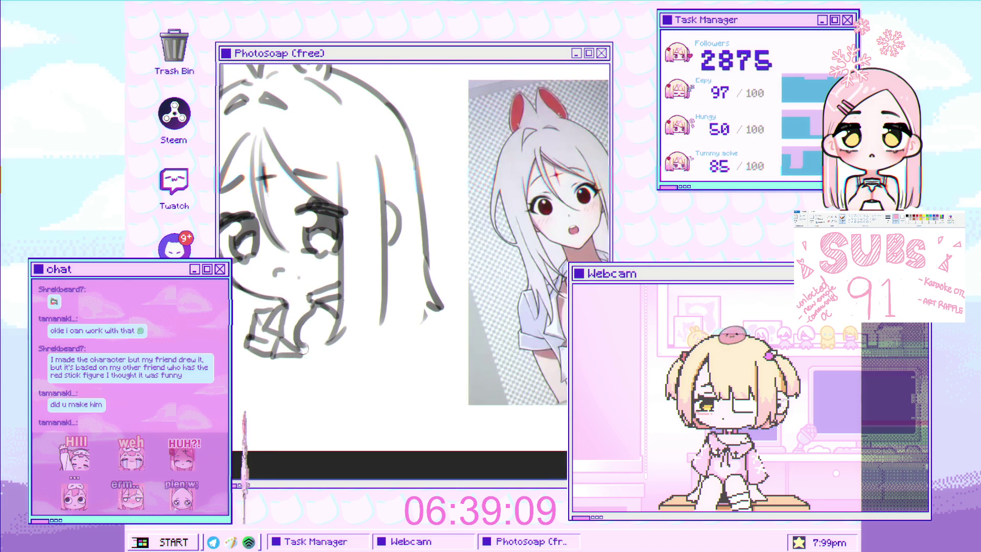
drag(300, 355, 272, 363)
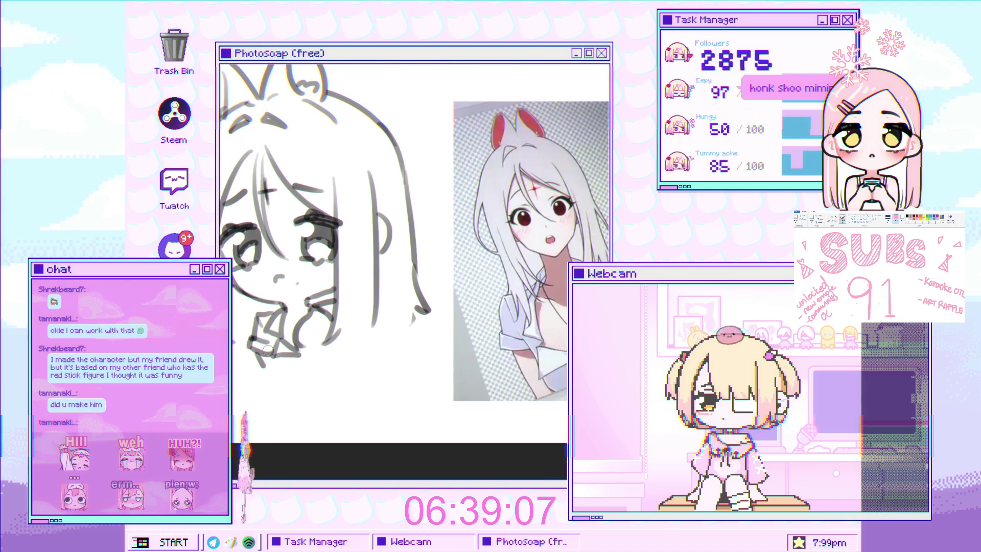
scroll(265, 348, down, 2)
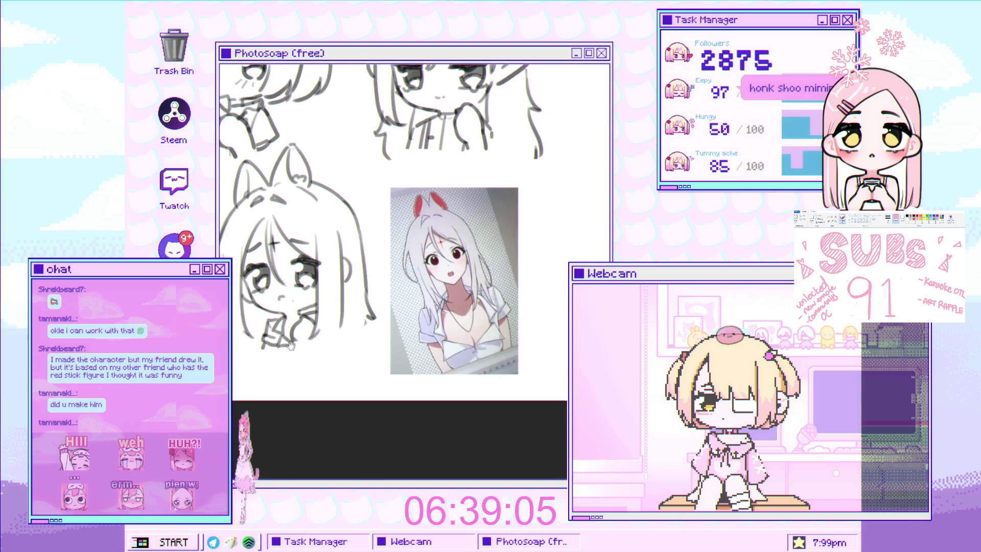
scroll(276, 368, up, 4)
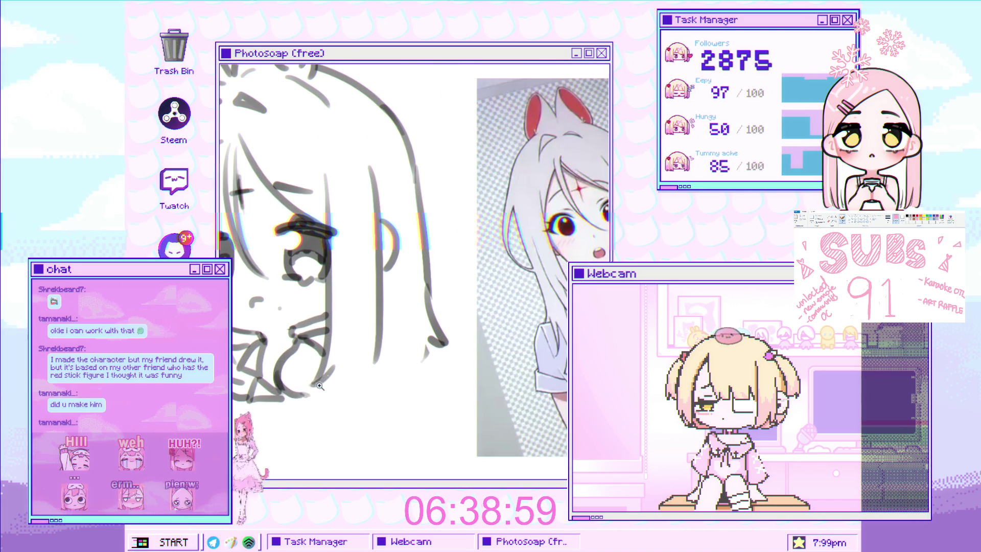
scroll(320, 386, down, 5)
scroll(325, 355, up, 5)
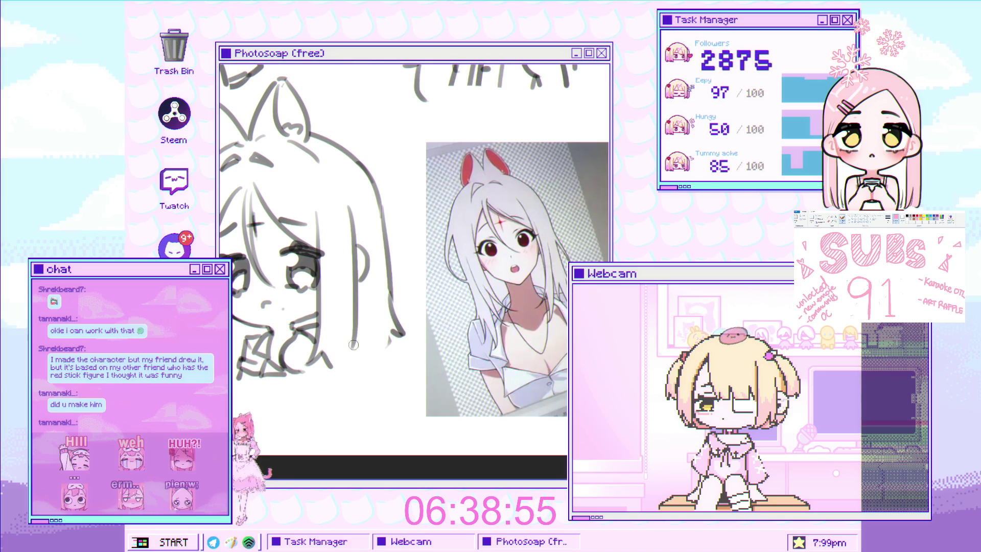
scroll(355, 347, down, 4)
scroll(359, 361, up, 2)
scroll(358, 361, down, 4)
scroll(364, 320, up, 2)
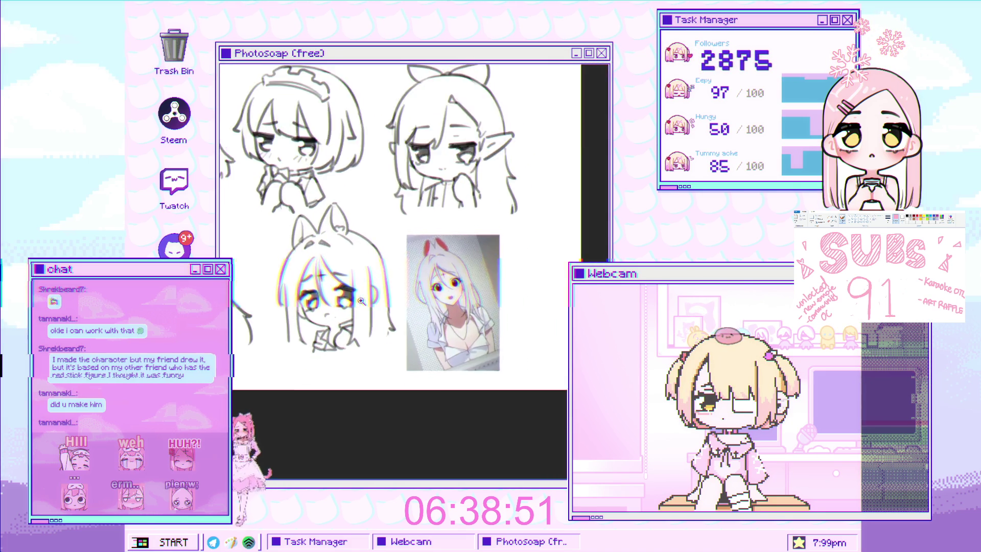
scroll(365, 320, up, 2)
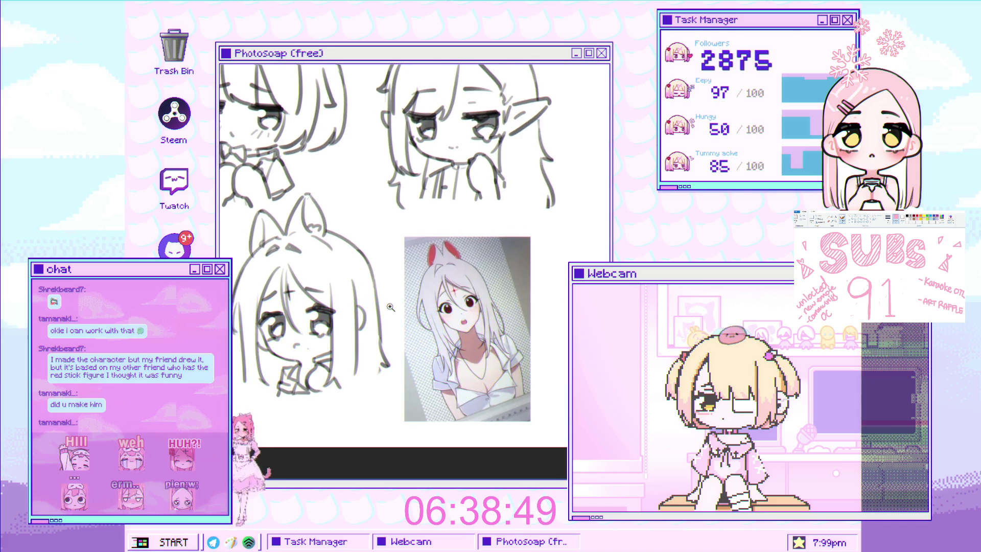
scroll(390, 307, down, 1)
scroll(390, 307, up, 1)
scroll(396, 308, down, 3)
scroll(400, 310, up, 1)
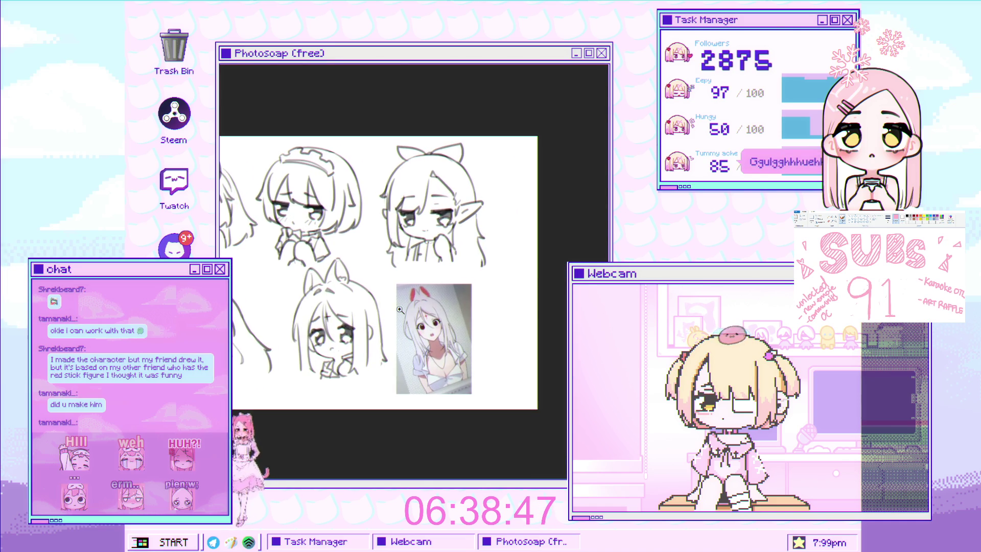
scroll(330, 321, up, 2)
scroll(307, 339, up, 1)
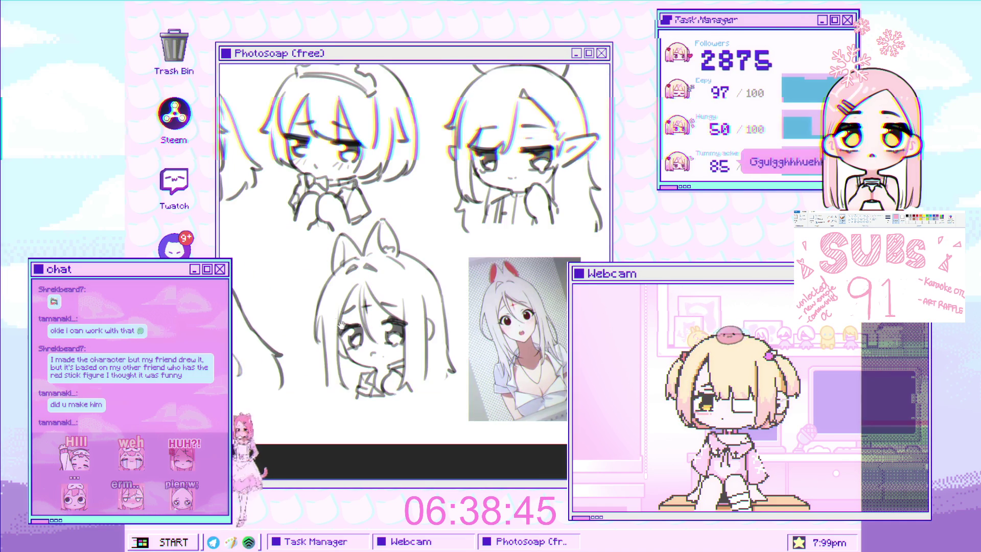
scroll(295, 349, up, 1)
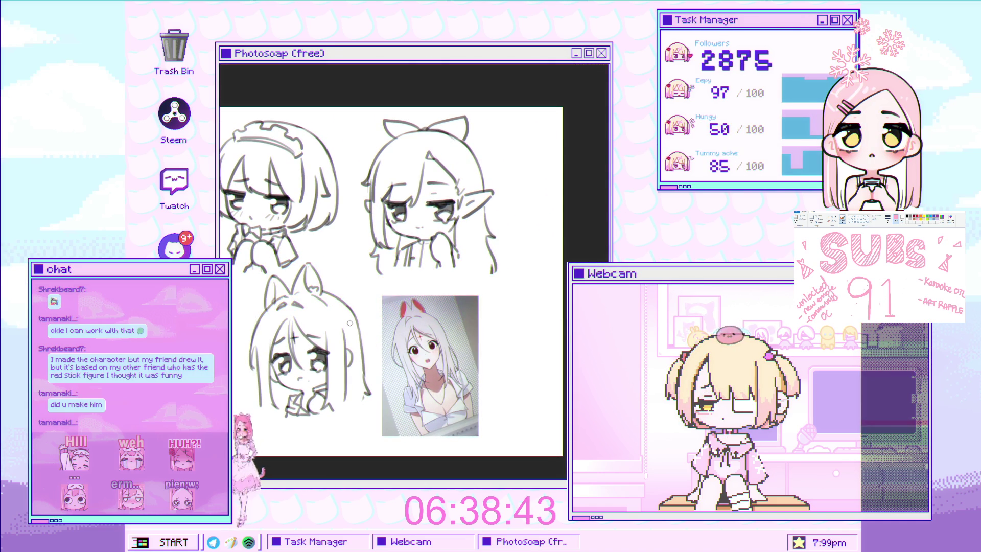
scroll(317, 307, up, 4)
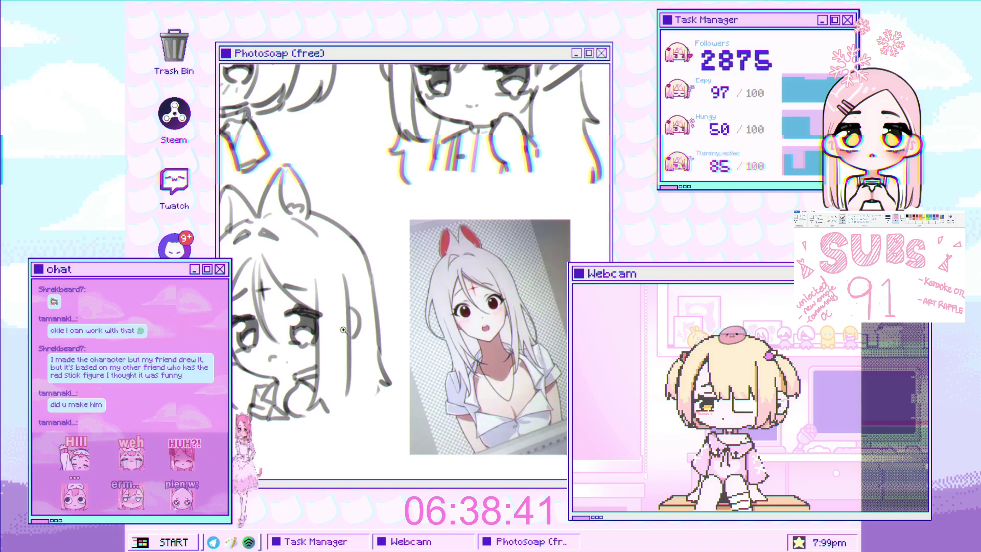
scroll(248, 279, up, 3)
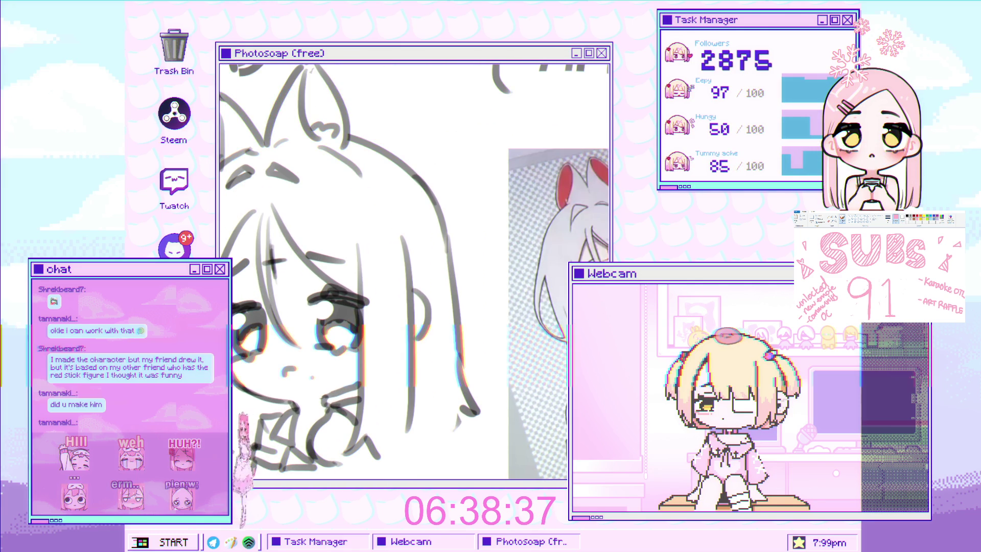
scroll(333, 308, down, 5)
scroll(333, 308, down, 2)
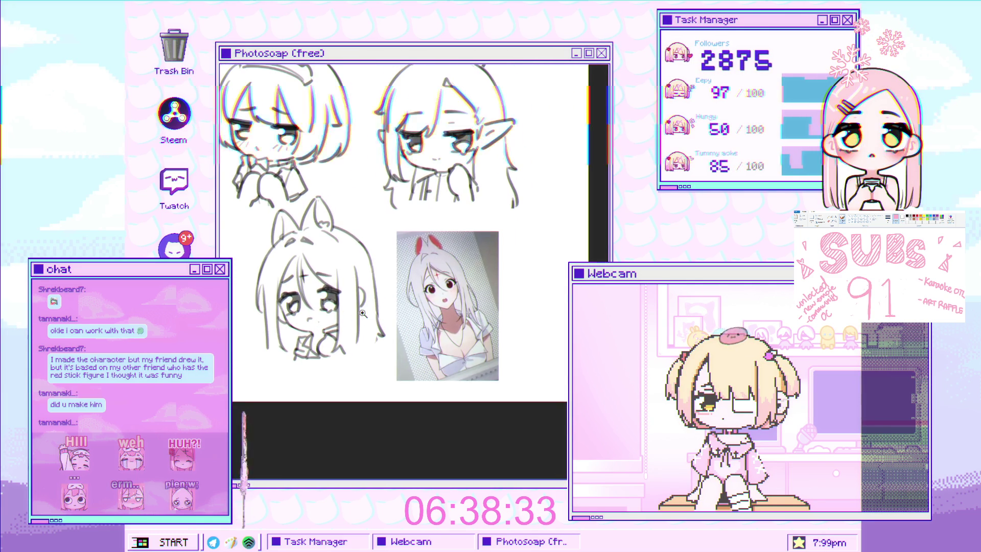
scroll(352, 306, up, 5)
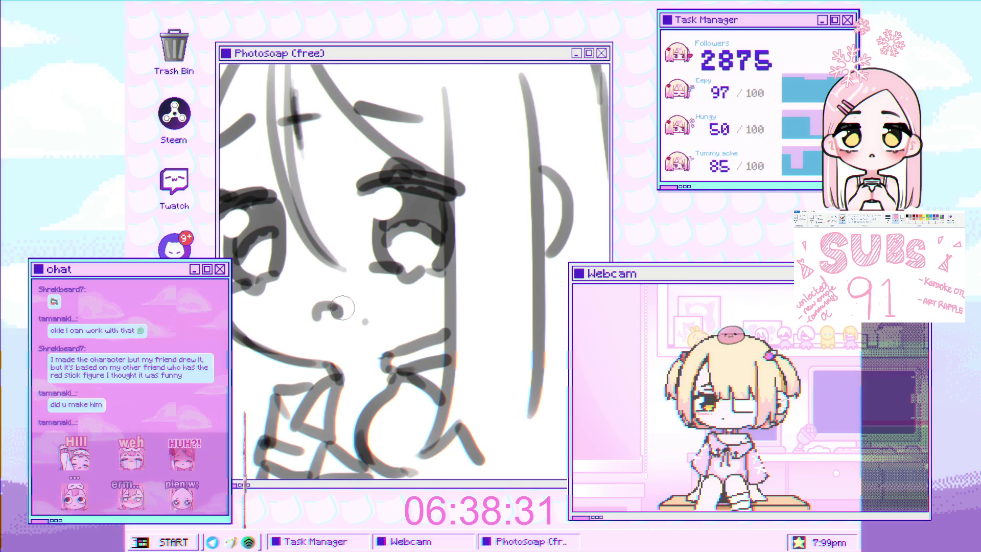
Step: Shrink the brush, sketch a small nose on the face, then undo it
scroll(335, 308, down, 4)
scroll(357, 300, up, 4)
key(bracketleft)
key(bracketleft)
key(bracketleft)
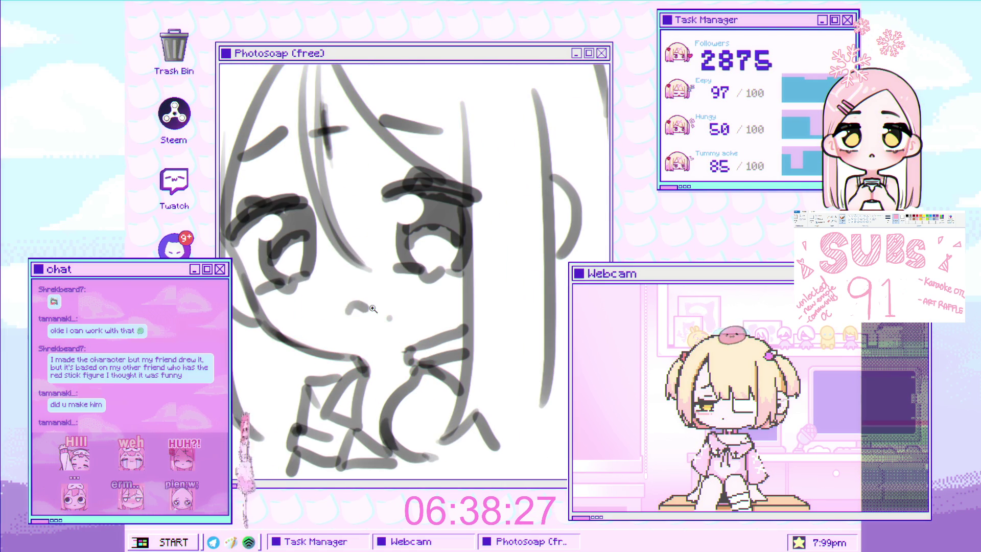
scroll(373, 309, down, 5)
scroll(330, 299, up, 3)
scroll(328, 303, up, 3)
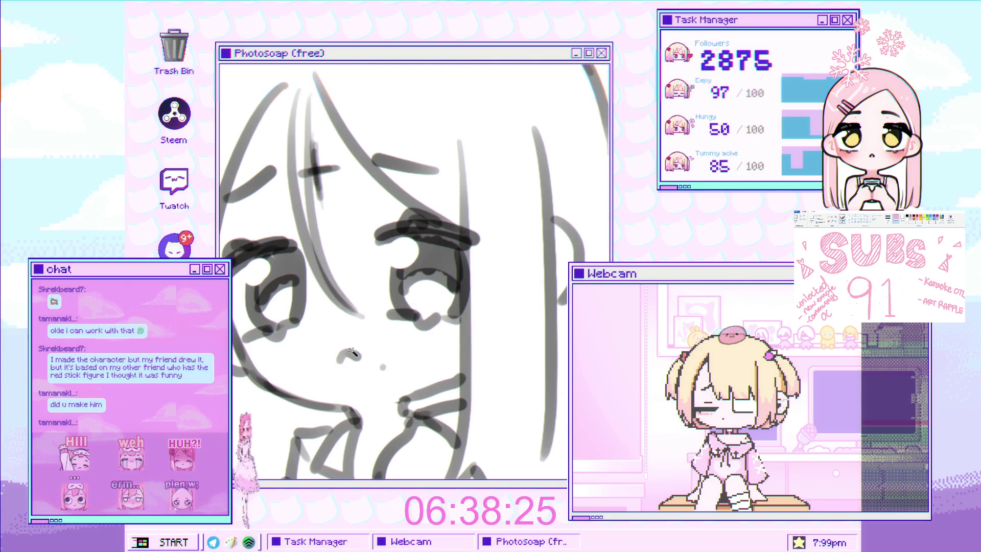
drag(336, 357, 349, 352)
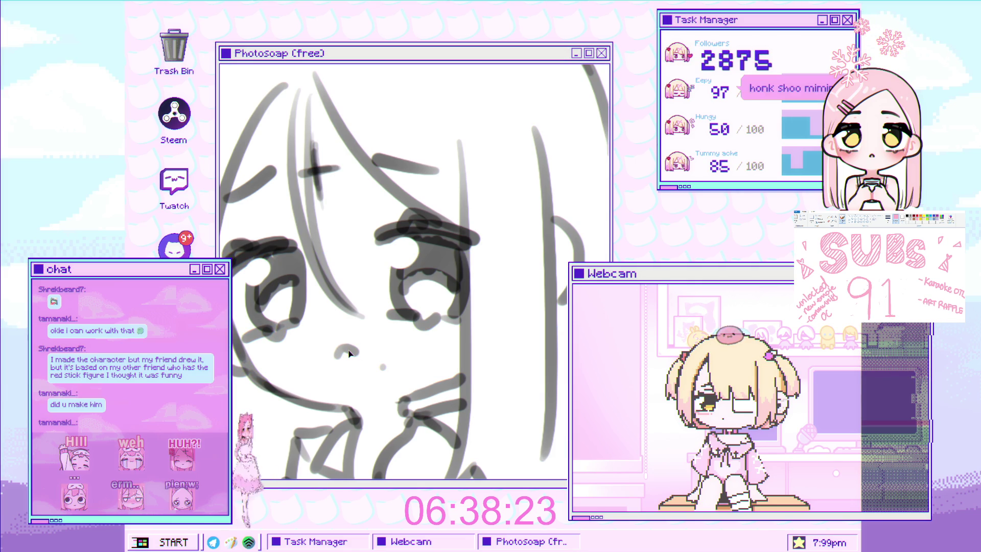
scroll(349, 352, down, 4)
scroll(384, 331, up, 3)
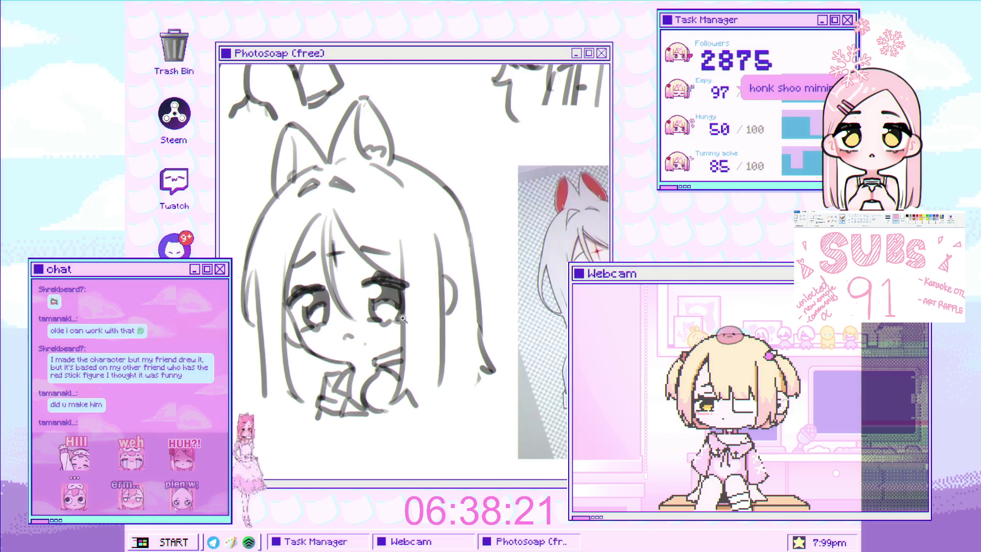
scroll(350, 335, up, 3)
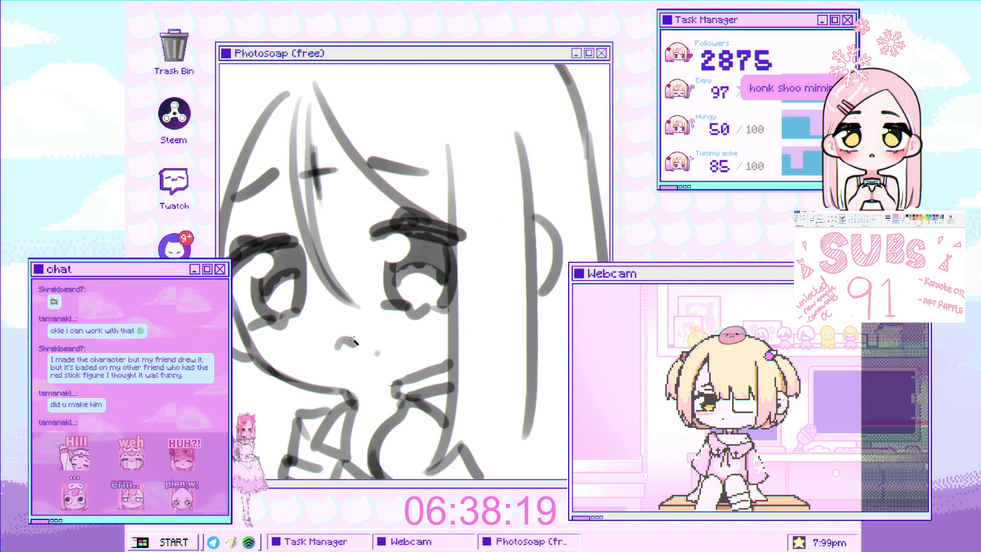
key(e)
key(ctrl+z)
Step: Make the brush finer again and zoom in and out to check the face
key(bracketleft)
key(bracketleft)
key(bracketleft)
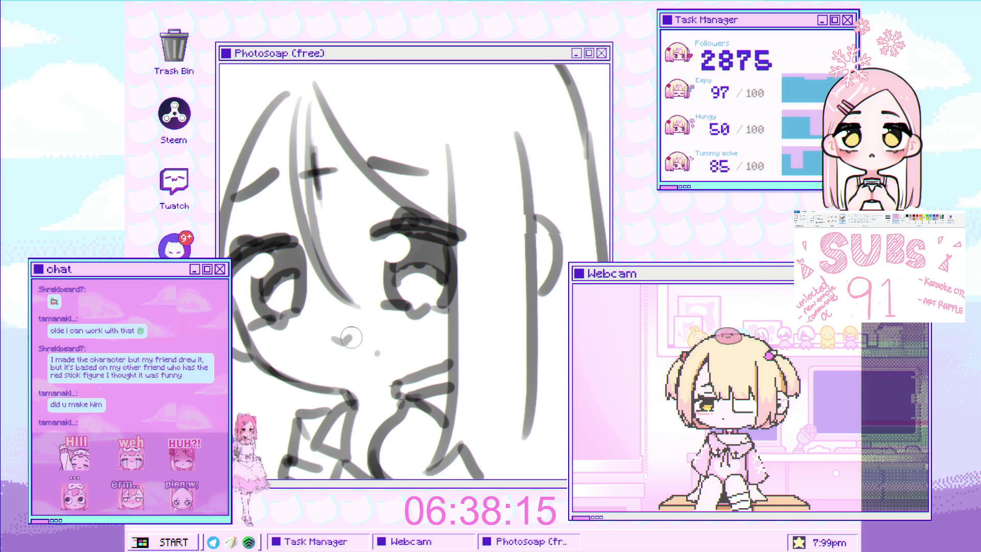
scroll(352, 337, down, 3)
scroll(337, 332, up, 3)
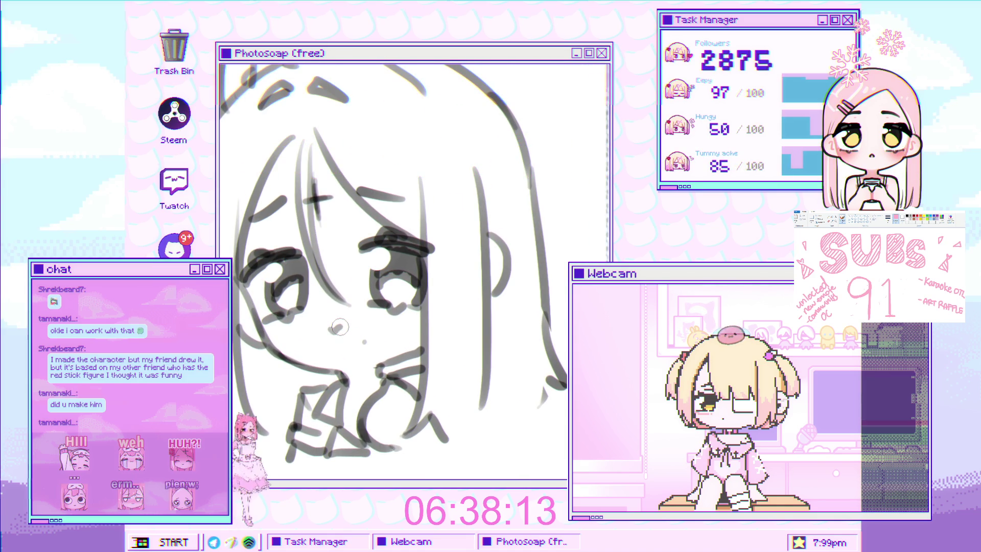
scroll(343, 329, down, 3)
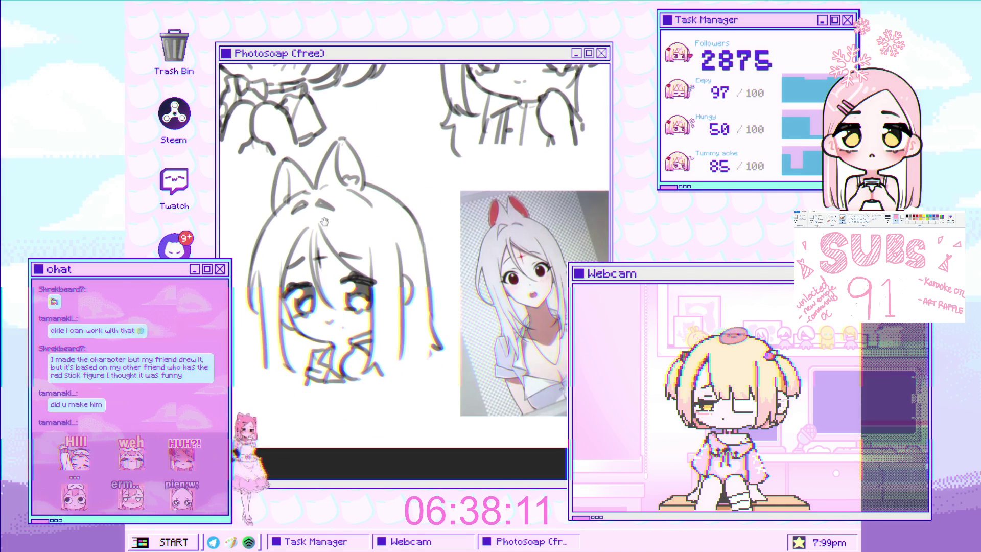
scroll(356, 330, up, 3)
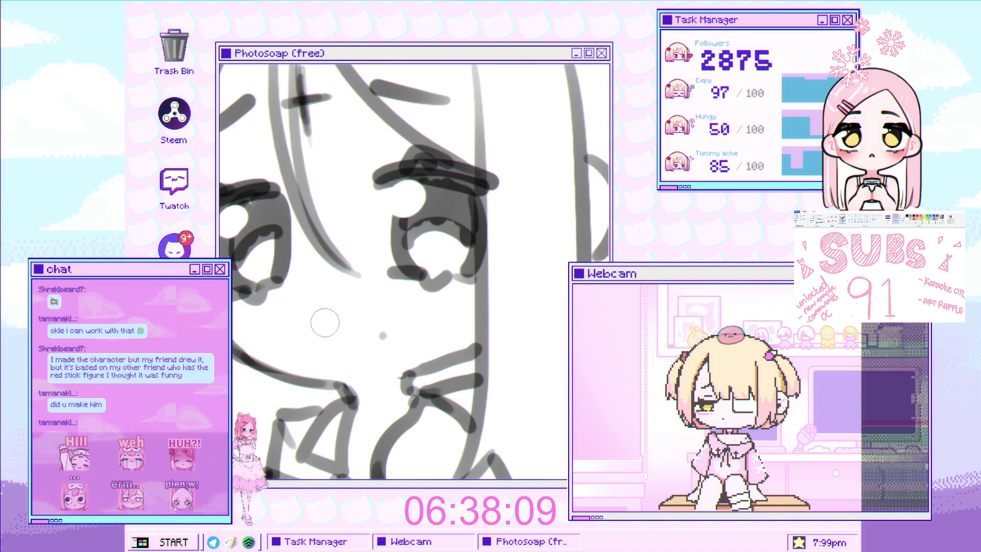
scroll(410, 313, down, 3)
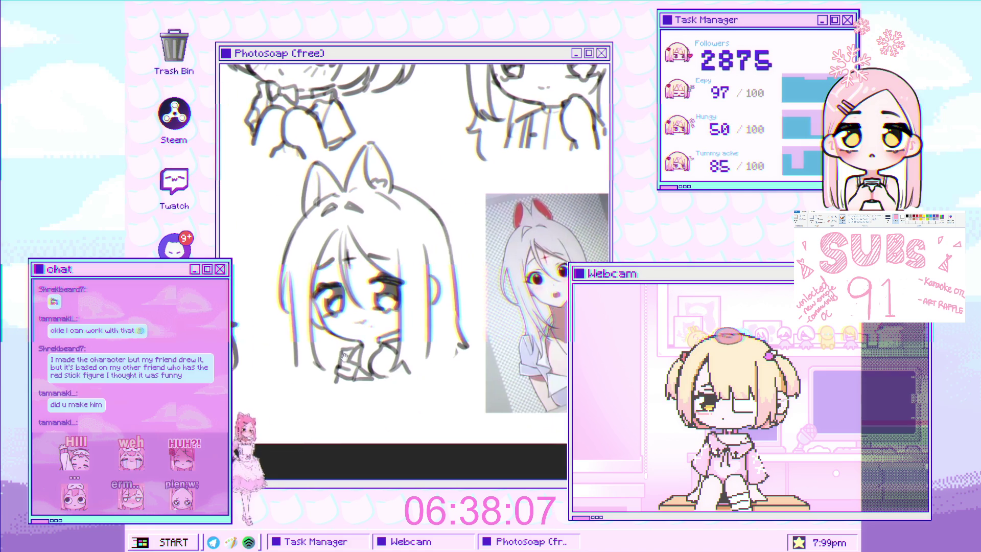
scroll(352, 321, up, 5)
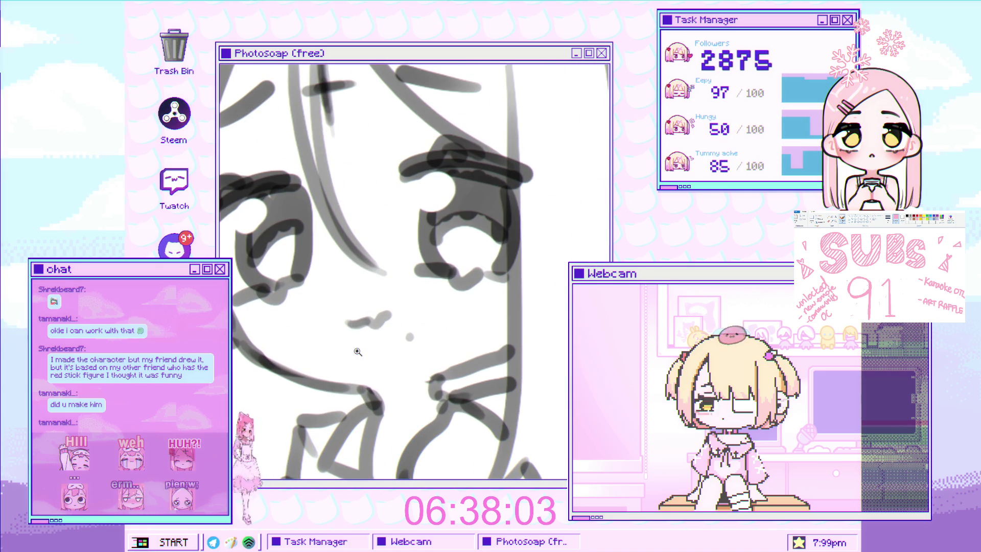
scroll(358, 351, down, 5)
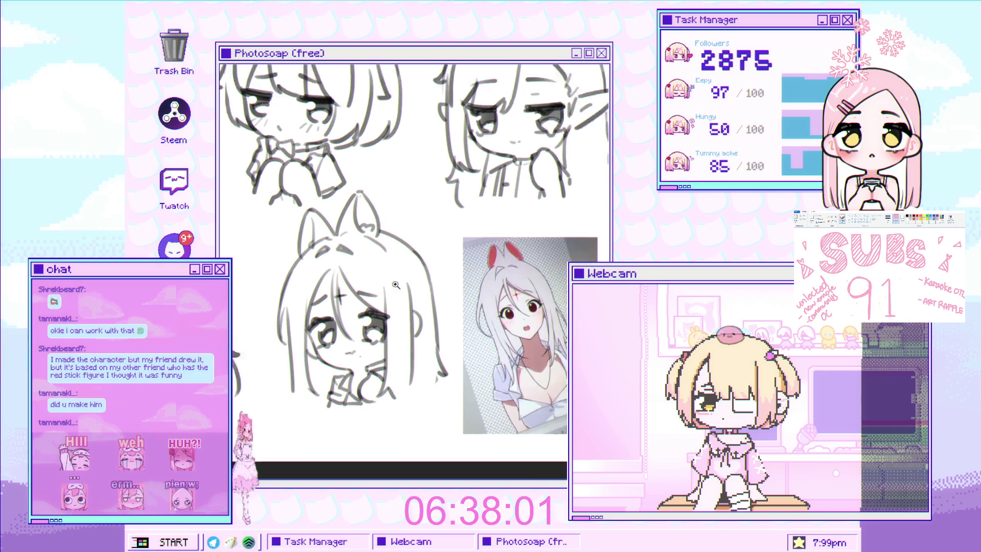
scroll(358, 312, down, 3)
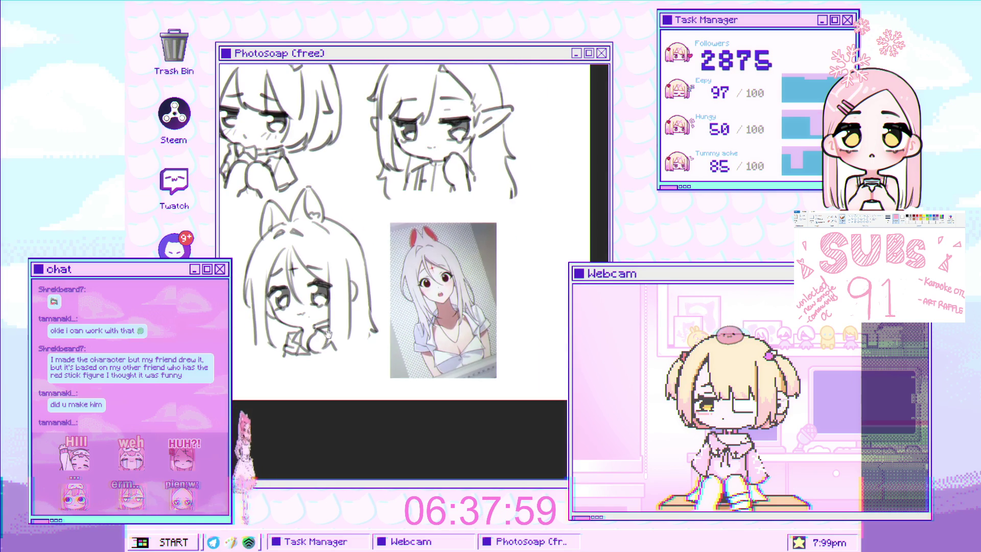
scroll(337, 327, up, 3)
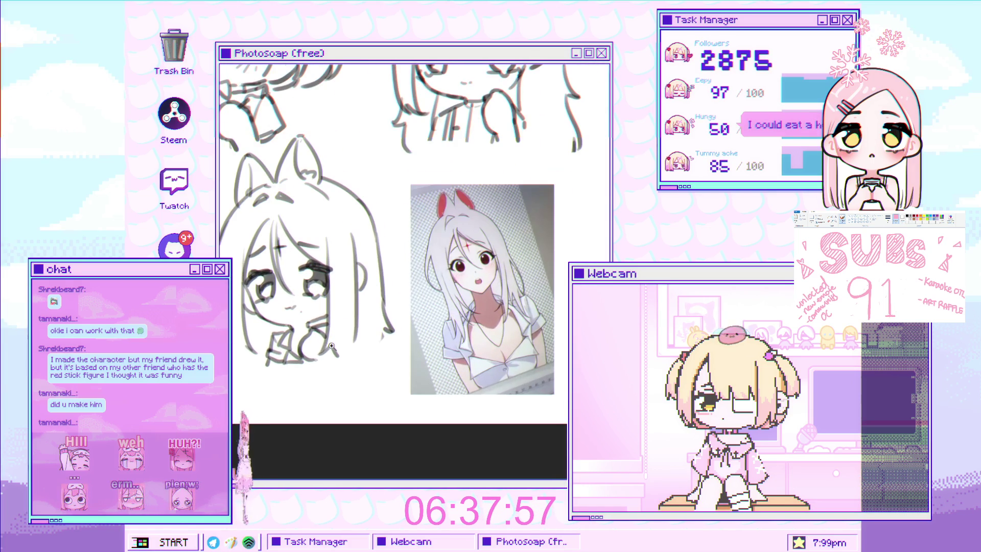
scroll(332, 345, up, 2)
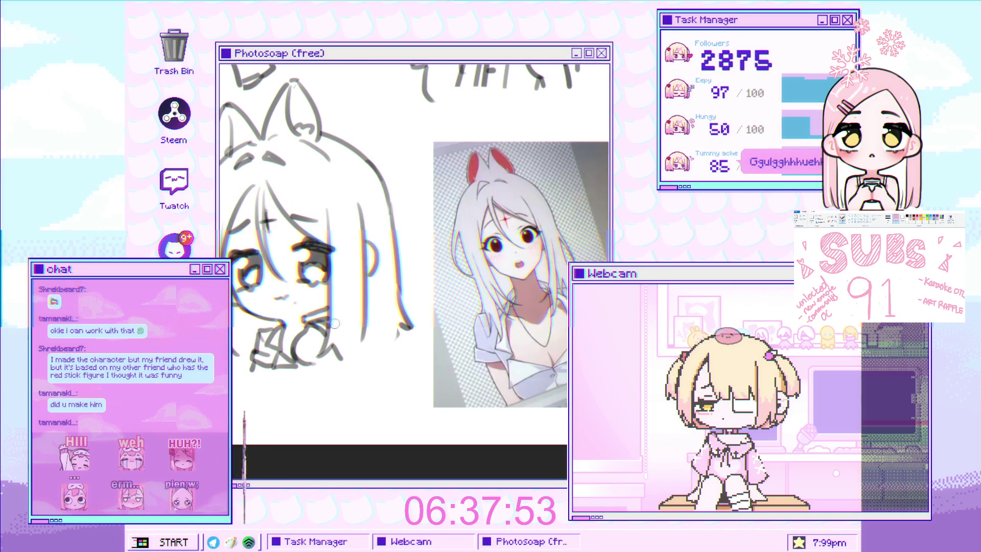
scroll(332, 320, down, 3)
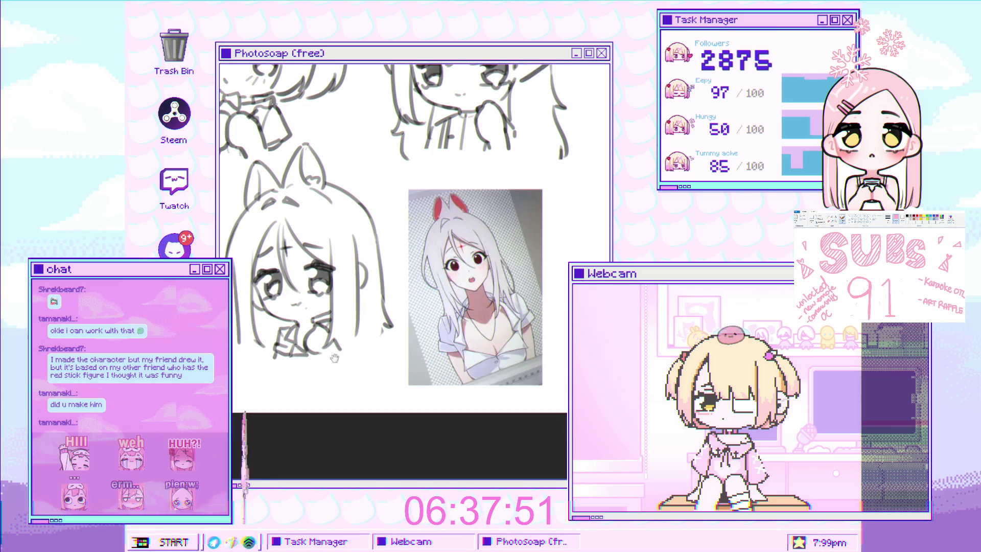
drag(327, 351, 296, 392)
drag(363, 344, 365, 330)
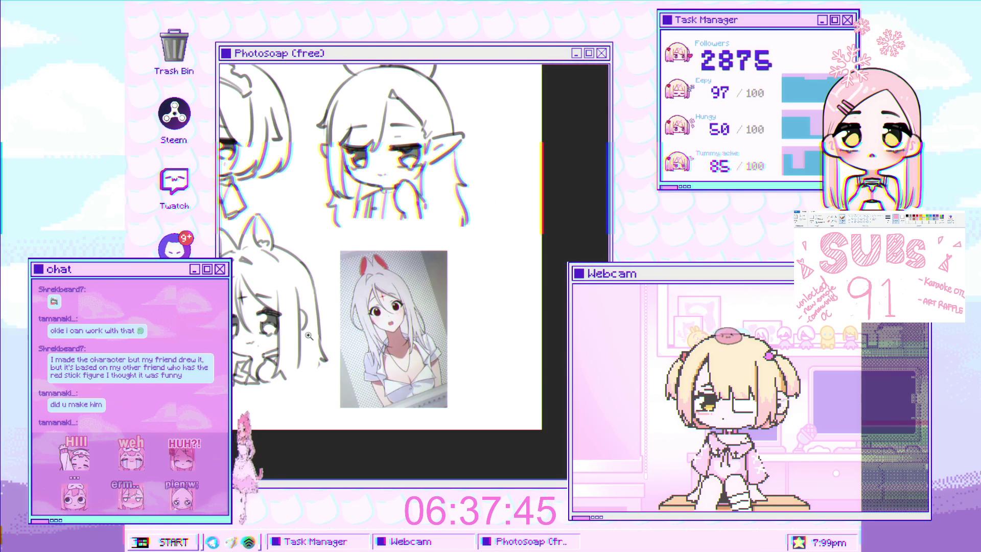
scroll(316, 340, up, 2)
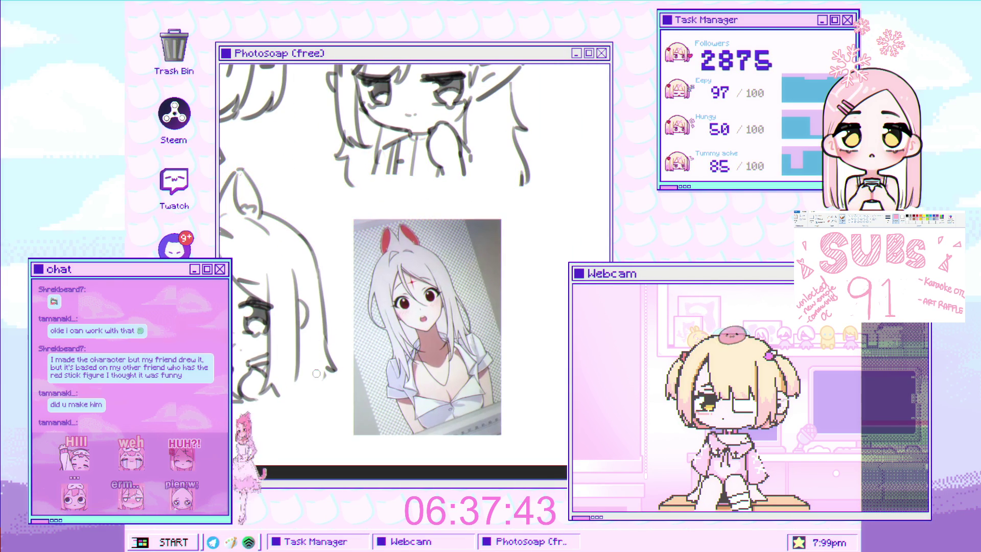
scroll(308, 353, down, 2)
scroll(264, 350, up, 3)
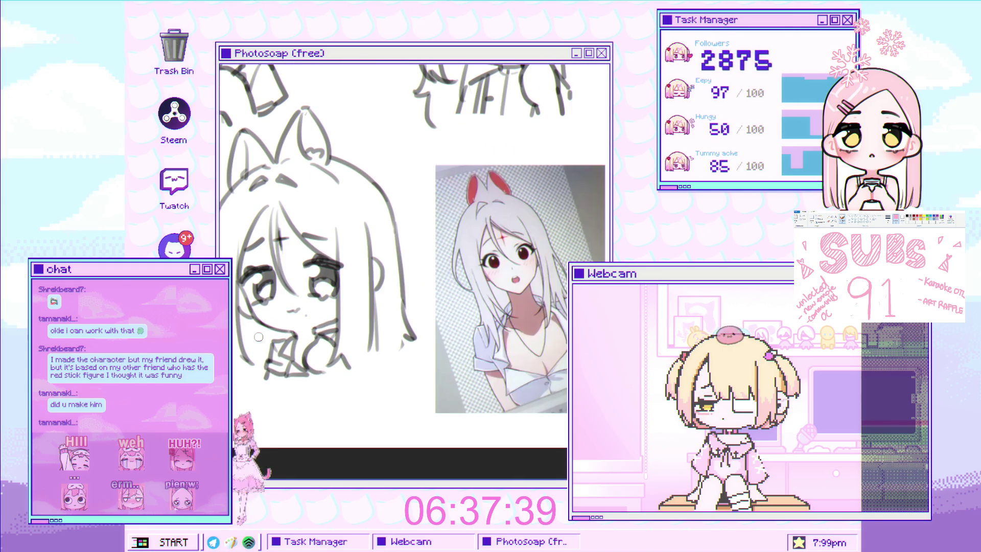
scroll(258, 336, down, 3)
scroll(335, 330, up, 1)
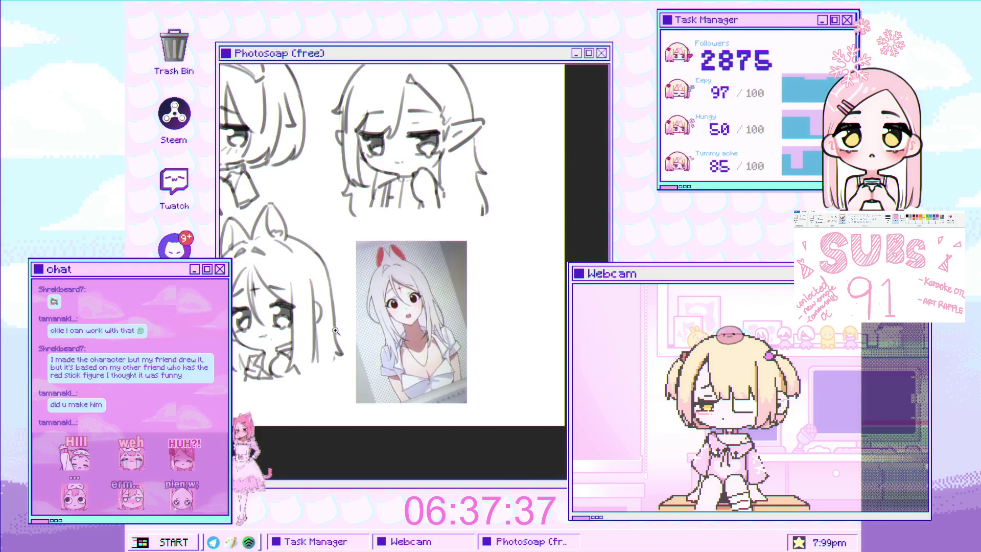
scroll(336, 331, down, 2)
scroll(379, 350, up, 1)
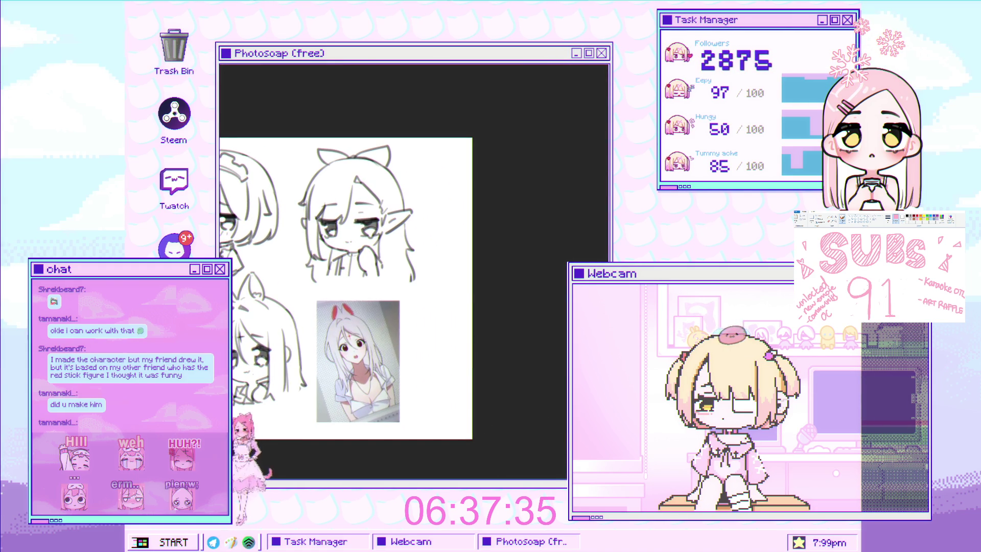
Step: Hide the white-haired reference photo layer, leaving the three sketched heads
key(Delete)
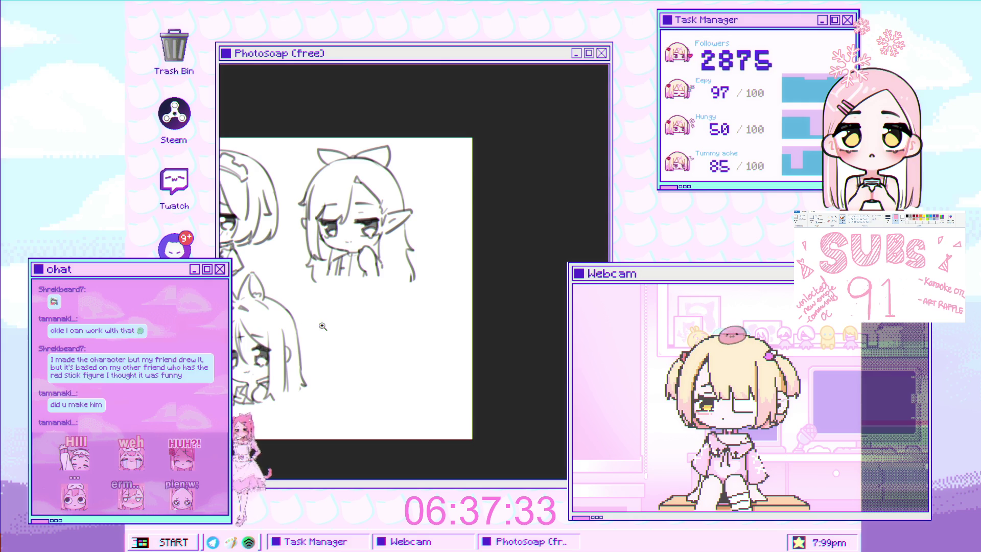
scroll(322, 326, up, 3)
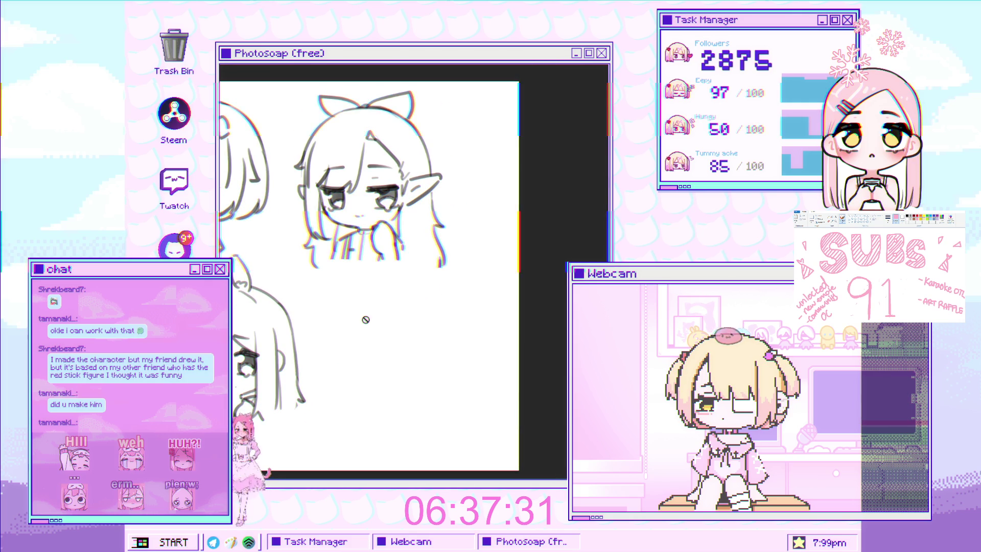
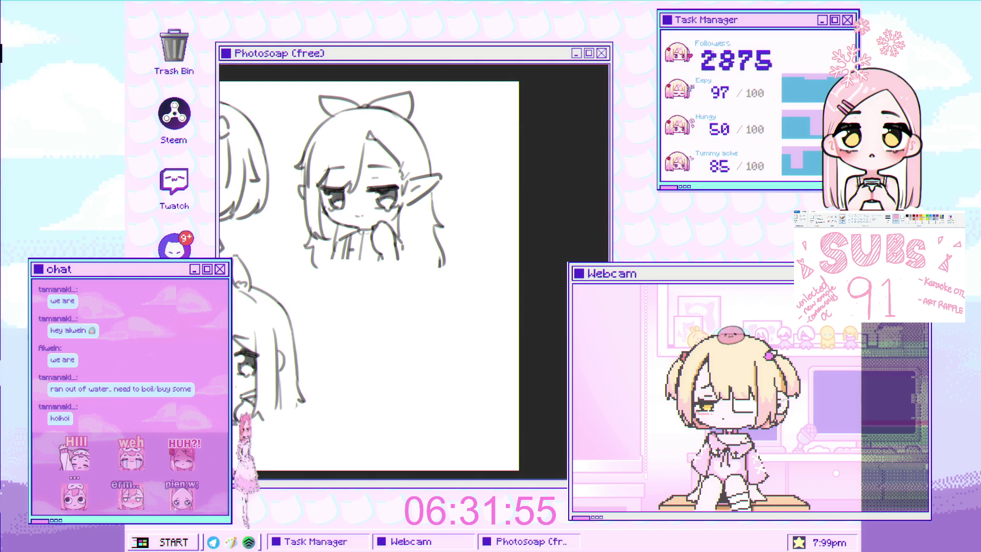
Step: Zoom out until the three chibi busts and the red-haired reference fit in the window
scroll(439, 276, down, 2)
scroll(438, 276, down, 2)
click(449, 278)
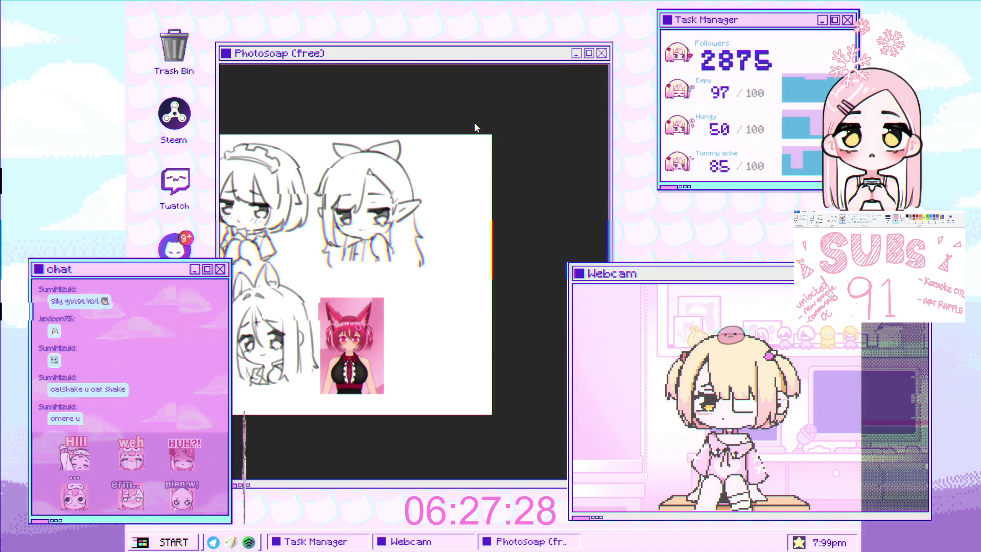
Step: Slide the sketches left and move the red-haired reference picture to the right
scroll(474, 122, left, 3)
mouse_move(474, 291)
mouse_down()
mouse_move(344, 291)
mouse_move(318, 281)
mouse_up()
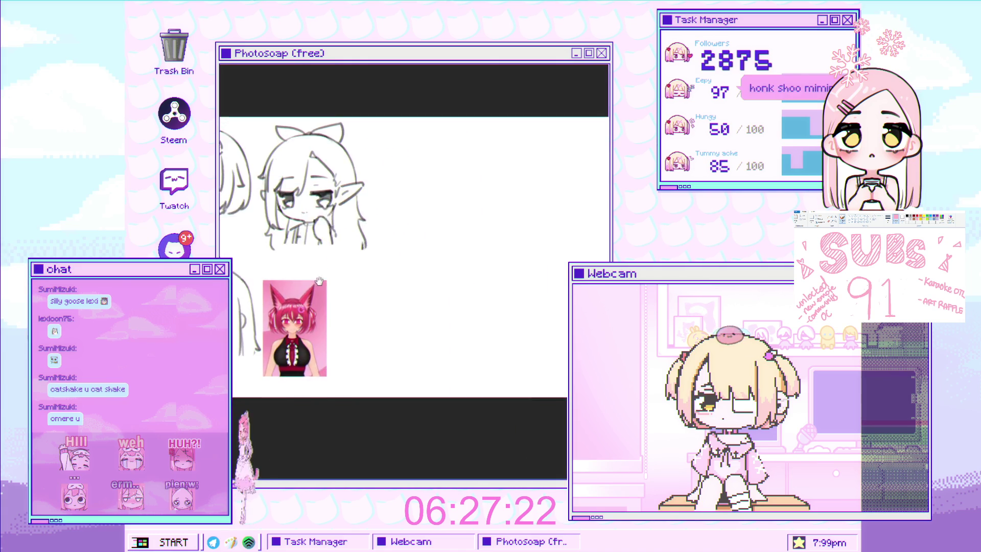
scroll(315, 293, up, 2)
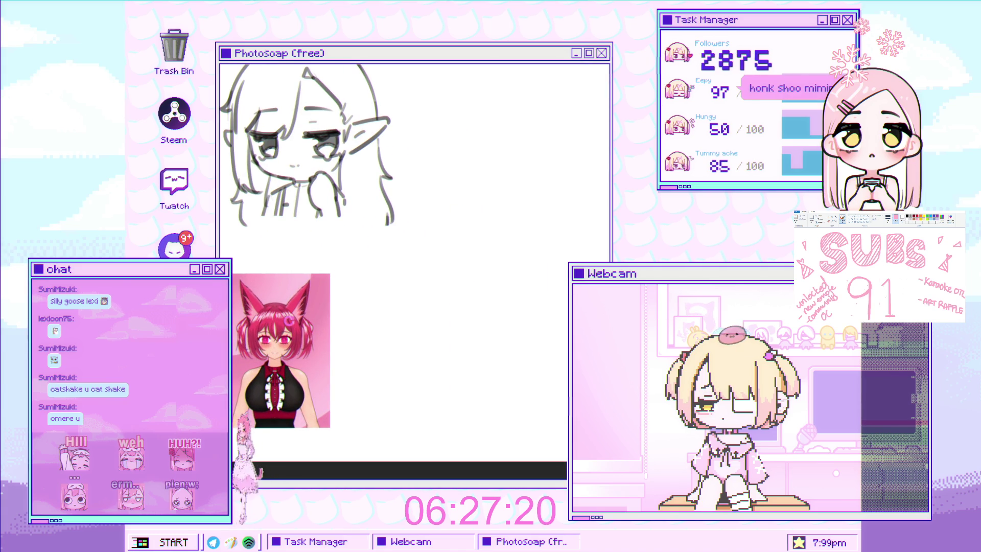
drag(287, 338, 520, 328)
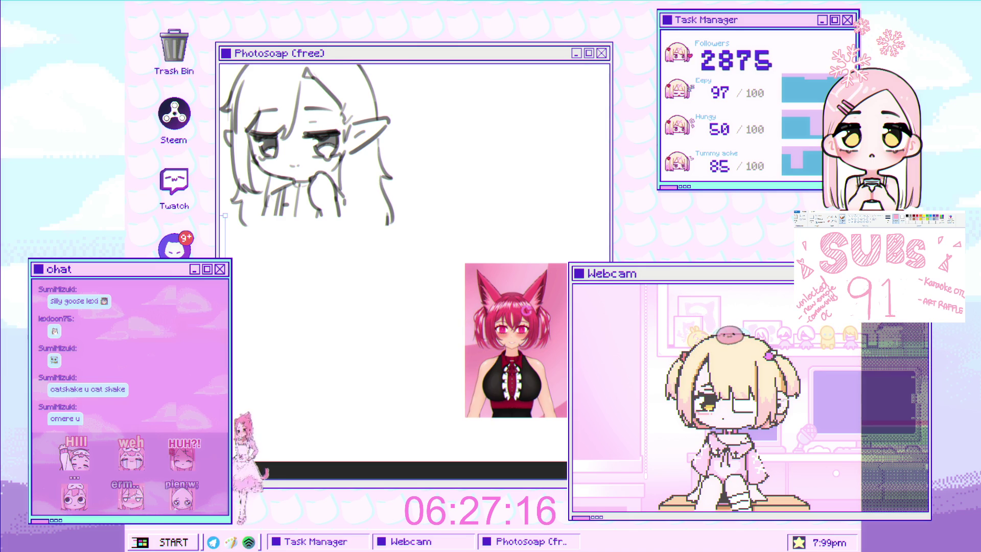
Step: Zoom into the freed space and draw a first curved stroke for the new face
scroll(315, 285, up, 2)
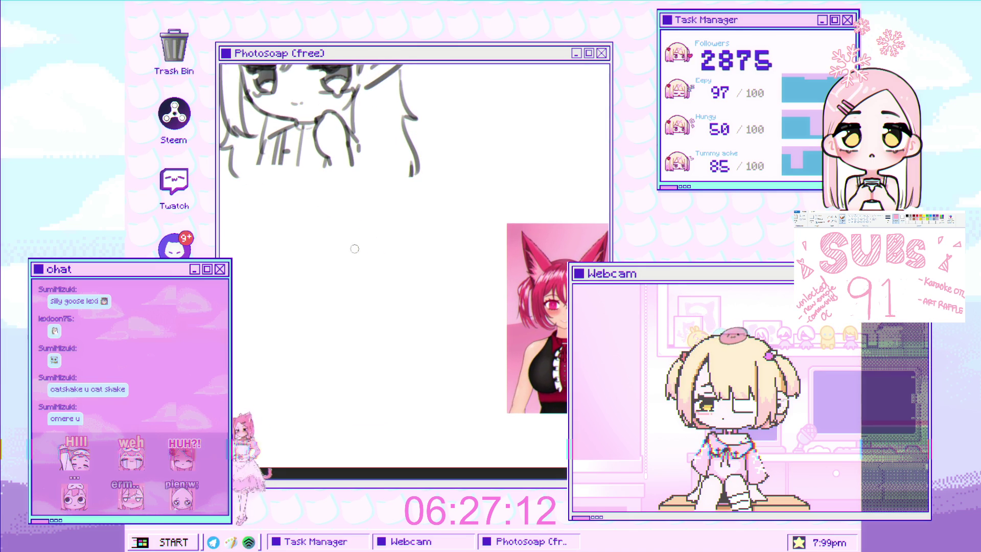
scroll(324, 298, up, 1)
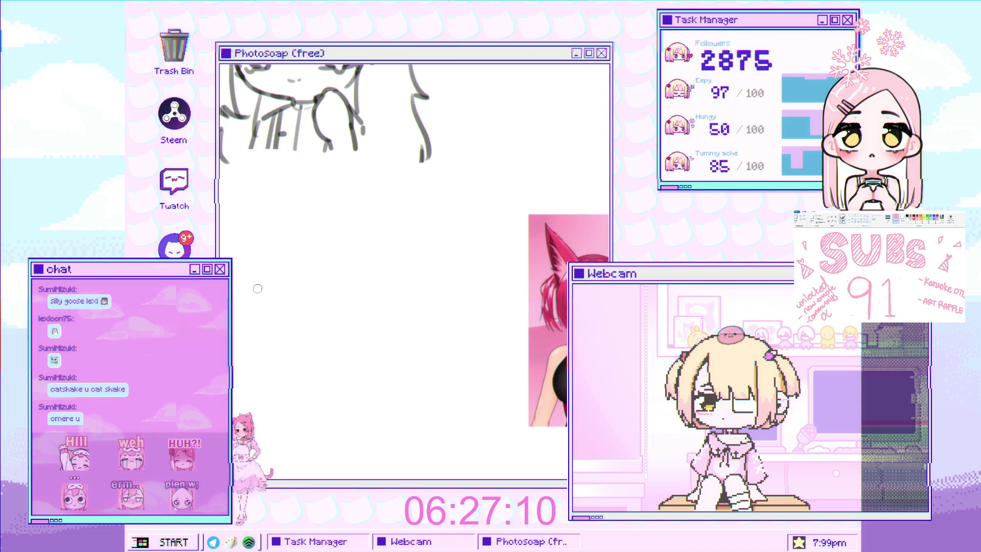
drag(243, 296, 289, 284)
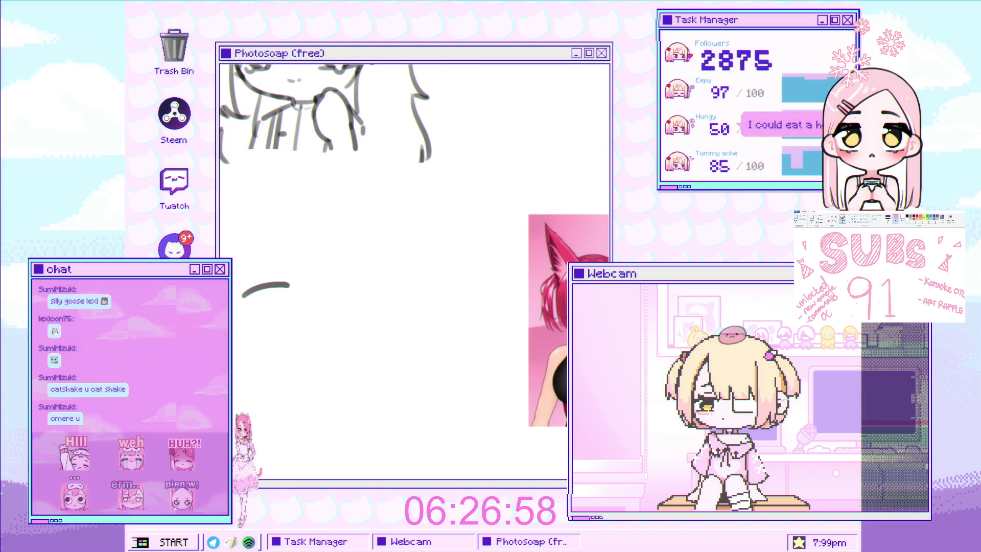
Step: Centre the view on the blank area and undo the earlier short stroke
drag(301, 292, 332, 275)
scroll(332, 276, up, 2)
scroll(358, 255, down, 5)
scroll(381, 242, up, 4)
scroll(380, 242, up, 2)
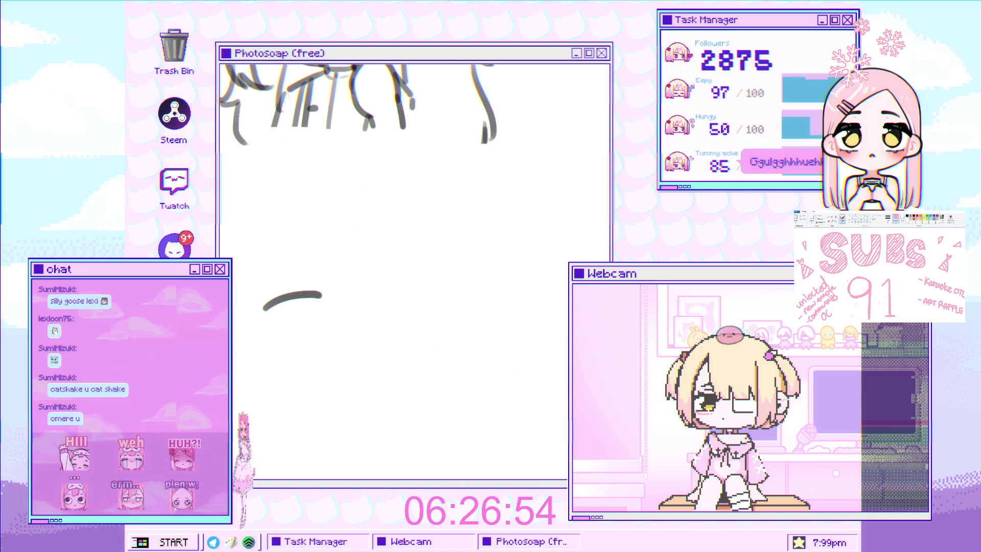
drag(325, 250, 340, 224)
key(ctrl+z)
key(ctrl+z)
key(ctrl+z)
key(ctrl+z)
Step: Draw the first eye's thick lash line, eyebrow and dark side stroke, then shift it left
mouse_move(284, 284)
mouse_down()
mouse_move(368, 280)
mouse_move(304, 280)
mouse_up()
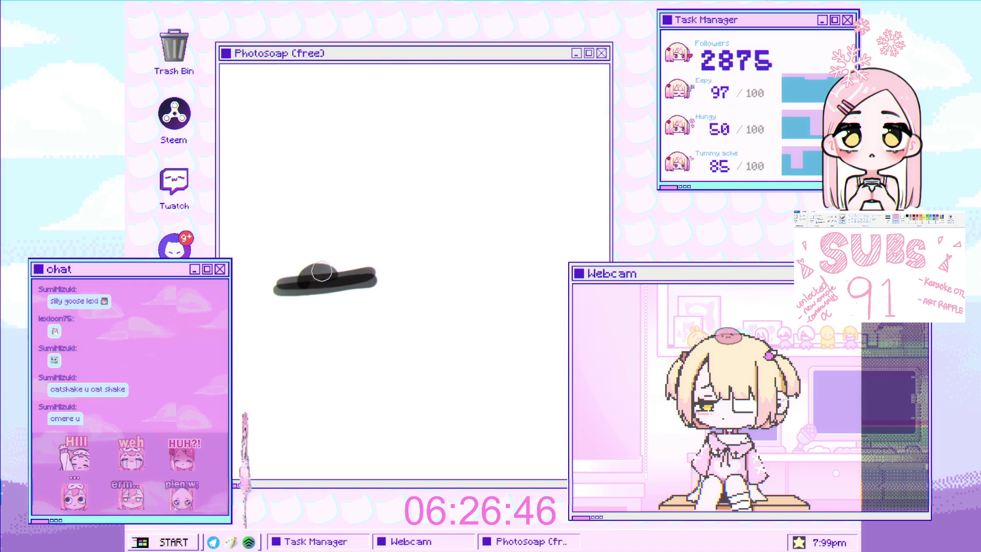
drag(284, 243, 347, 247)
key(ctrl+z)
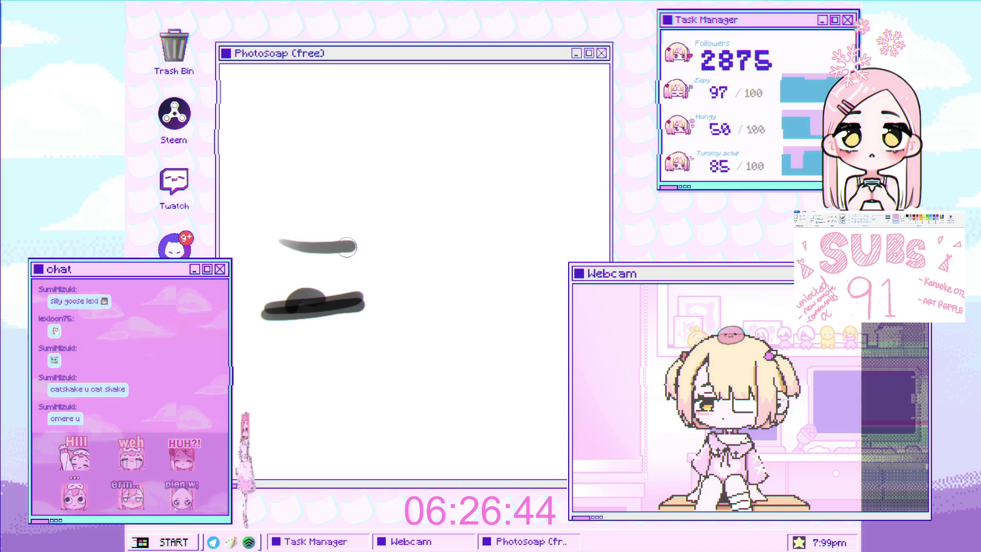
key(ctrl+z)
mouse_move(276, 280)
mouse_down()
mouse_move(293, 330)
mouse_move(314, 335)
mouse_move(329, 294)
mouse_up()
key(ctrl+z)
mouse_move(291, 320)
mouse_down()
mouse_move(329, 305)
mouse_move(329, 276)
mouse_up()
key(bracketright)
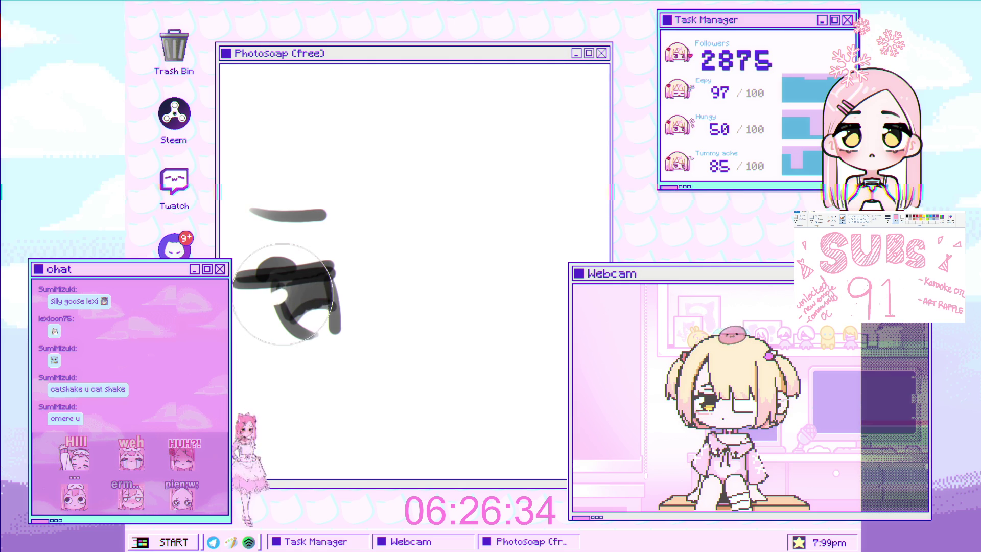
drag(282, 294, 302, 269)
key(b)
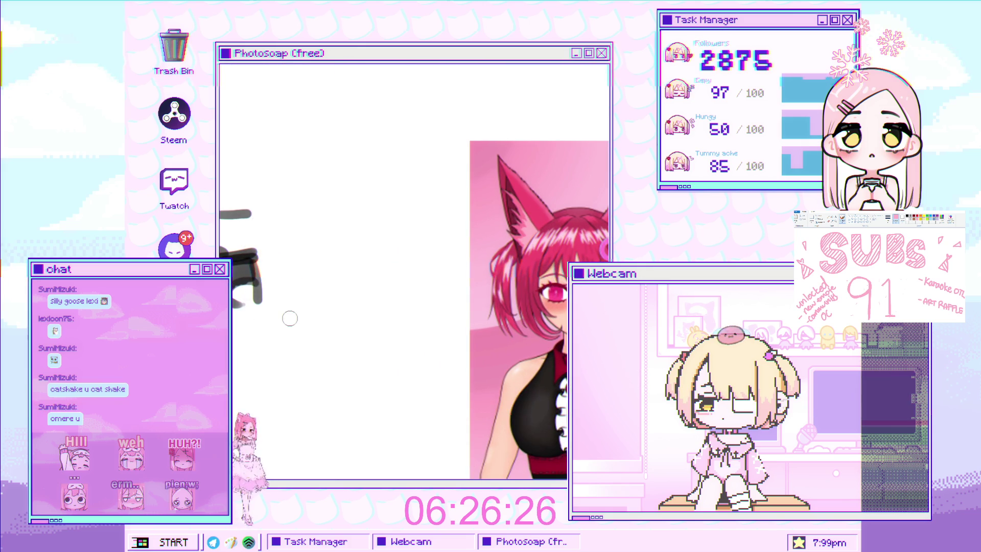
Step: Sketch a small nose below the eyes
mouse_move(281, 318)
mouse_down()
mouse_move(300, 316)
mouse_move(295, 324)
mouse_up()
scroll(306, 317, down, 5)
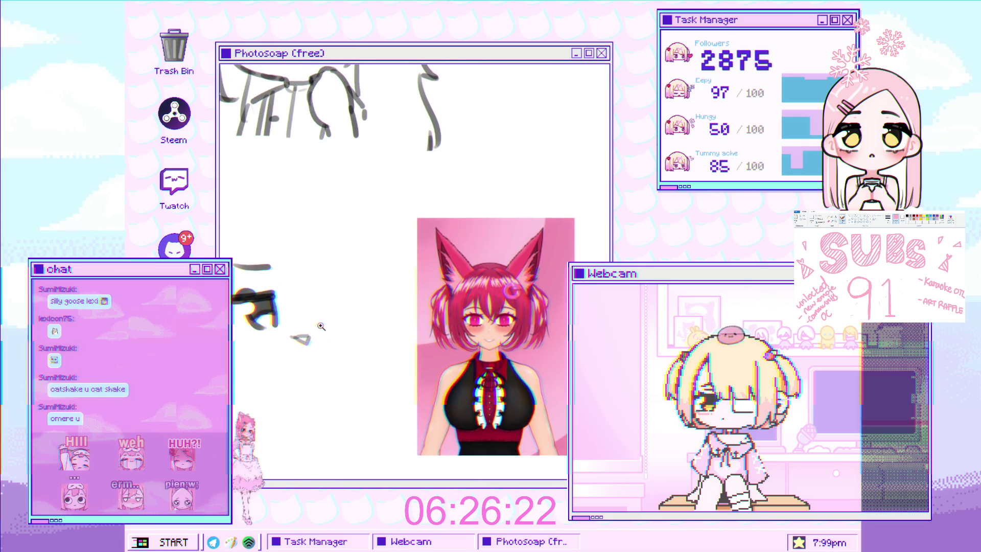
scroll(355, 288, up, 3)
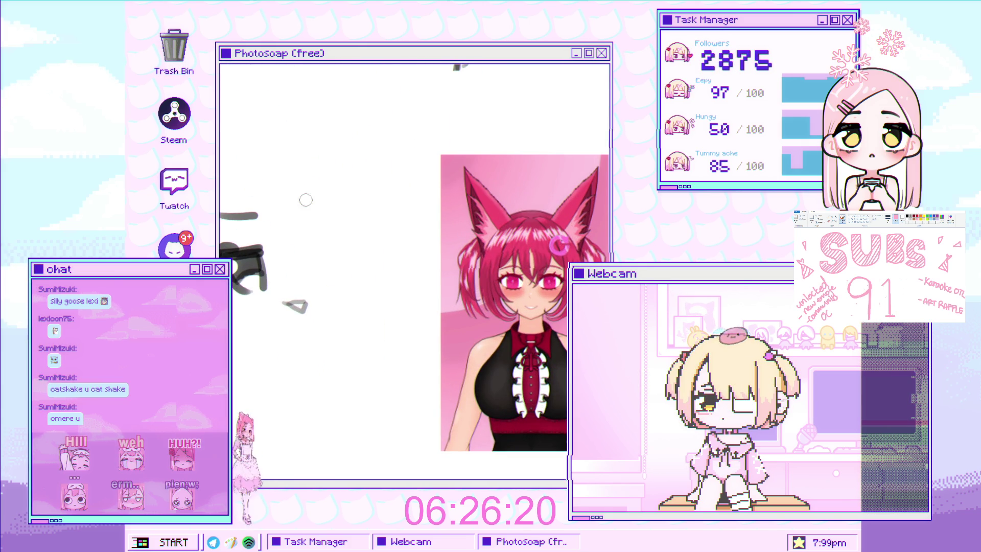
scroll(306, 199, up, 1)
scroll(344, 247, down, 1)
Step: Draw the second eye's dark upper lash line and the eyebrow above it
drag(335, 240, 402, 239)
key(ctrl+z)
mouse_move(332, 246)
mouse_down()
mouse_move(404, 239)
mouse_move(392, 234)
mouse_up()
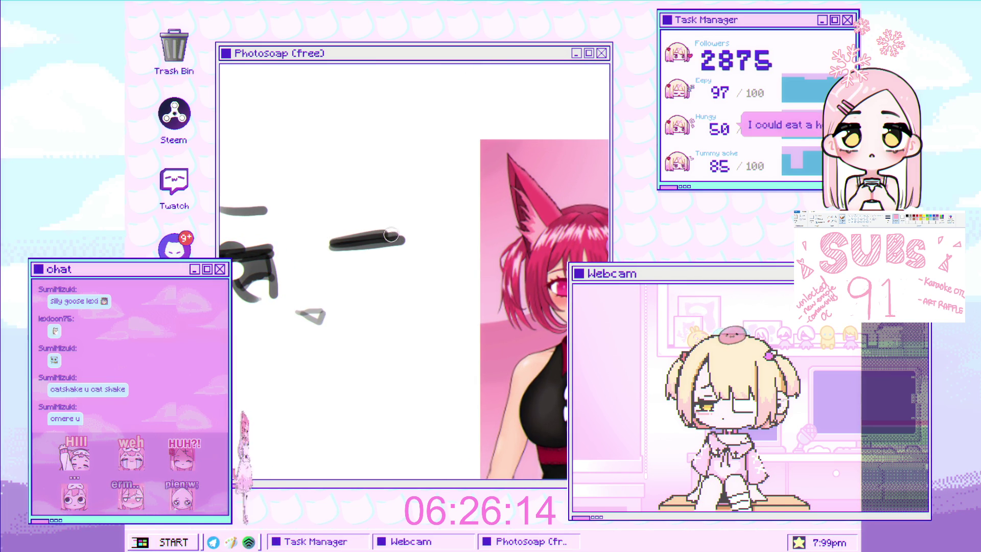
key(ctrl+z)
drag(330, 244, 406, 234)
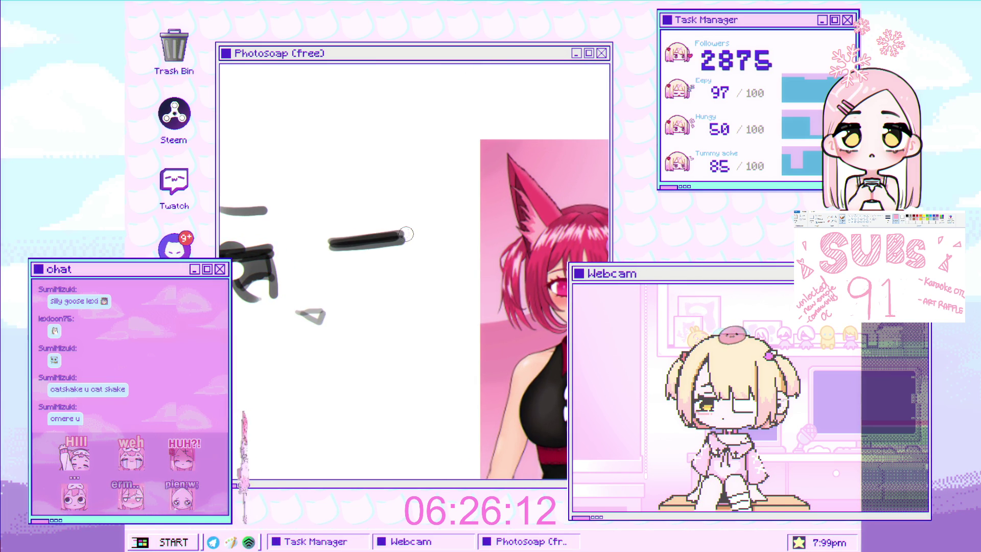
scroll(354, 239, up, 2)
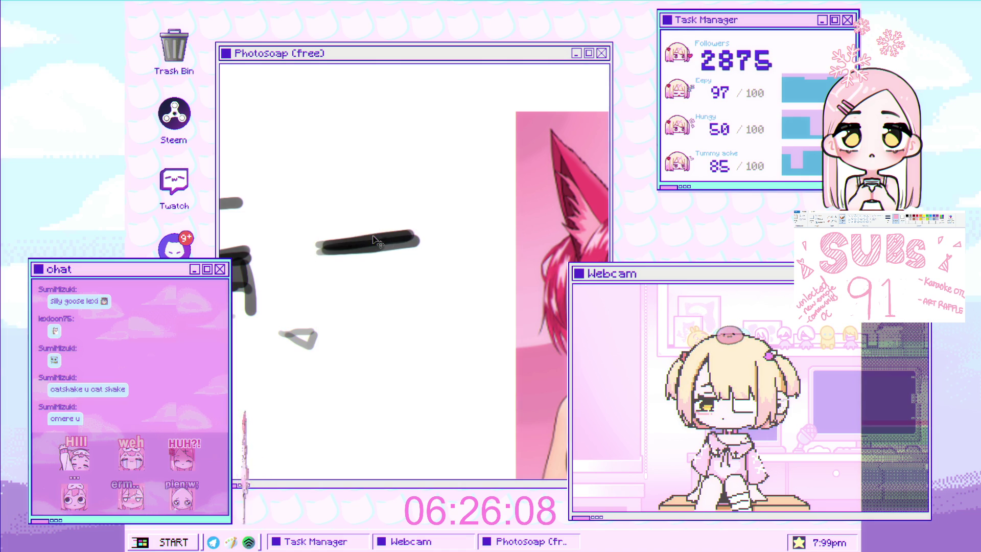
mouse_move(372, 201)
mouse_down()
mouse_move(387, 235)
mouse_move(332, 231)
mouse_up()
mouse_move(396, 214)
mouse_down()
mouse_move(378, 215)
mouse_move(396, 216)
mouse_up()
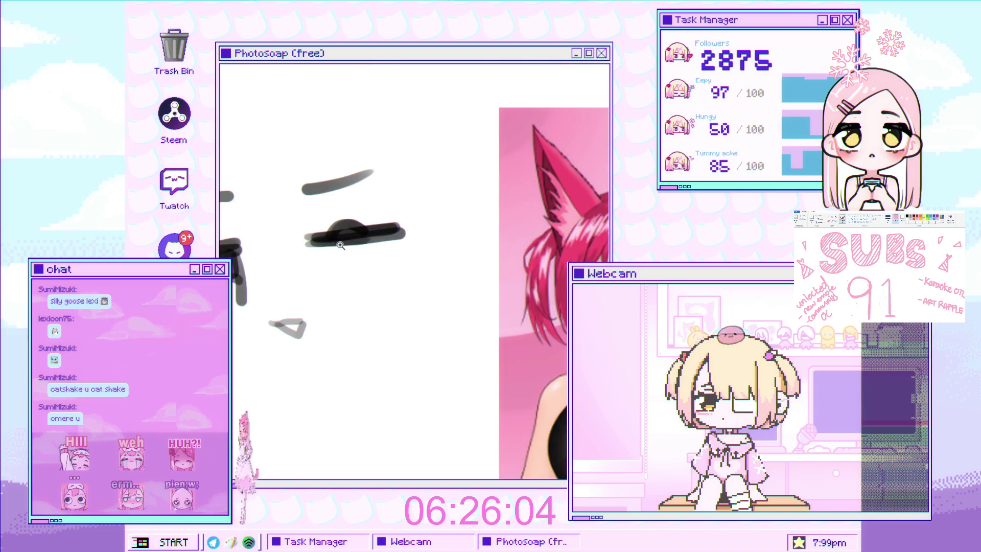
scroll(340, 245, up, 1)
Step: Outline the second eye's curved sides and fill its iris with dark grey
drag(335, 242, 364, 305)
key(ctrl+z)
key(ctrl+z)
drag(335, 242, 364, 305)
key(ctrl+z)
key(ctrl+z)
drag(334, 242, 370, 306)
key(ctrl+z)
drag(408, 235, 397, 301)
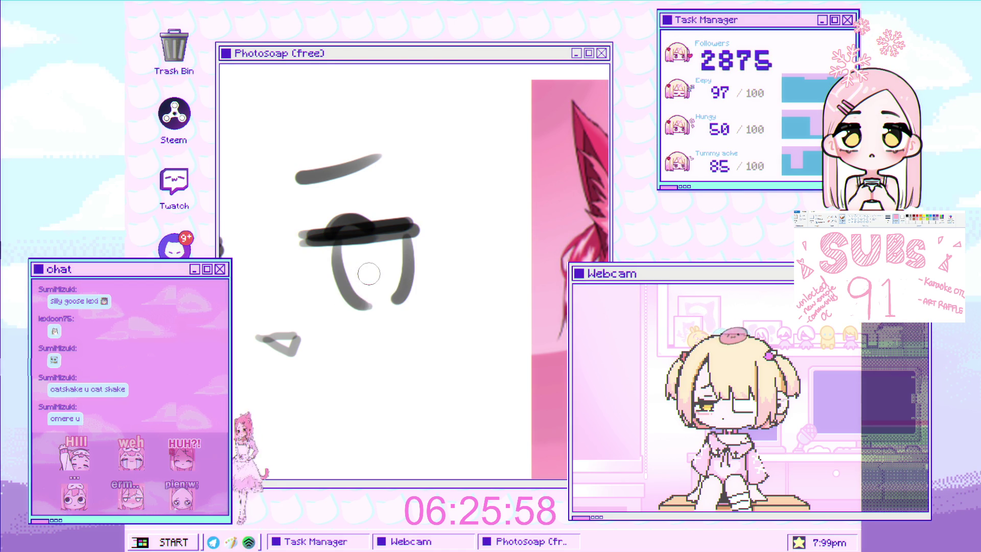
drag(342, 268, 409, 265)
key(ctrl+z)
mouse_move(341, 276)
mouse_down()
mouse_move(407, 266)
mouse_move(392, 261)
mouse_move(408, 268)
mouse_up()
key(ctrl+z)
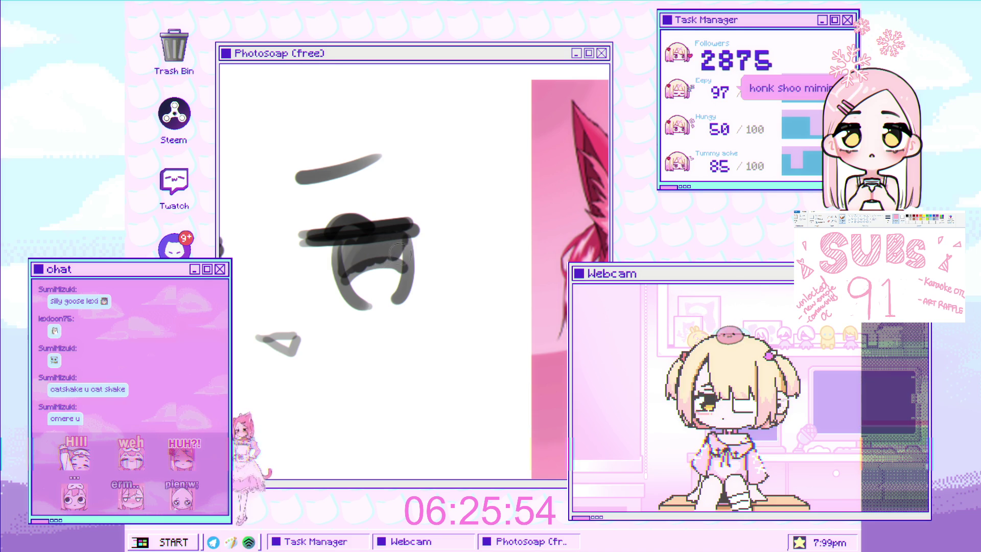
mouse_move(388, 271)
mouse_down()
mouse_move(351, 263)
mouse_move(333, 245)
mouse_move(346, 254)
mouse_up()
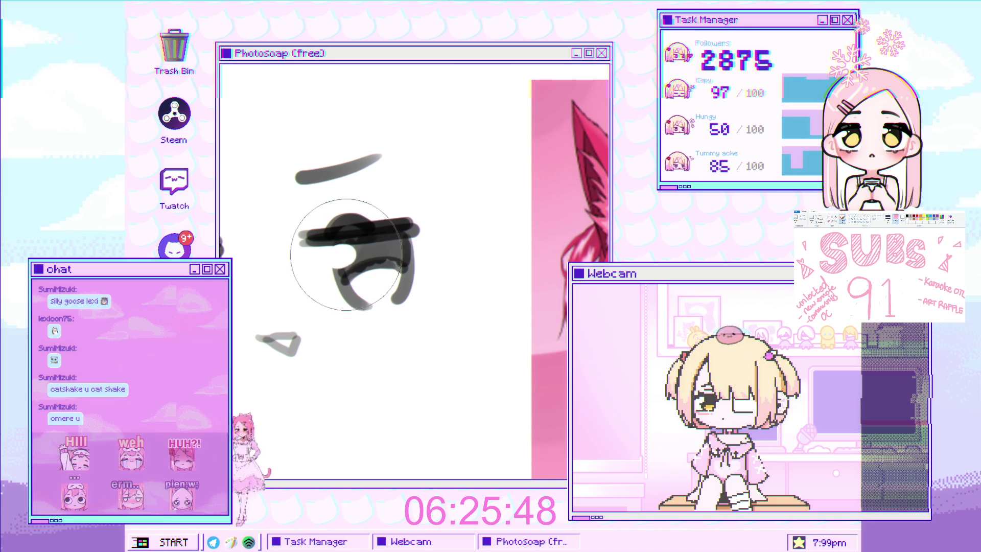
scroll(346, 254, down, 5)
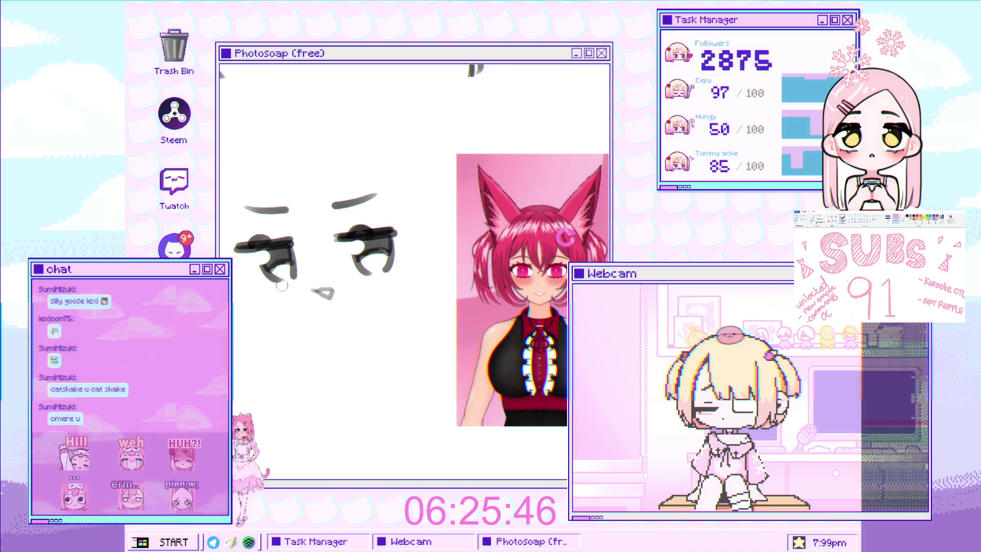
Step: Add short lower lash strokes under the left and right eyes
scroll(306, 266, down, 3)
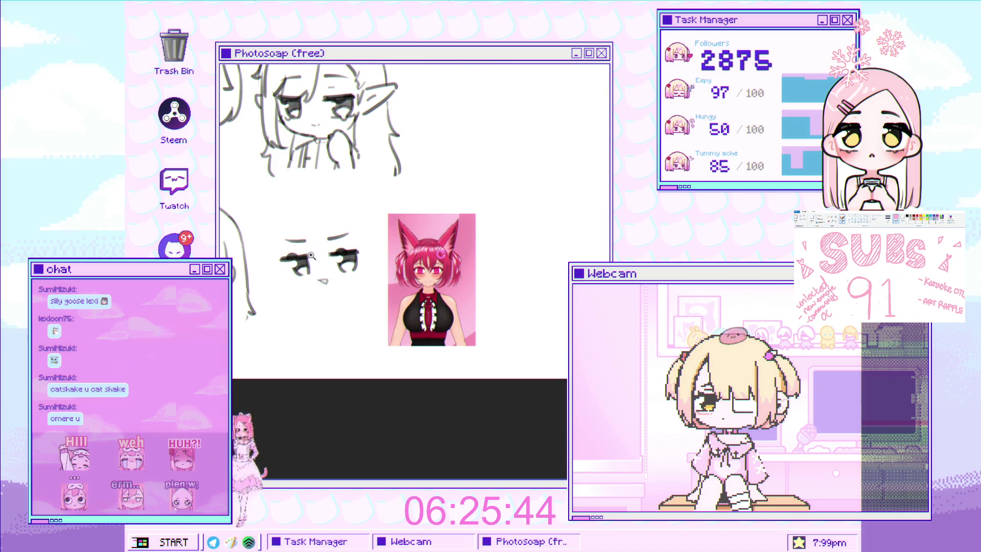
scroll(311, 255, up, 5)
mouse_move(301, 284)
mouse_down()
mouse_move(280, 289)
mouse_move(315, 279)
mouse_up()
scroll(306, 284, right, 3)
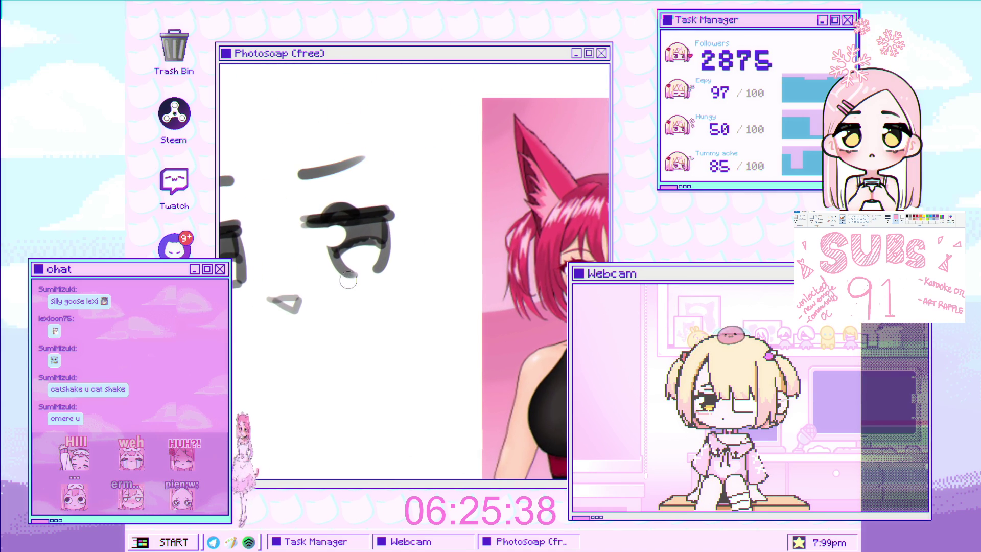
drag(348, 279, 371, 276)
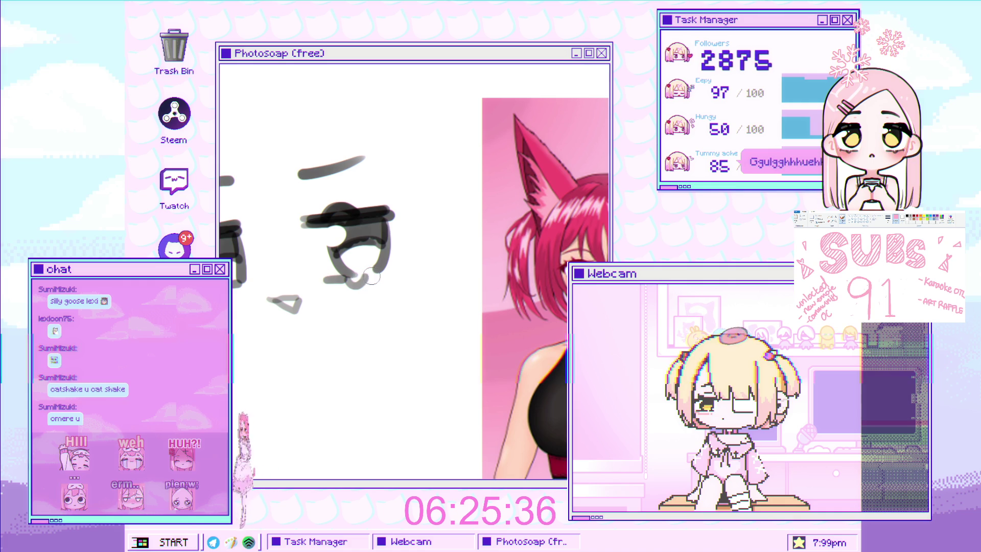
Step: Sketch a light grey hair strand falling from the forehead toward the eye
scroll(404, 274, down, 3)
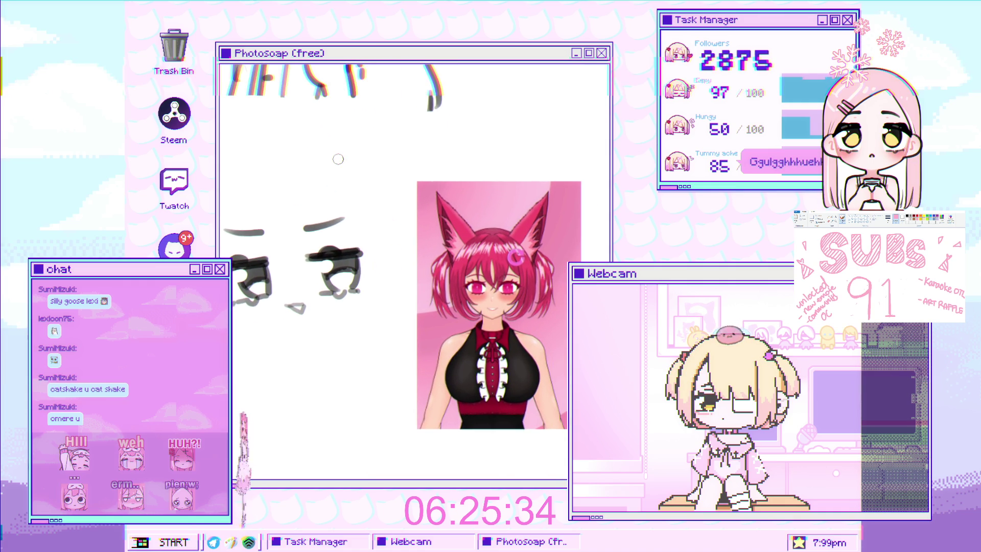
scroll(320, 276, up, 3)
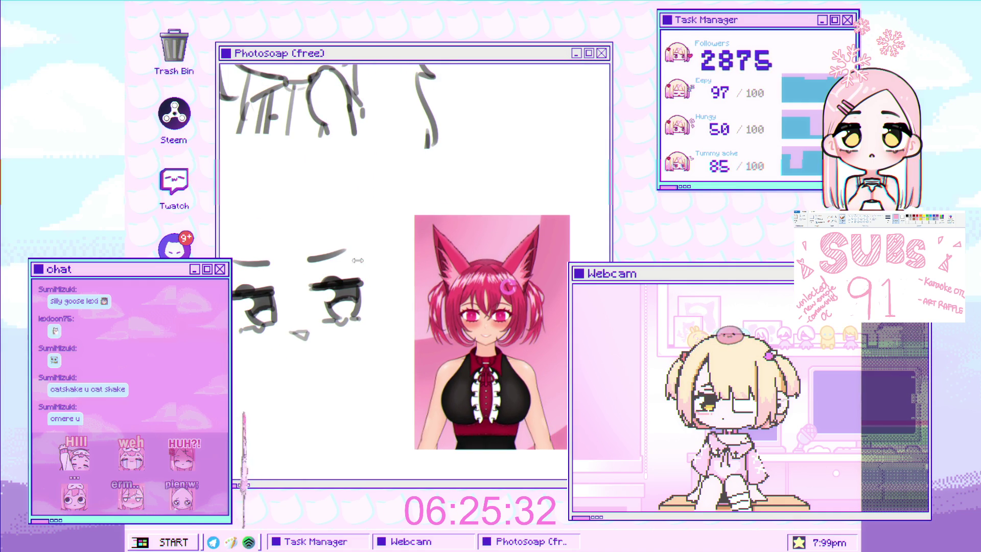
scroll(333, 250, up, 2)
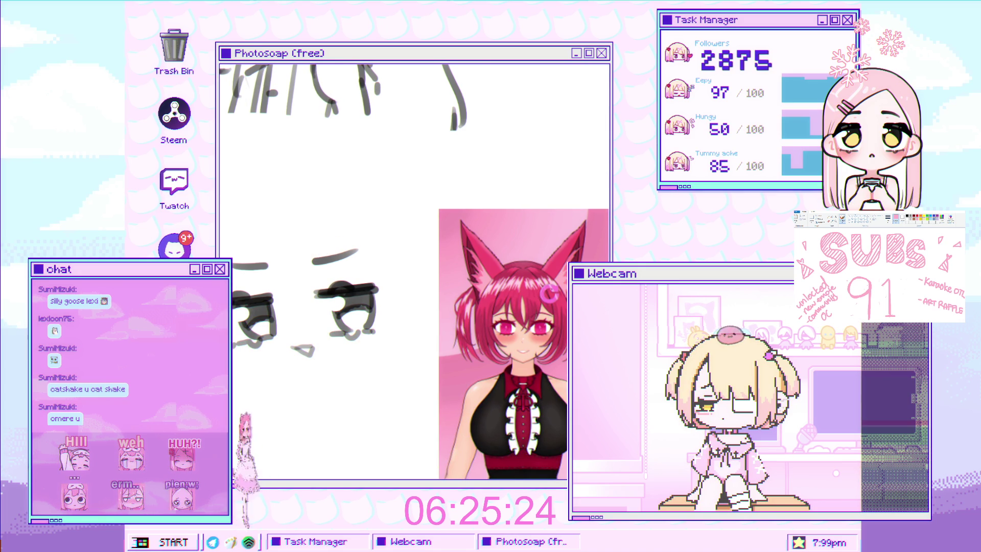
scroll(301, 242, up, 2)
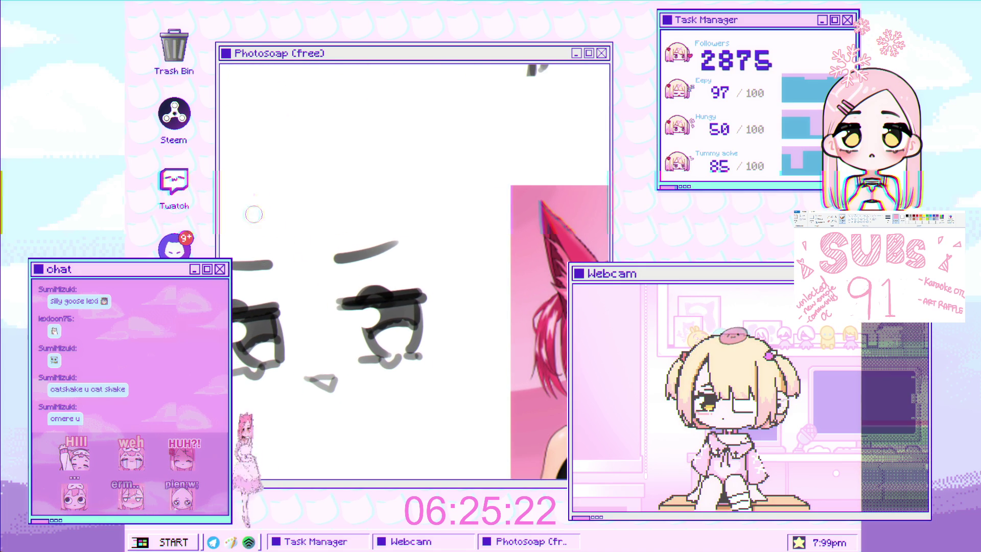
drag(247, 190, 306, 305)
Step: Draw hair strands meeting in an A-shape over the left eye
mouse_move(298, 255)
mouse_down()
mouse_move(289, 226)
mouse_move(303, 233)
mouse_up()
key(ctrl+z)
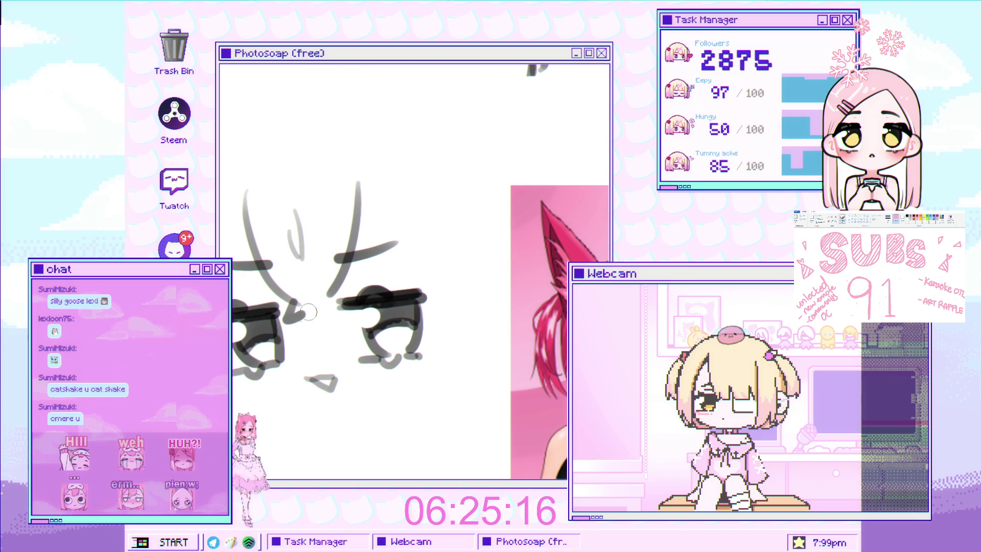
scroll(308, 311, down, 3)
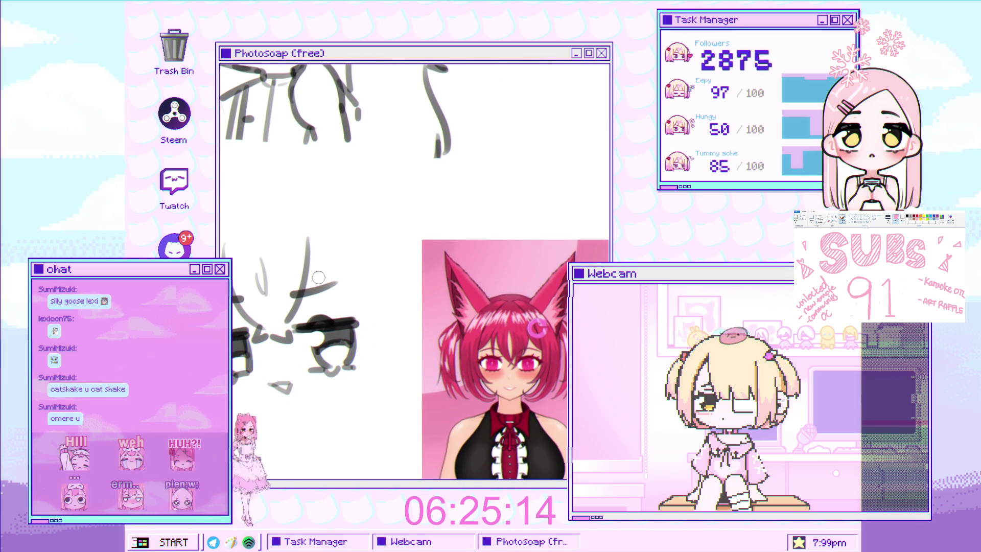
drag(309, 238, 337, 307)
scroll(316, 261, up, 2)
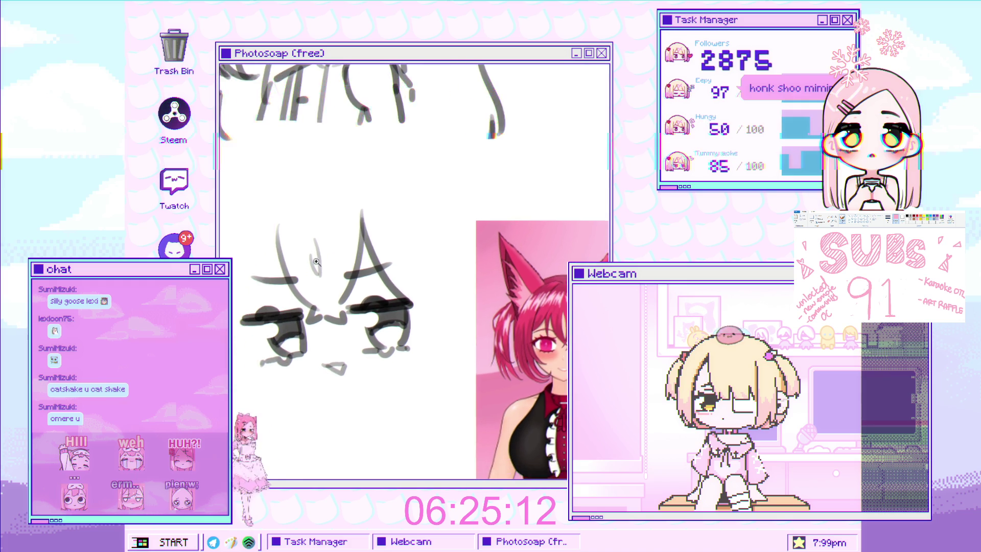
scroll(316, 261, up, 2)
drag(263, 299, 291, 209)
scroll(277, 286, down, 2)
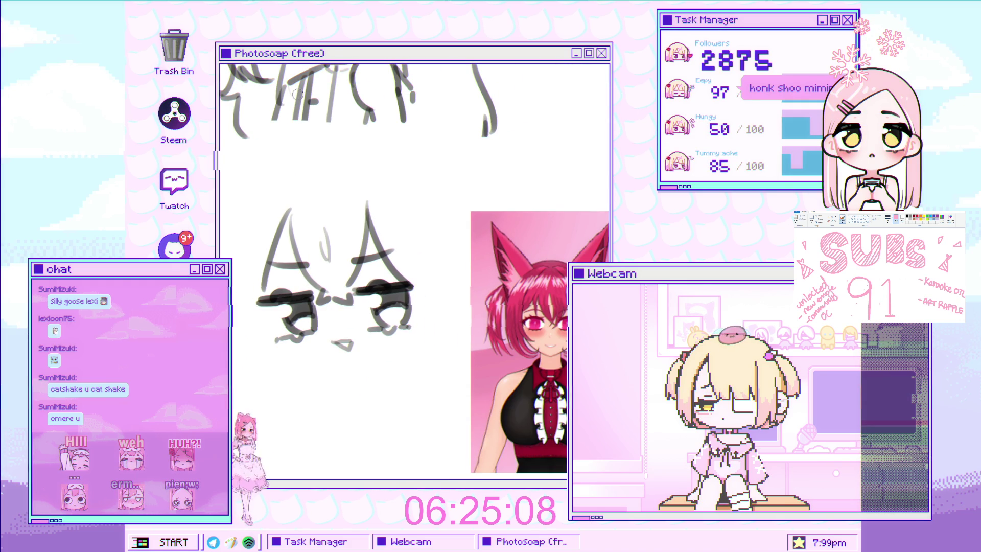
scroll(335, 266, down, 2)
scroll(335, 266, up, 2)
scroll(336, 266, down, 1)
scroll(306, 235, up, 2)
Step: Shrink the brush to a much smaller size
key(bracketleft)
key(bracketleft)
key(bracketleft)
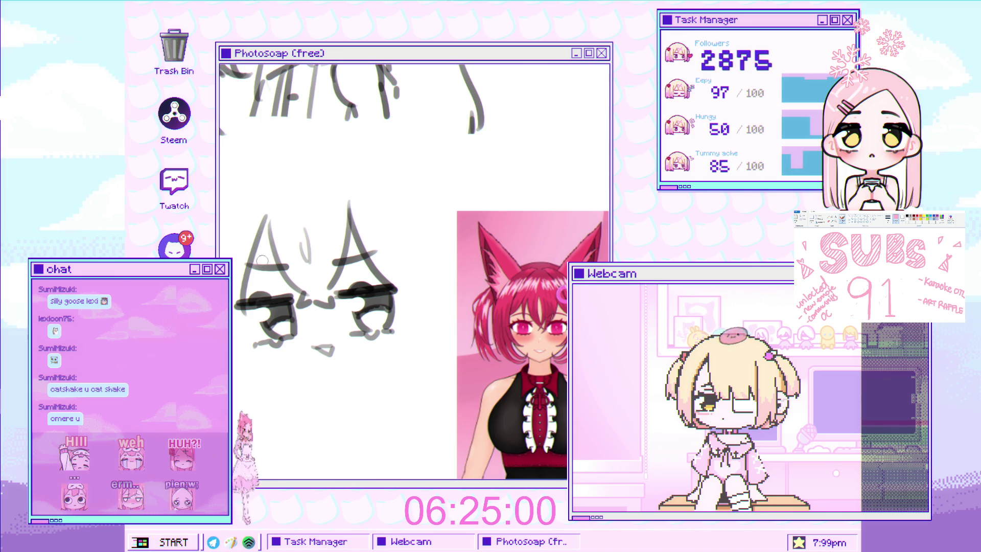
scroll(262, 260, down, 3)
scroll(266, 85, up, 1)
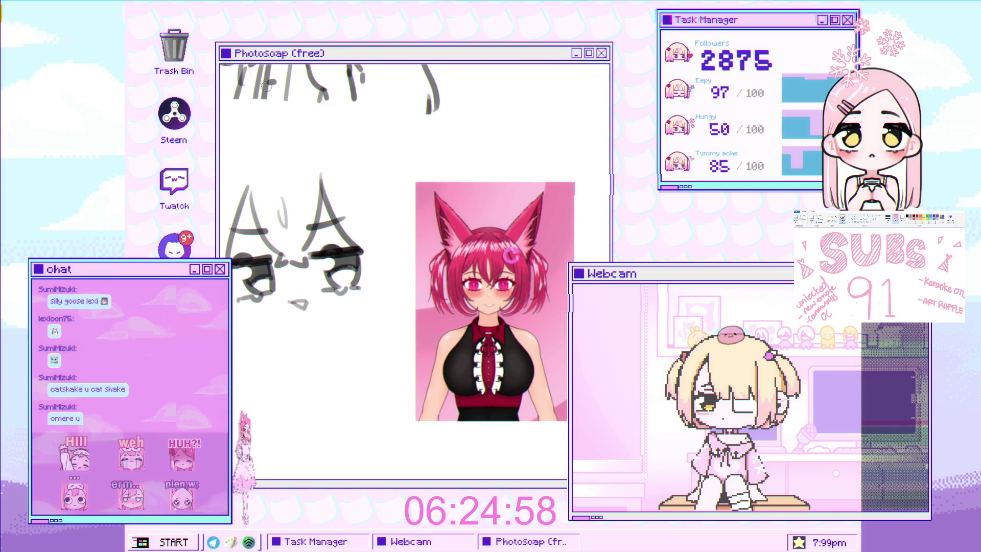
scroll(378, 253, up, 1)
scroll(378, 254, up, 1)
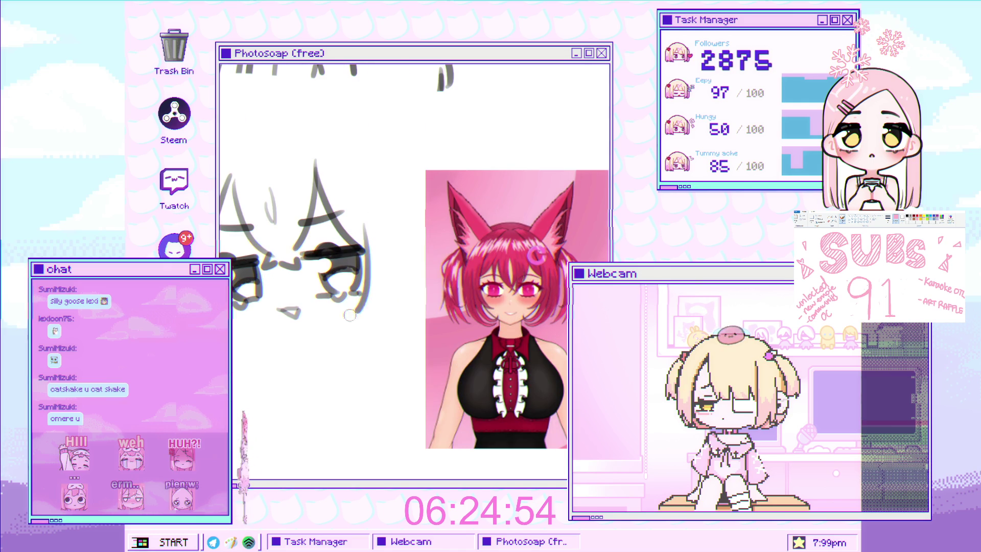
scroll(358, 301, up, 1)
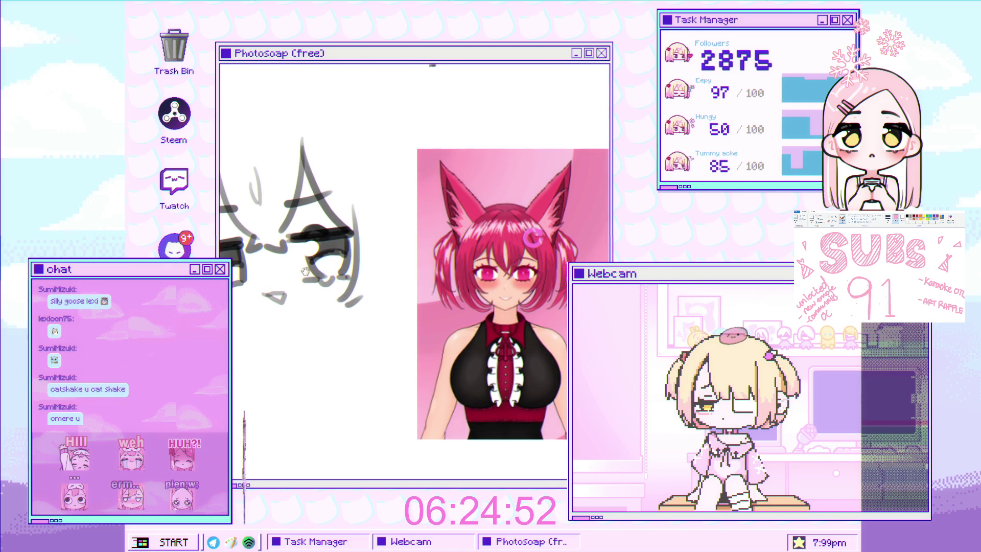
scroll(305, 270, down, 2)
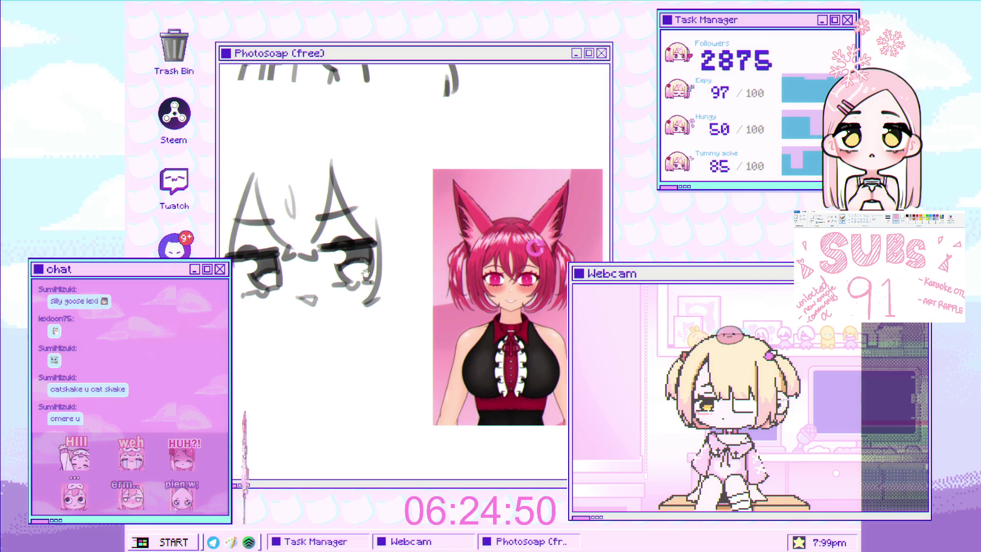
Step: Move the eye sketch slightly right and down and commit the new position
scroll(366, 273, down, 2)
scroll(327, 100, up, 3)
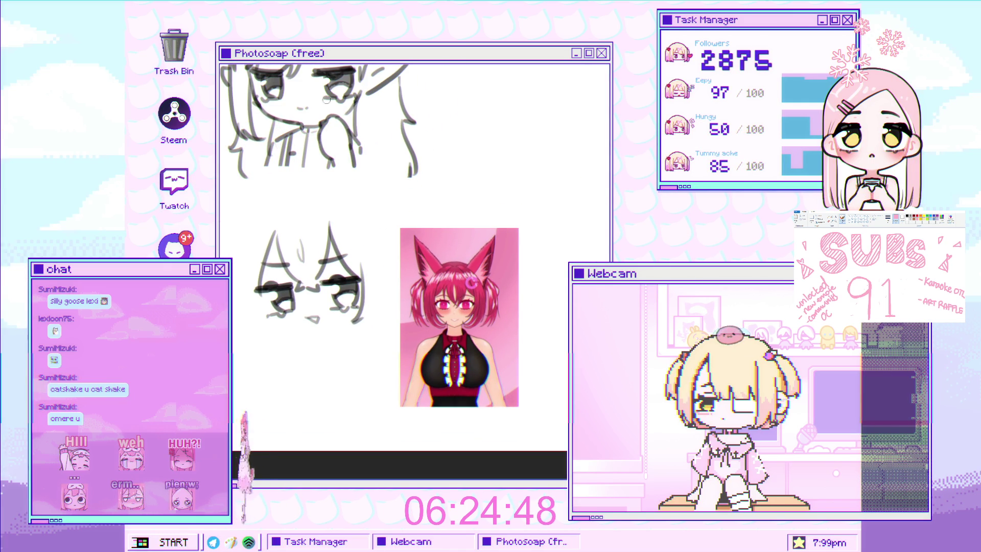
scroll(386, 288, up, 1)
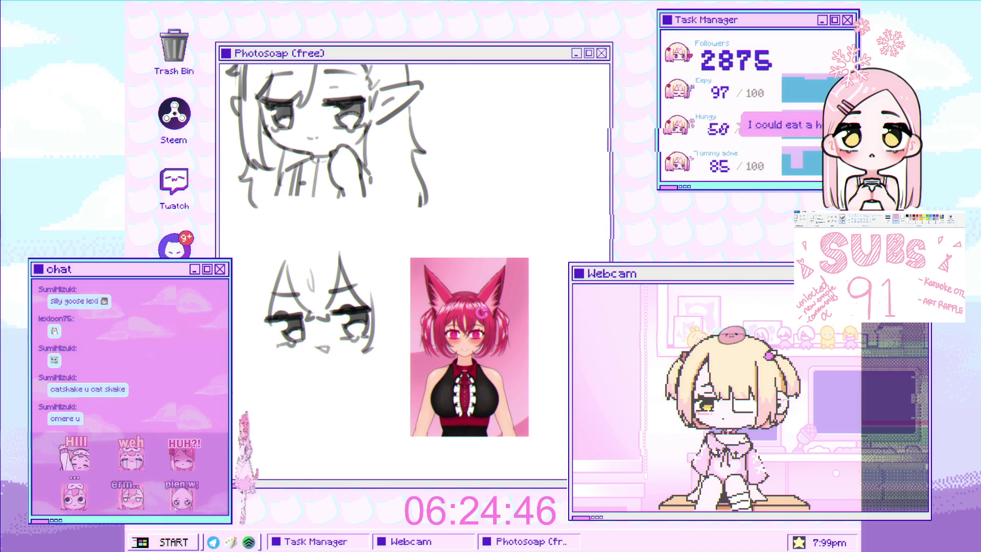
drag(361, 327, 378, 356)
key(Return)
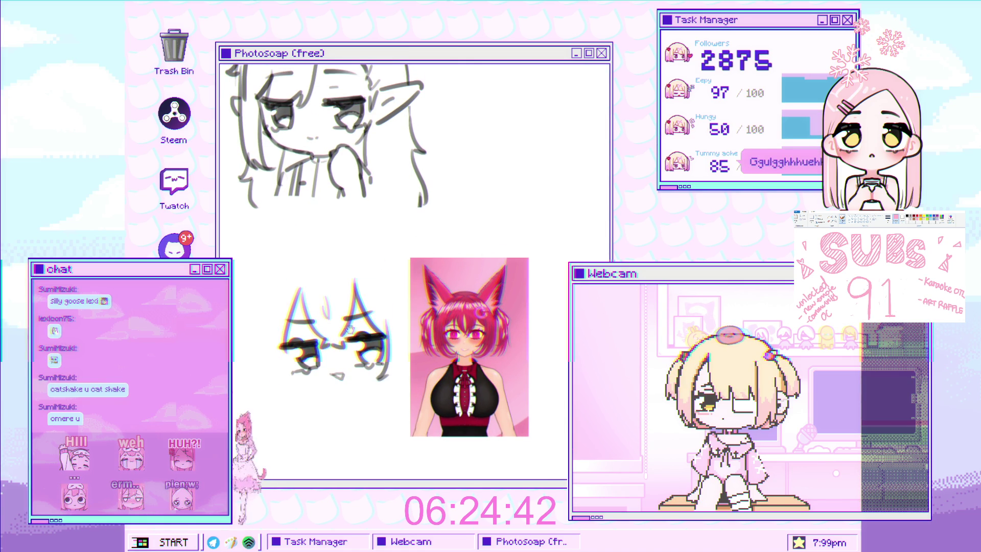
Step: Draw a grey hooked hair-clip curl above the right eye
scroll(418, 459, up, 2)
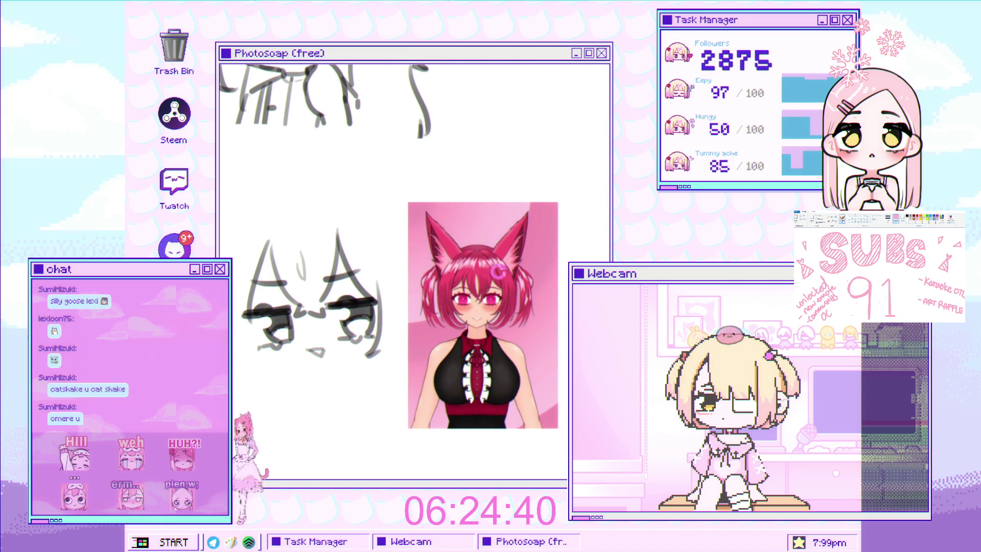
scroll(408, 247, up, 1)
scroll(408, 247, up, 1)
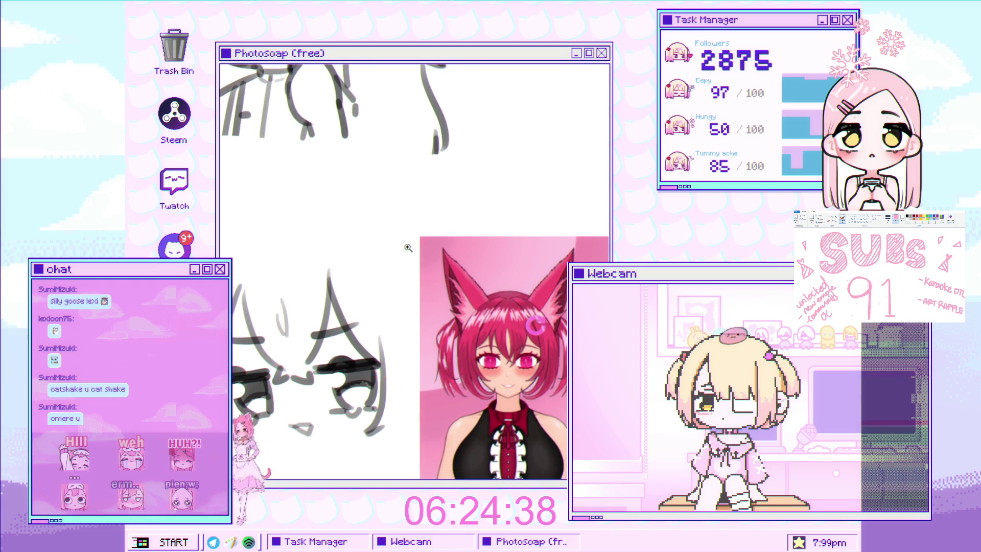
scroll(401, 258, up, 1)
scroll(383, 282, up, 1)
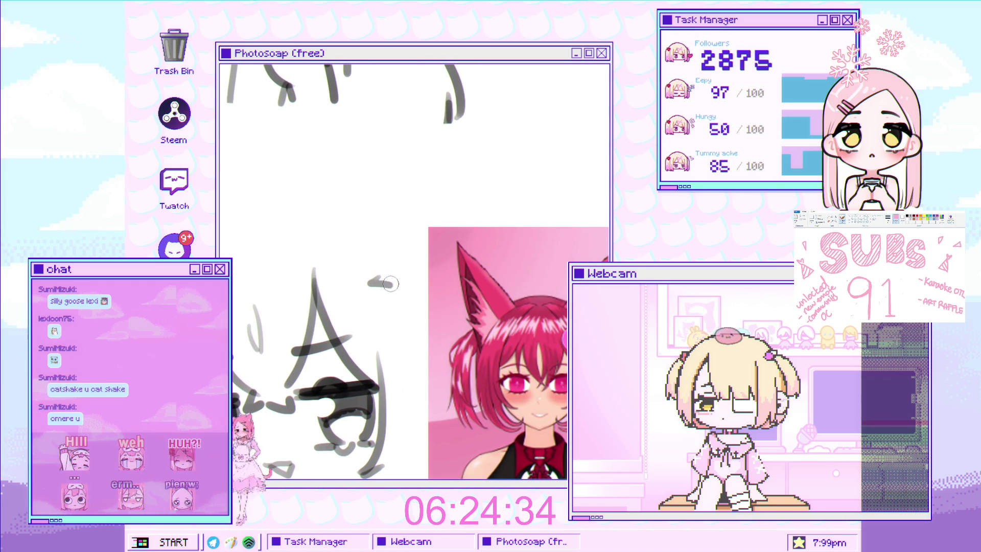
mouse_move(393, 284)
mouse_down()
mouse_move(358, 260)
mouse_move(377, 328)
mouse_up()
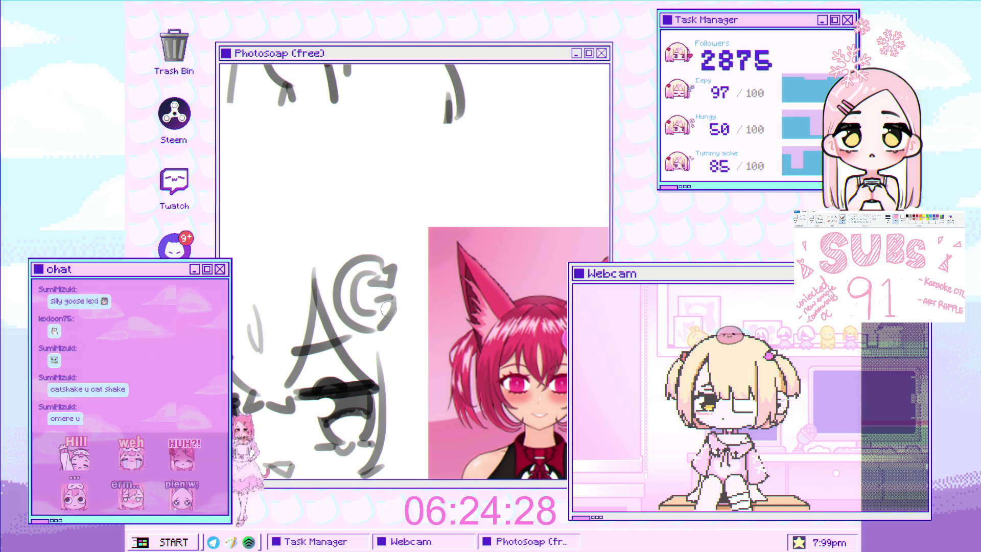
scroll(386, 316, down, 3)
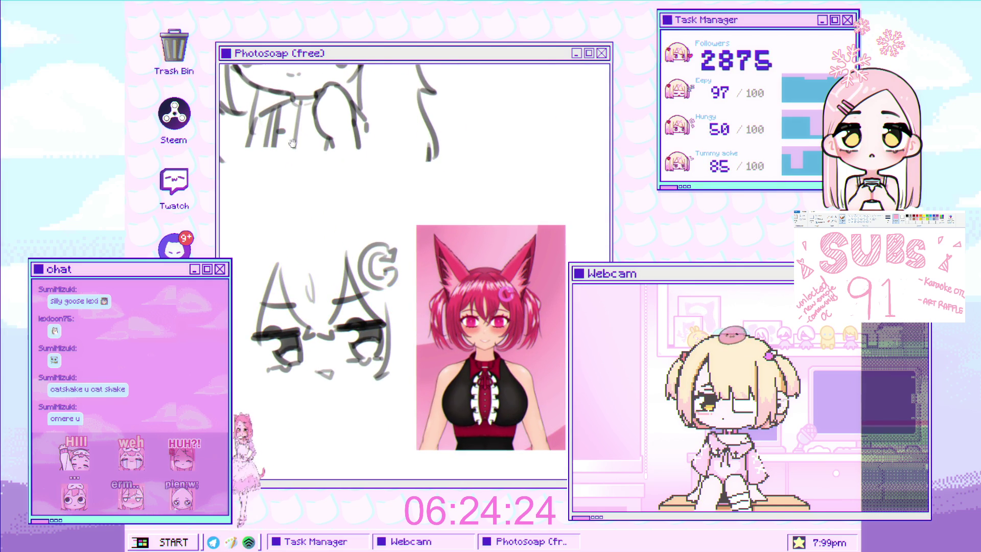
scroll(334, 266, up, 3)
scroll(335, 266, up, 2)
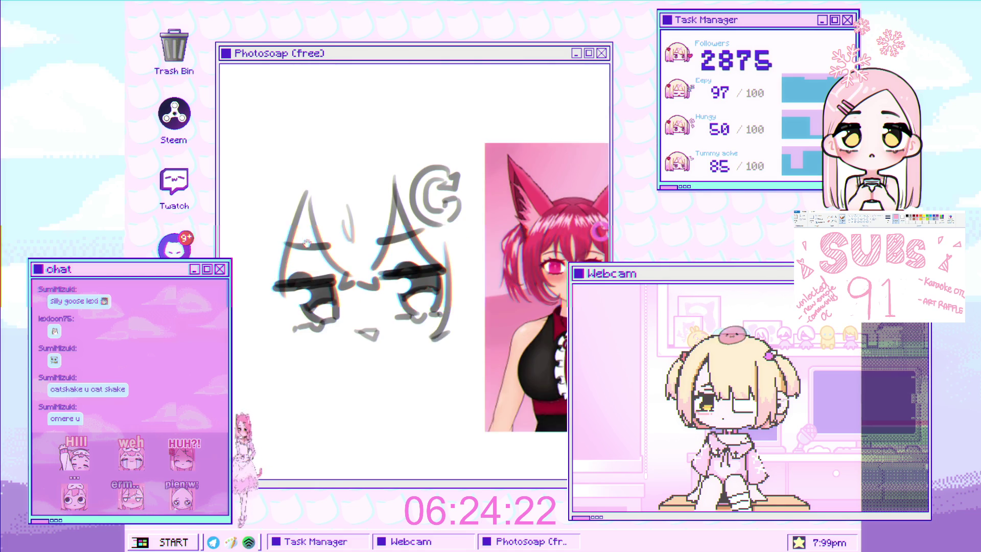
Step: Draw a curved line down the left side of the face, trimming its lower tail
drag(304, 292, 287, 271)
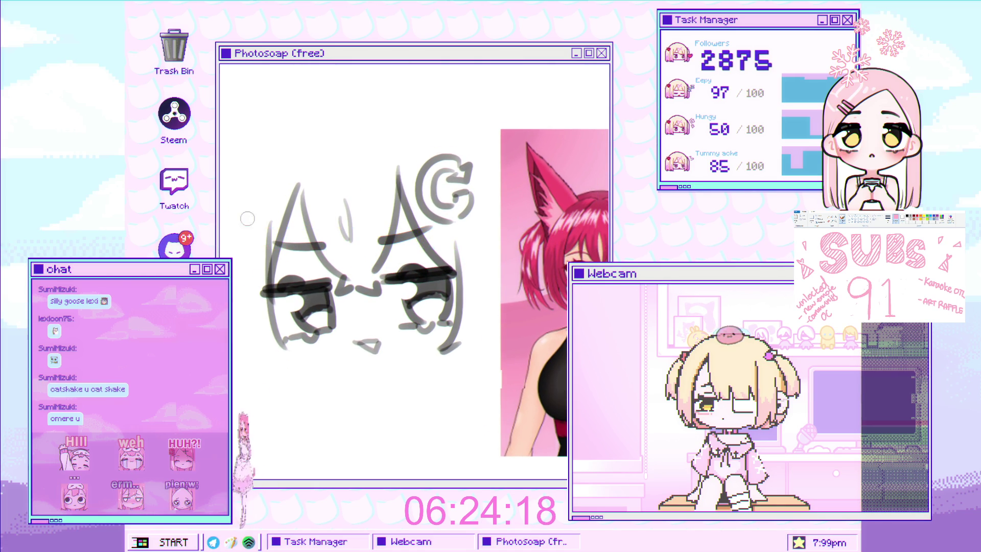
mouse_move(233, 206)
mouse_down()
mouse_move(267, 382)
mouse_move(255, 324)
mouse_up()
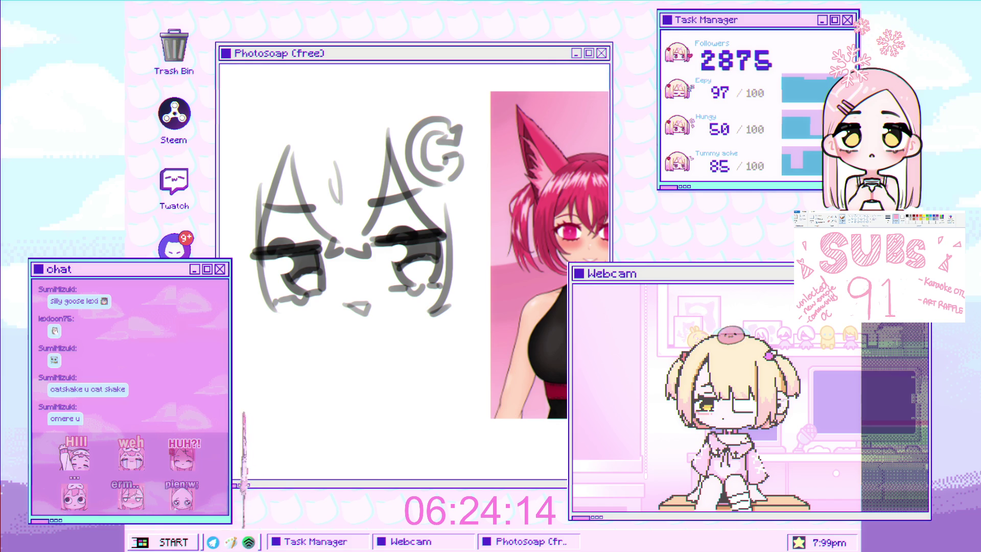
click(273, 289)
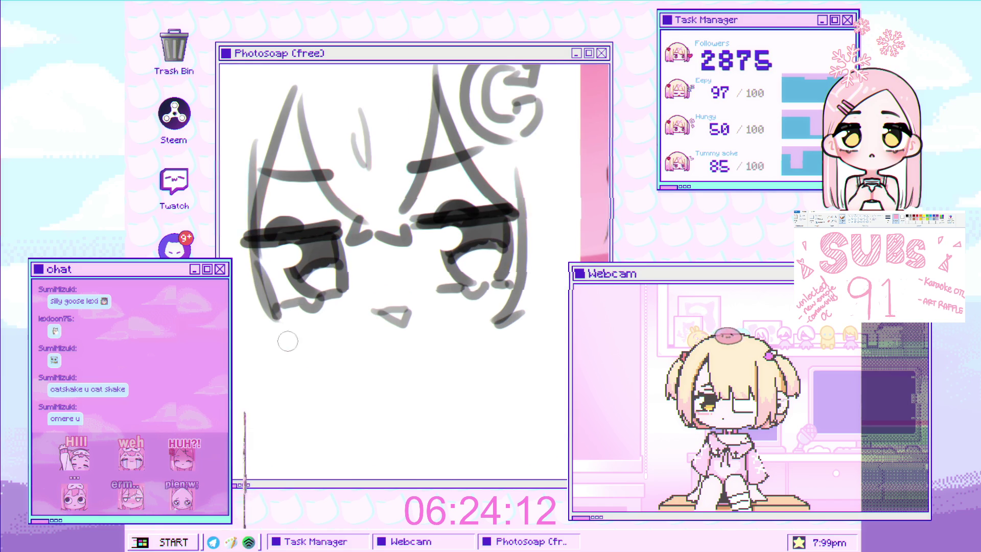
key(ctrl+z)
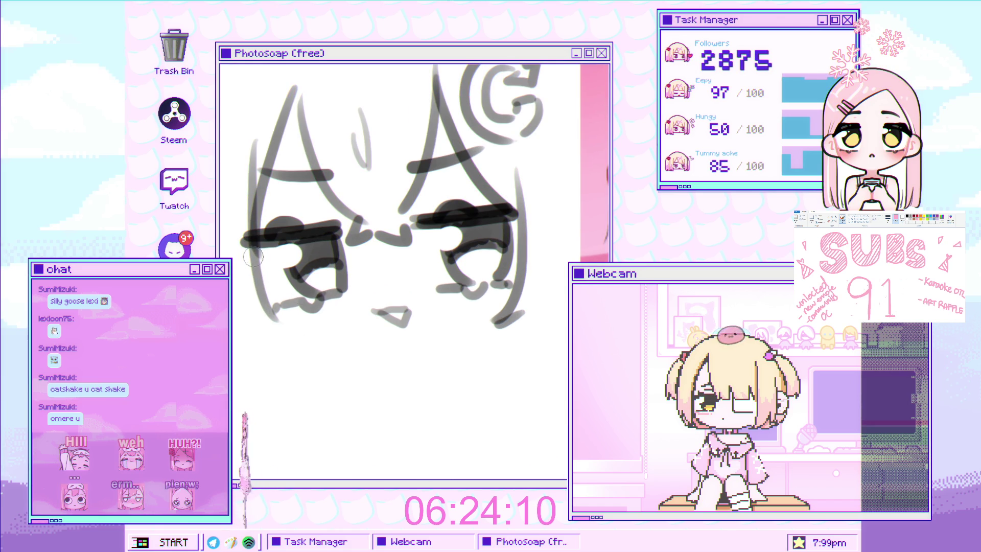
mouse_move(285, 281)
mouse_down()
mouse_move(282, 295)
mouse_move(322, 355)
mouse_up()
scroll(291, 288, up, 2)
key(ctrl+z)
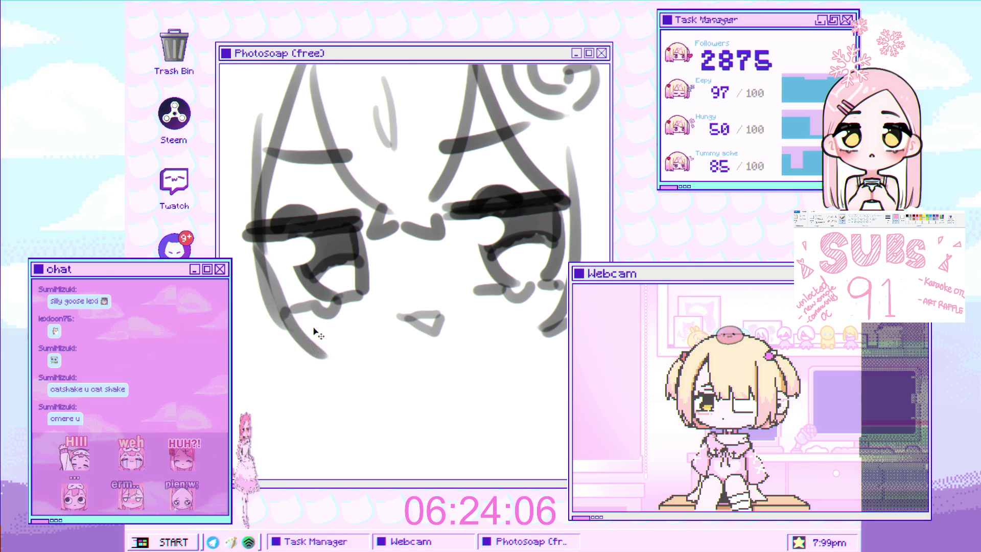
key(ctrl+z)
Step: Repaint the curve down the lower-left cheek over several attempts
scroll(335, 351, down, 2)
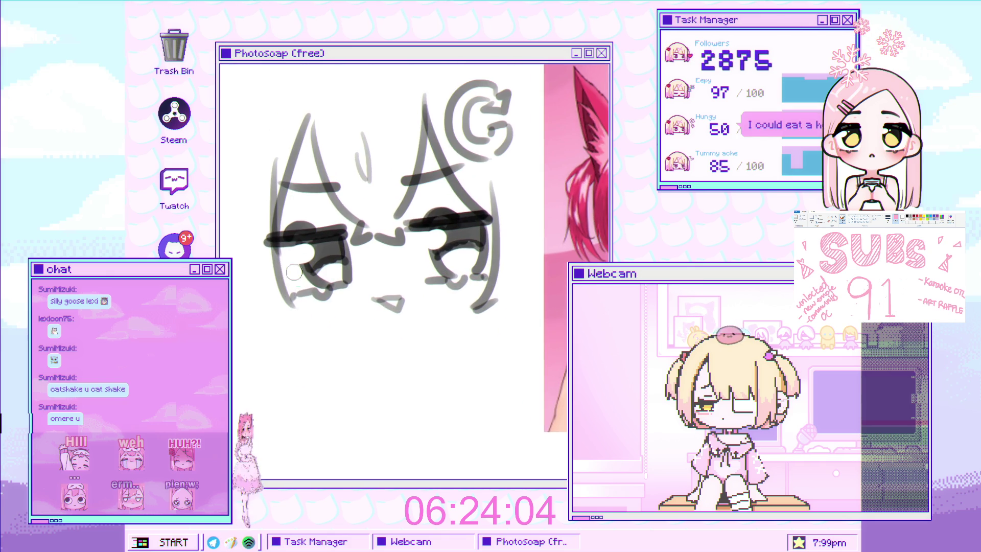
drag(293, 272, 335, 341)
key(ctrl+z)
drag(286, 278, 338, 334)
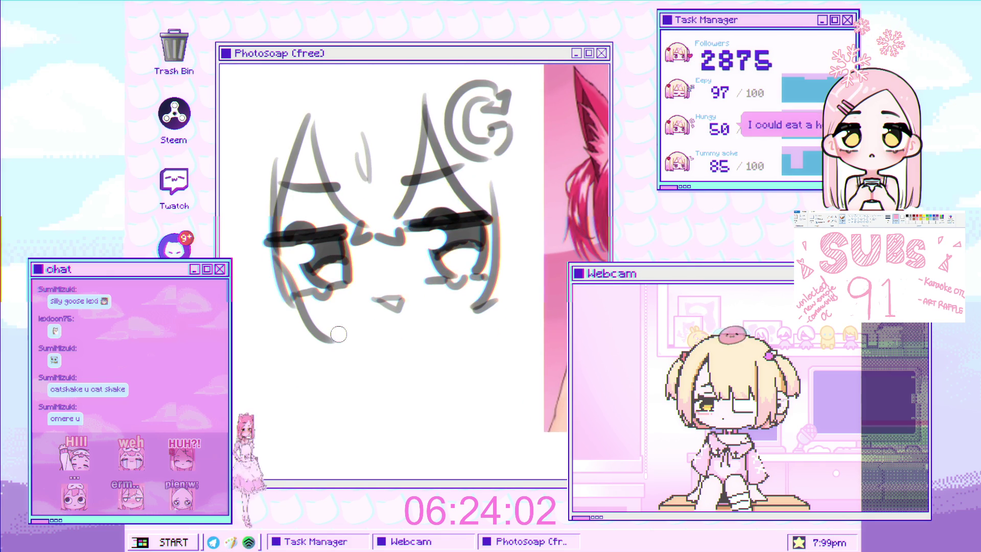
scroll(286, 266, up, 1)
key(ctrl+z)
drag(268, 243, 326, 348)
key(ctrl+z)
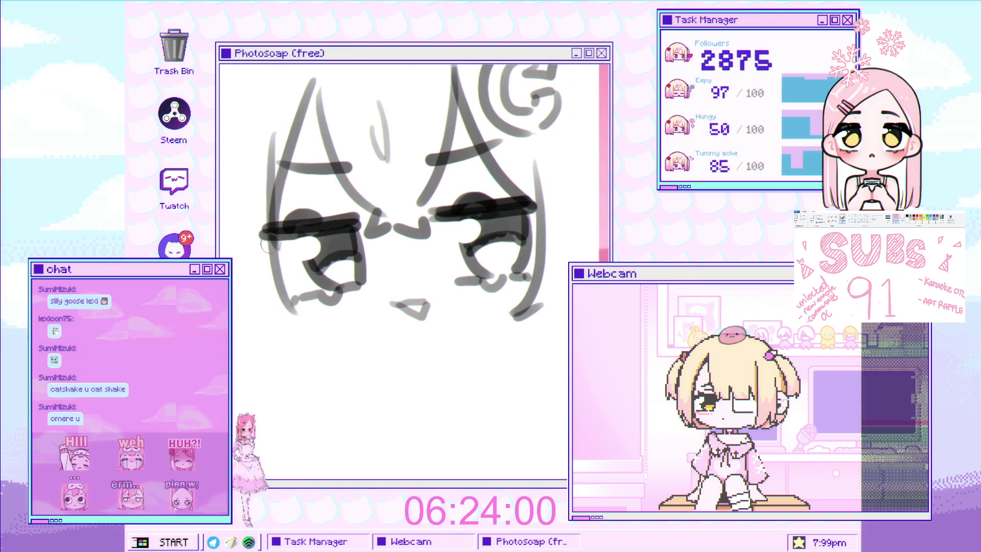
drag(270, 244, 331, 352)
scroll(327, 353, up, 2)
scroll(310, 343, down, 5)
key(ctrl+z)
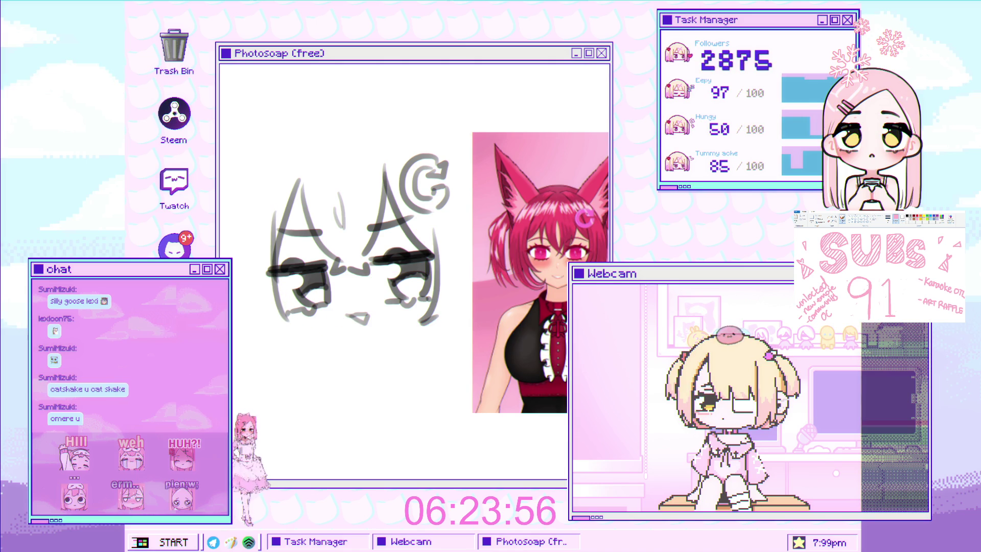
scroll(288, 302, up, 2)
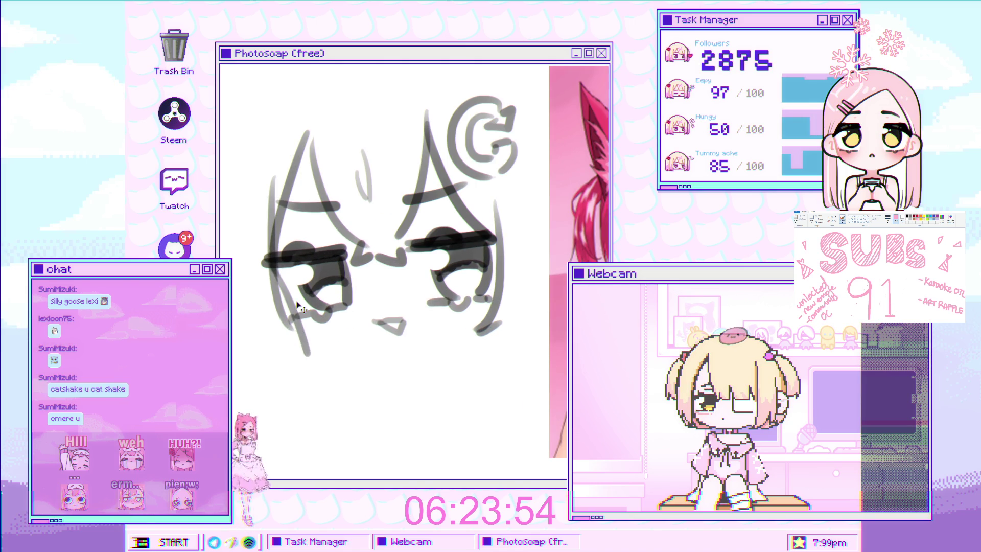
drag(276, 280, 319, 358)
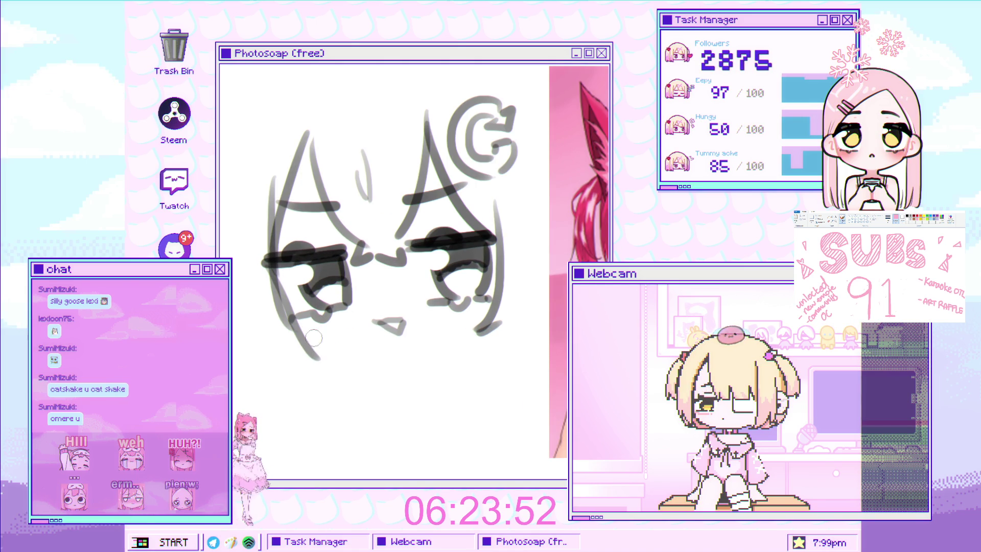
Step: Replace it with a longer lower-left cheek curve and tilt the face sketch slightly
scroll(290, 327, down, 3)
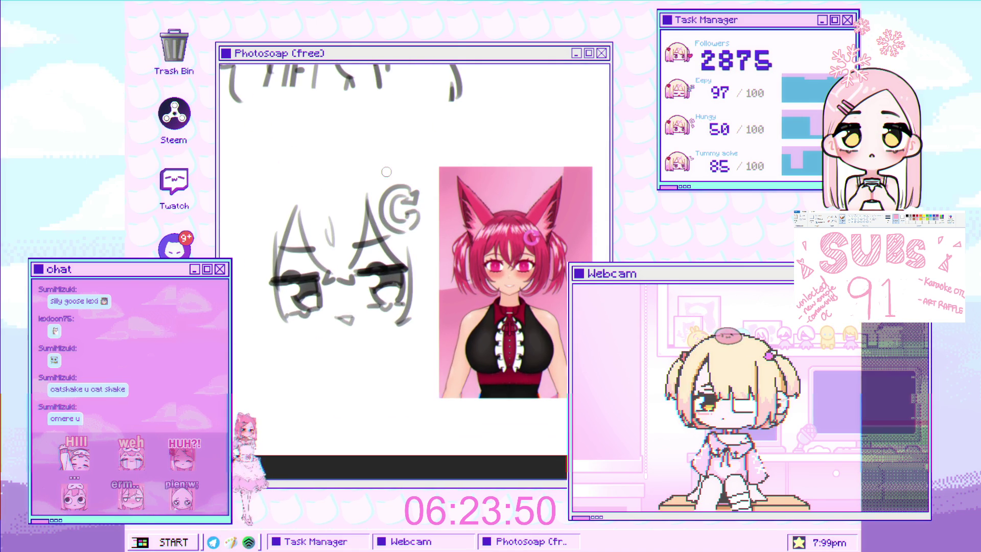
scroll(323, 259, up, 3)
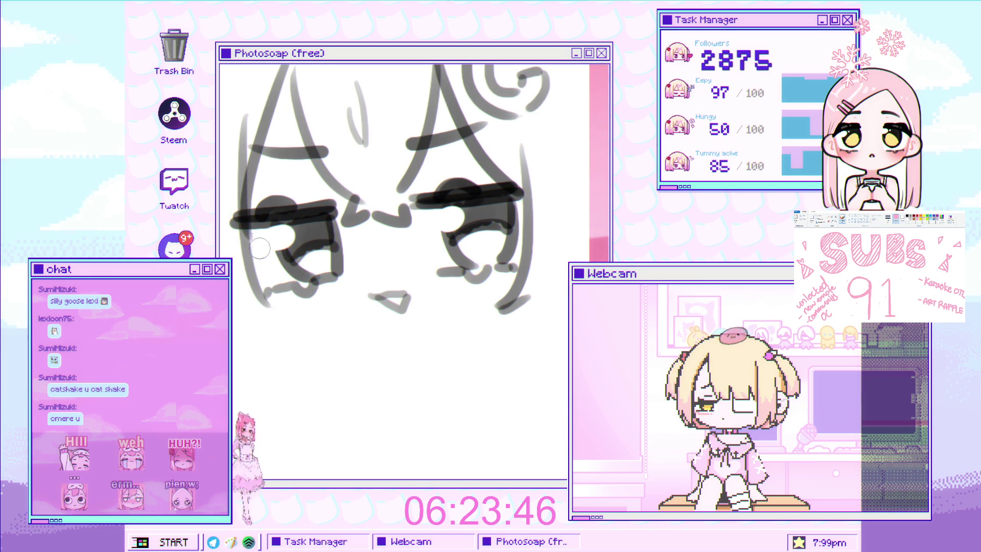
scroll(260, 249, up, 2)
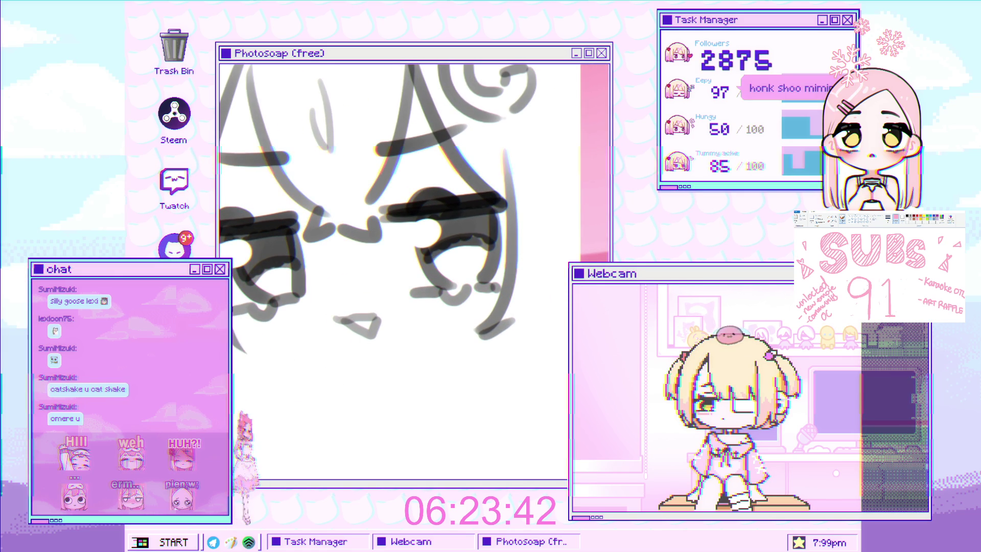
key(ctrl+z)
drag(235, 338, 290, 372)
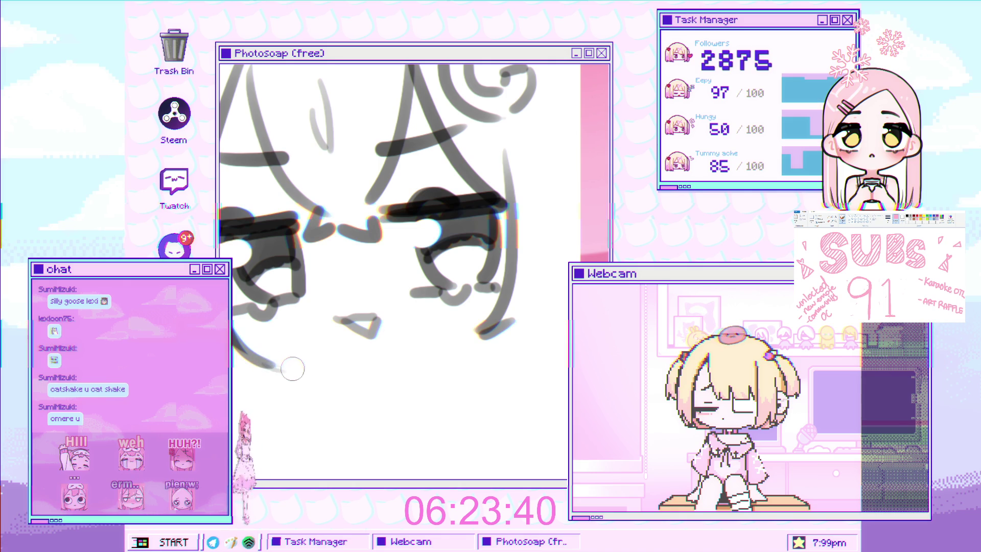
scroll(310, 322, down, 2)
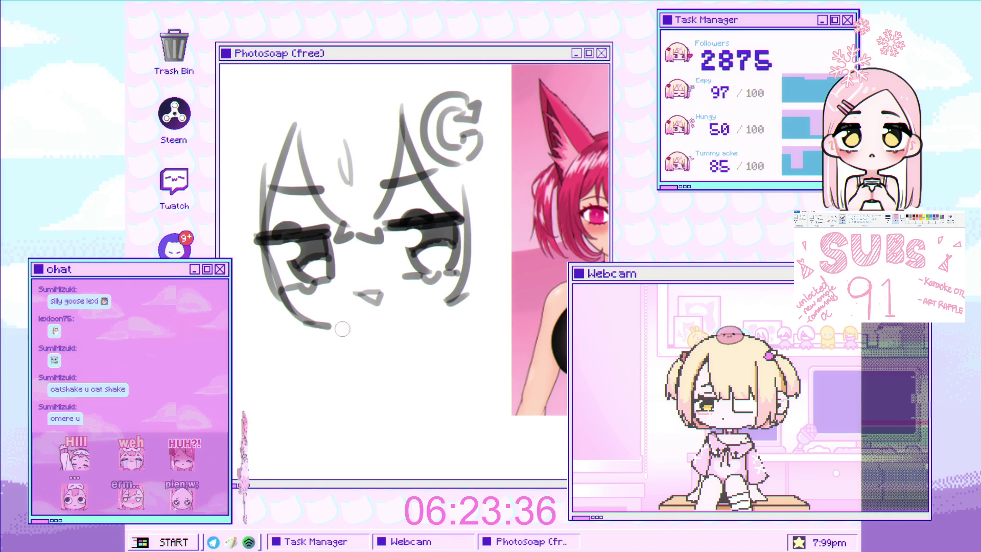
scroll(371, 334, down, 2)
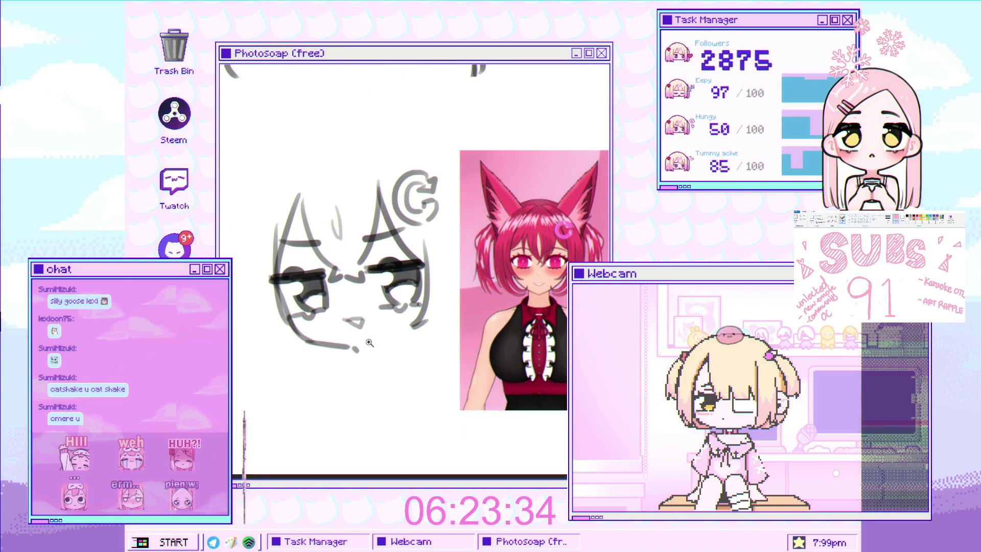
scroll(350, 350, down, 3)
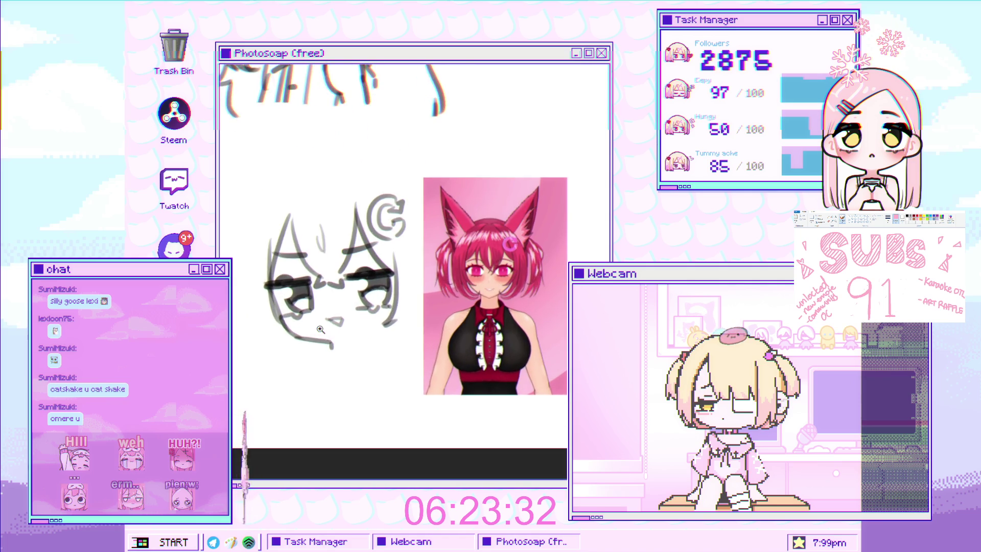
scroll(331, 338, up, 3)
drag(338, 312, 327, 317)
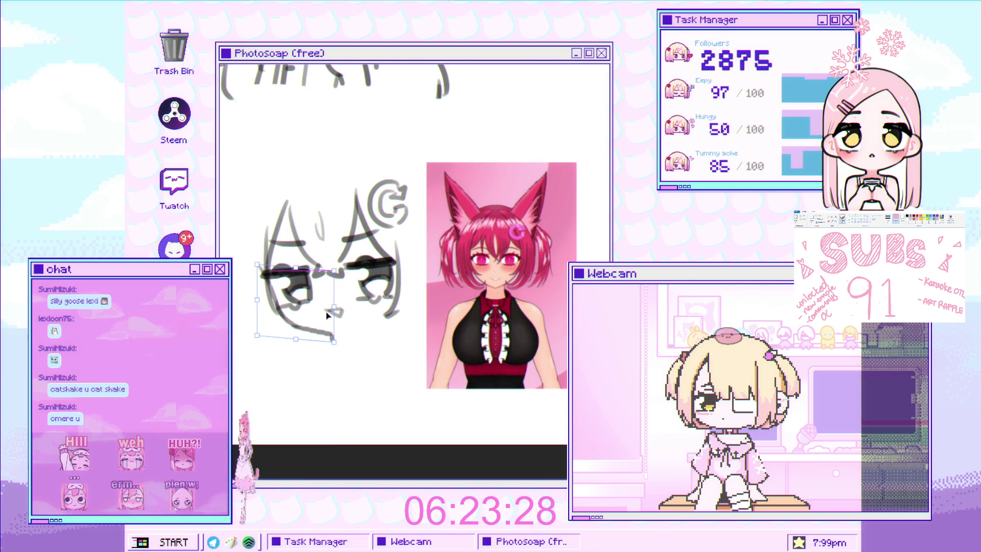
Step: Redraw the chibi face's left cheek outline as a smooth curve
scroll(332, 308, down, 2)
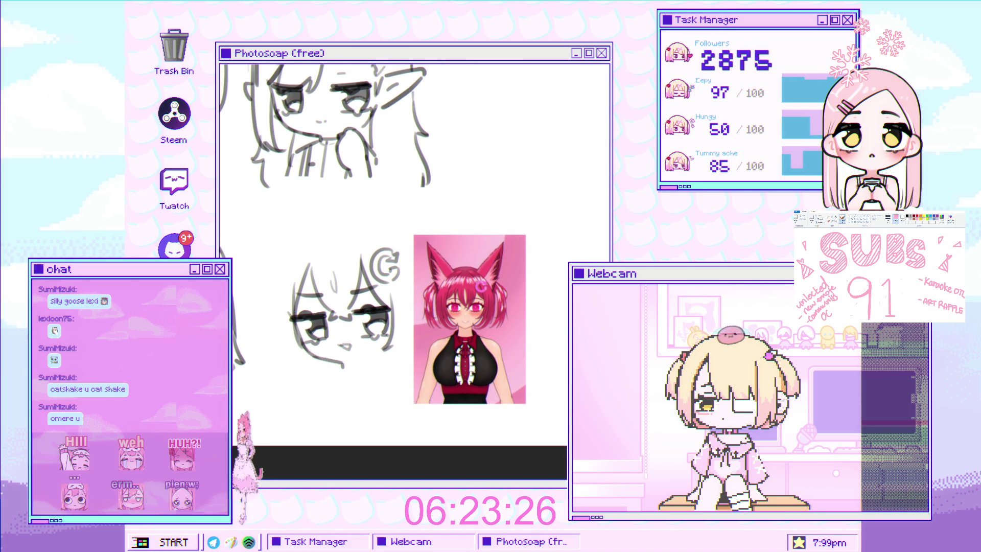
scroll(351, 366, up, 2)
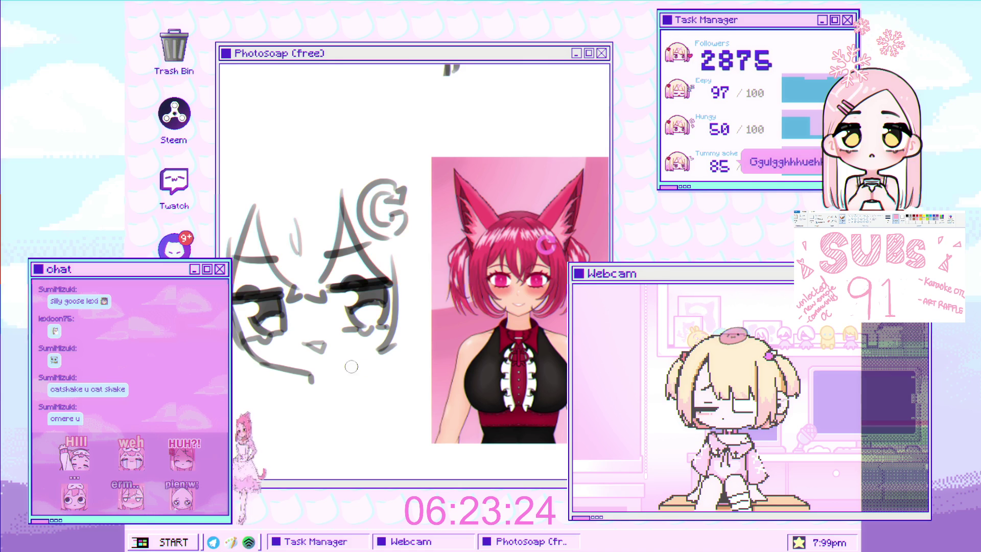
scroll(371, 361, down, 2)
scroll(392, 309, up, 1)
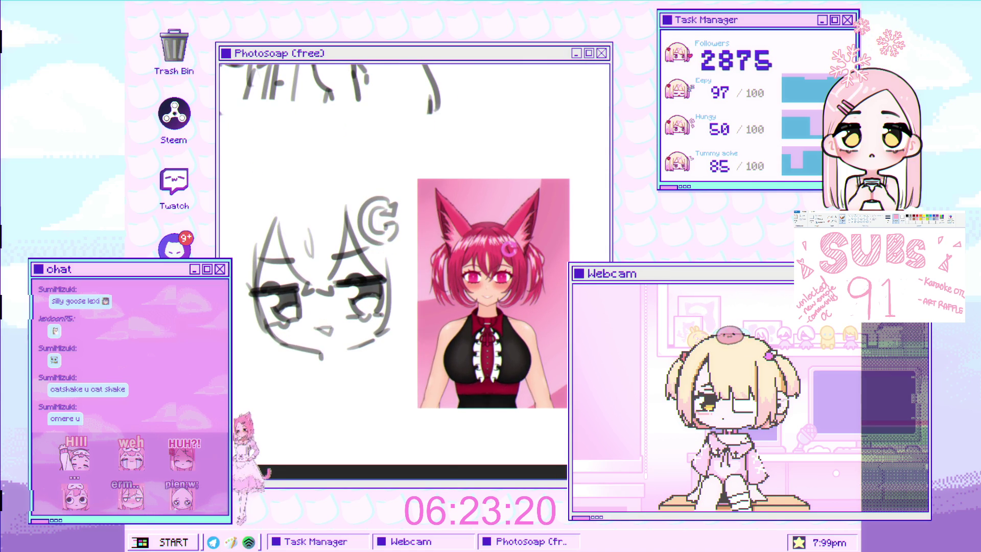
scroll(296, 285, up, 2)
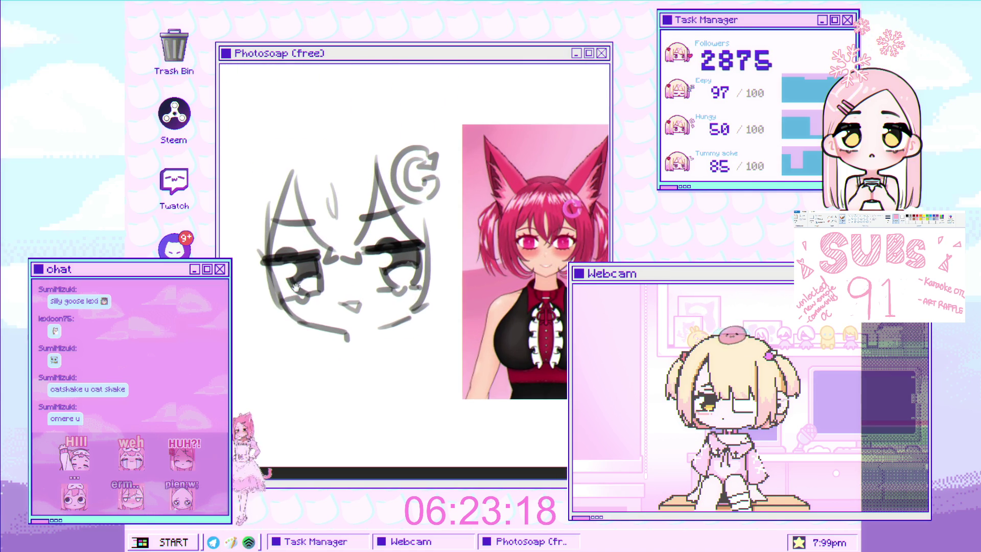
scroll(268, 209, up, 1)
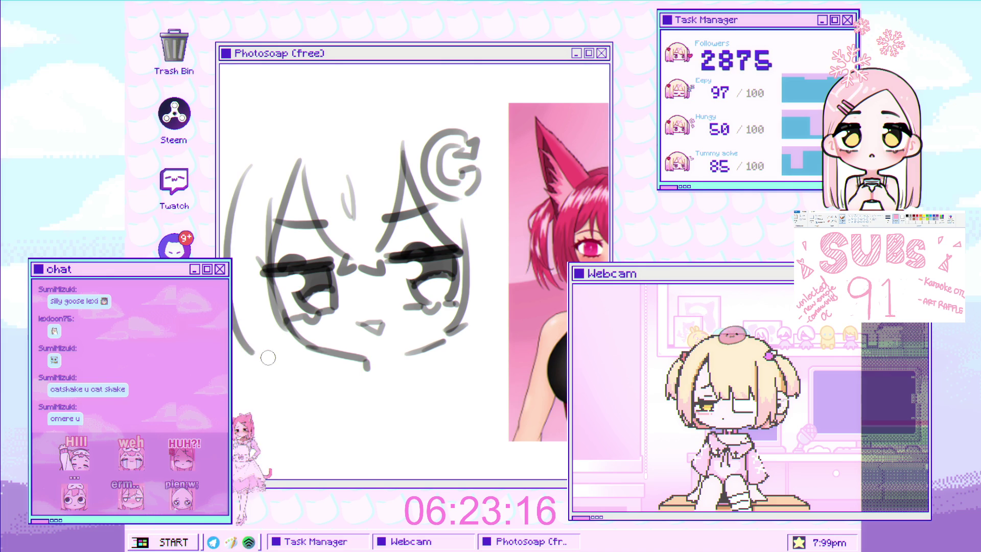
key(ctrl+z)
drag(252, 164, 286, 360)
key(ctrl+z)
mouse_move(231, 178)
mouse_down()
mouse_move(295, 365)
mouse_move(315, 358)
mouse_up()
Step: Sketch hair strands across the top of the head and a shorter upper-left head outline
scroll(327, 347, up, 3)
scroll(337, 334, down, 3)
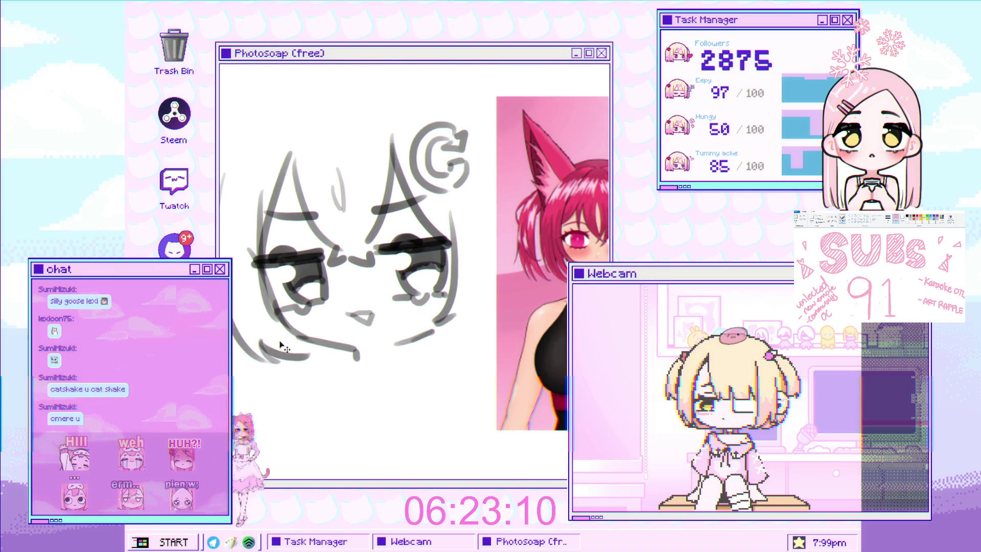
scroll(344, 328, up, 5)
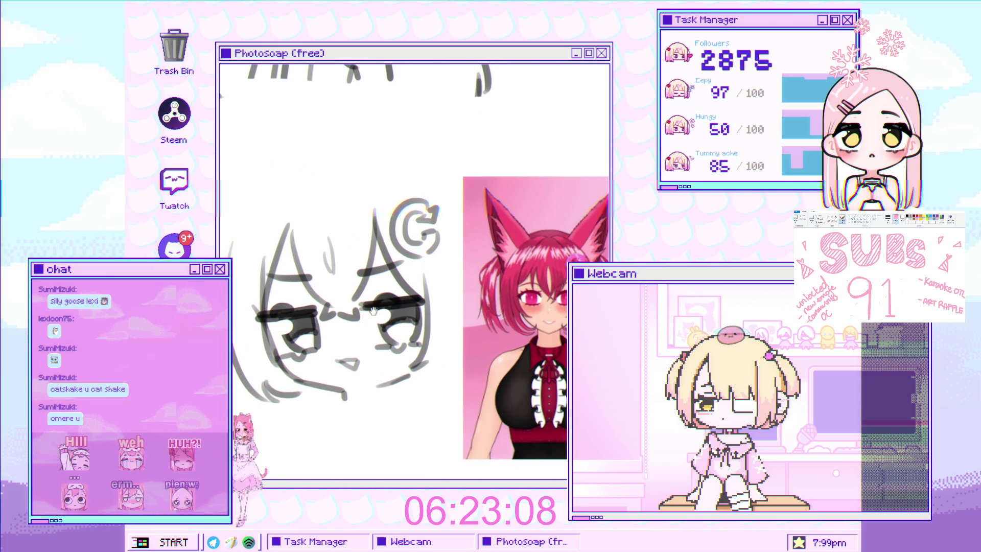
drag(287, 243, 305, 215)
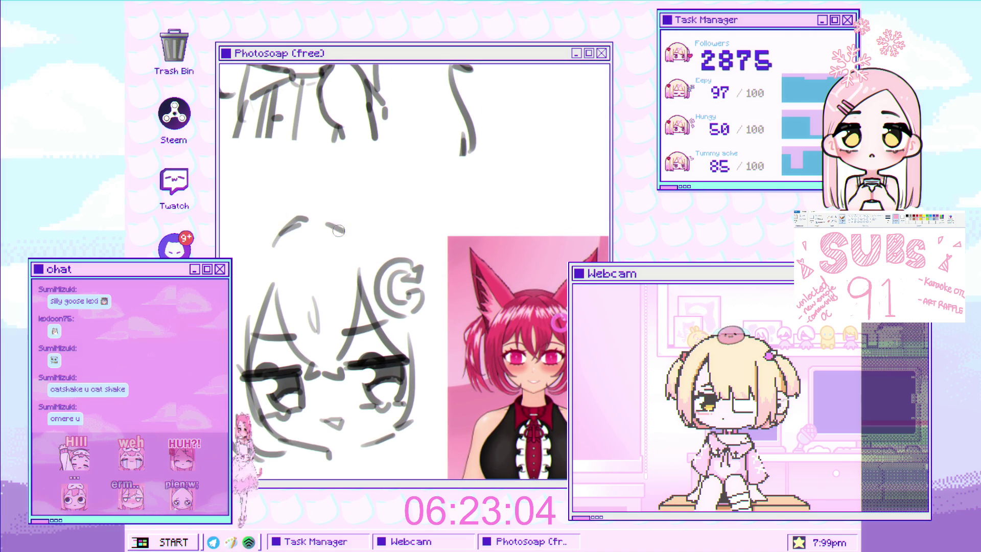
drag(336, 228, 356, 236)
scroll(289, 129, down, 3)
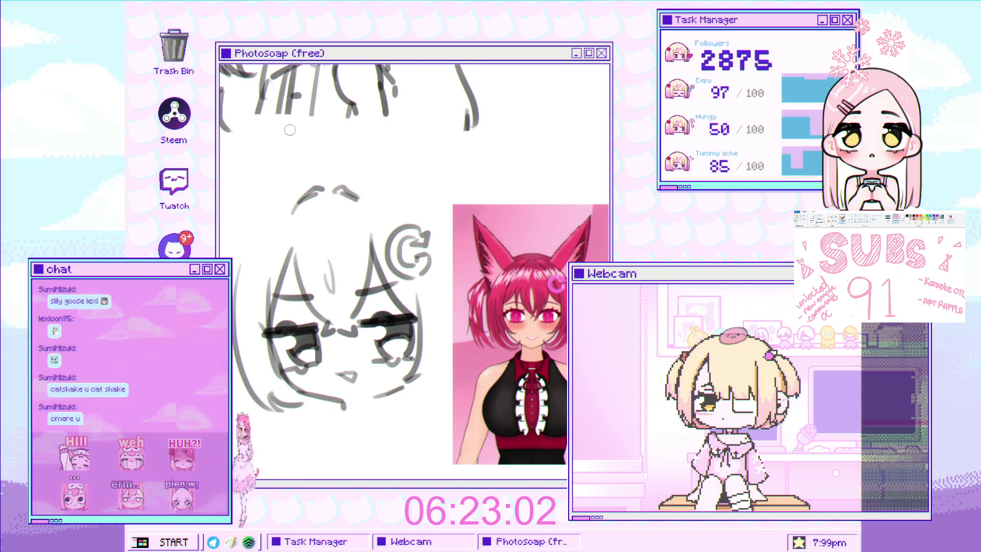
key(ctrl+z)
drag(311, 176, 253, 240)
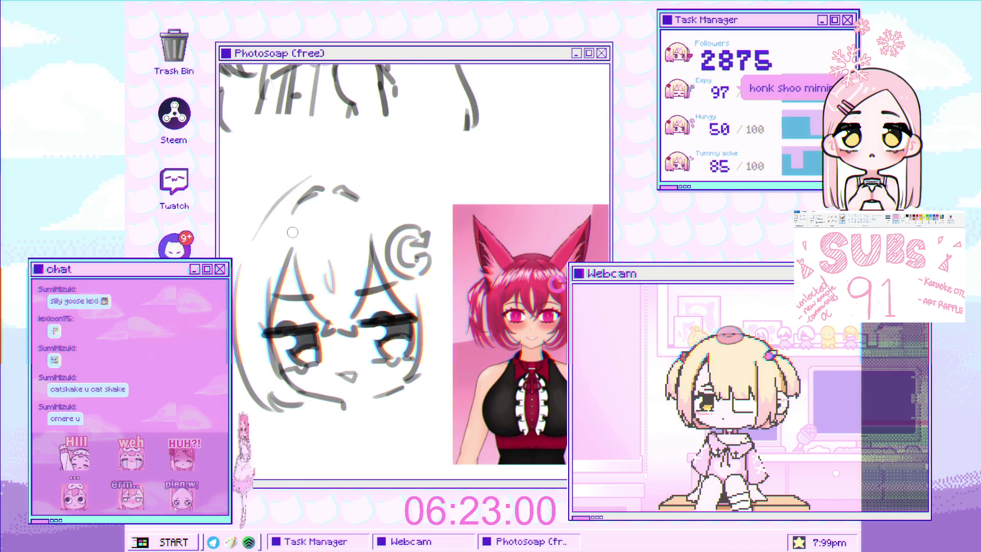
drag(314, 188, 263, 255)
key(ctrl+z)
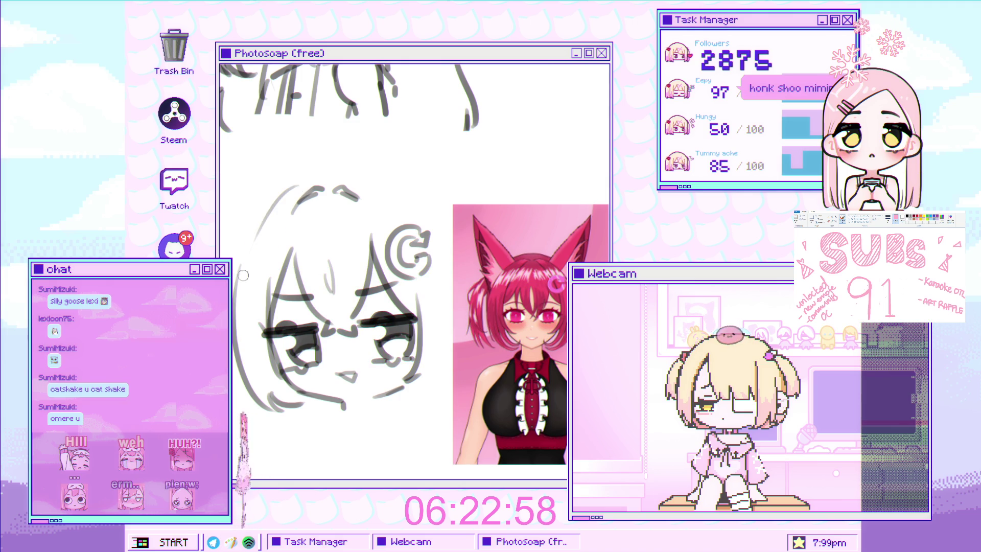
drag(310, 180, 259, 227)
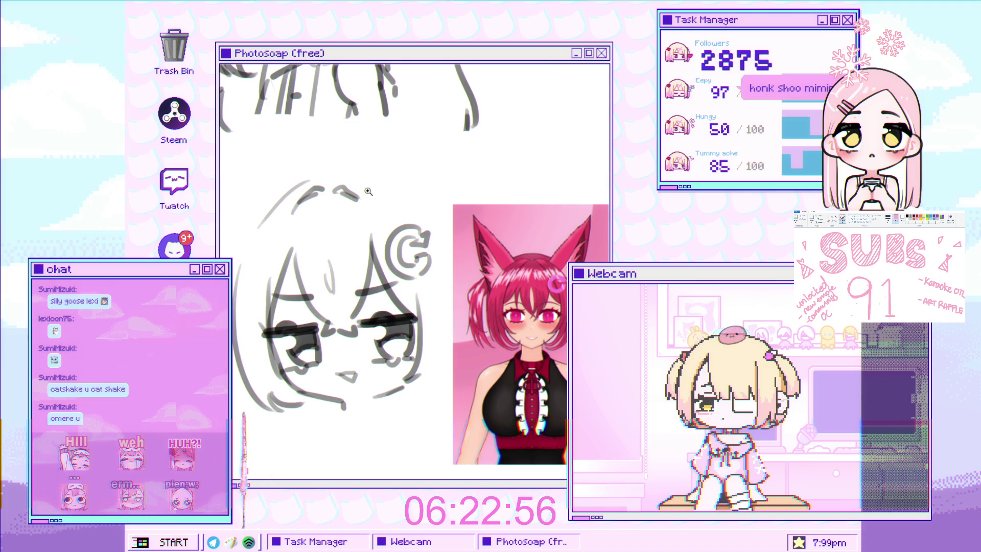
Step: Try ear strokes on the head's top-left, remove them, and bring the reference into view
scroll(343, 170, up, 2)
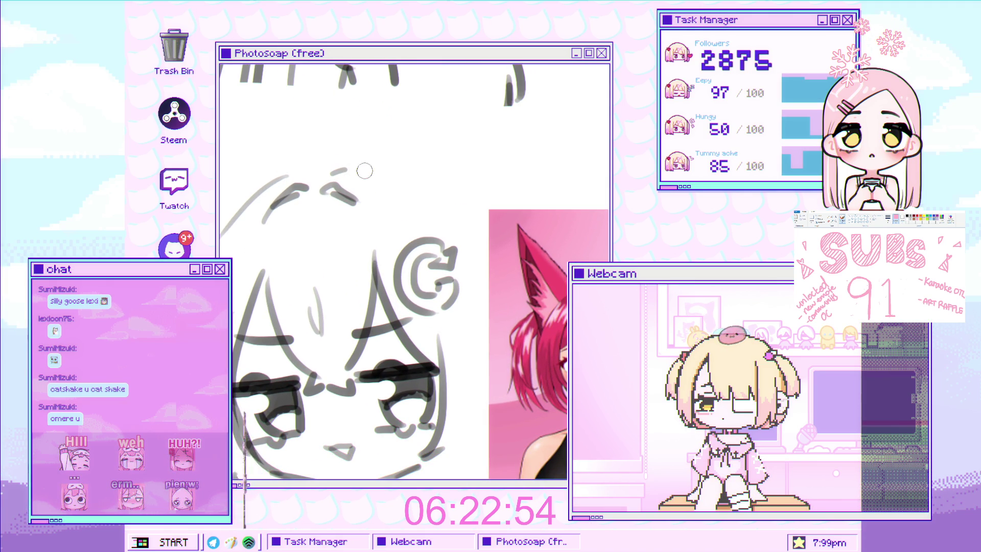
scroll(432, 250, down, 2)
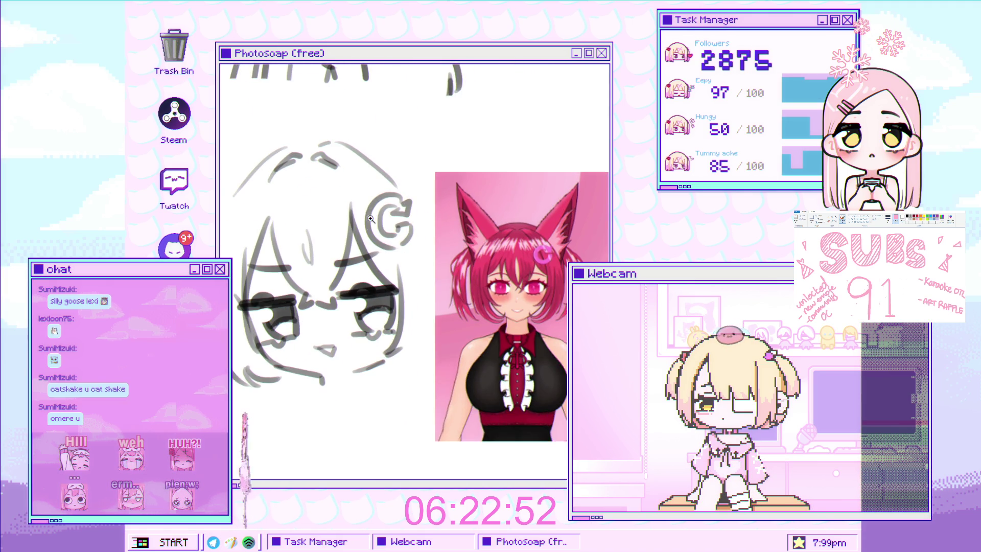
scroll(365, 243, down, 2)
scroll(365, 242, up, 1)
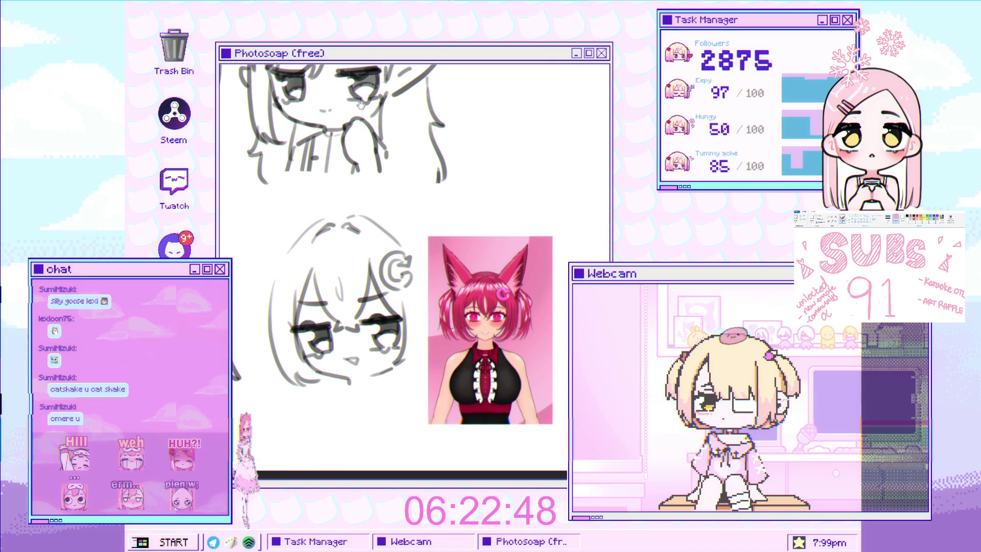
scroll(381, 273, up, 2)
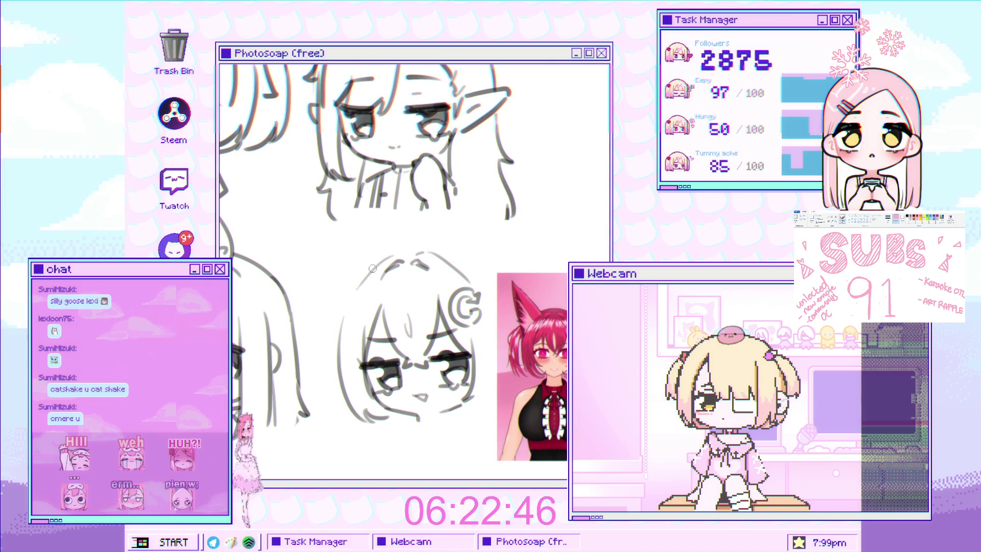
mouse_move(352, 253)
mouse_down()
mouse_move(307, 207)
mouse_move(335, 321)
mouse_up()
key(ctrl+z)
mouse_move(366, 266)
mouse_down()
mouse_move(305, 218)
mouse_move(375, 289)
mouse_up()
scroll(307, 220, up, 2)
key(ctrl+z)
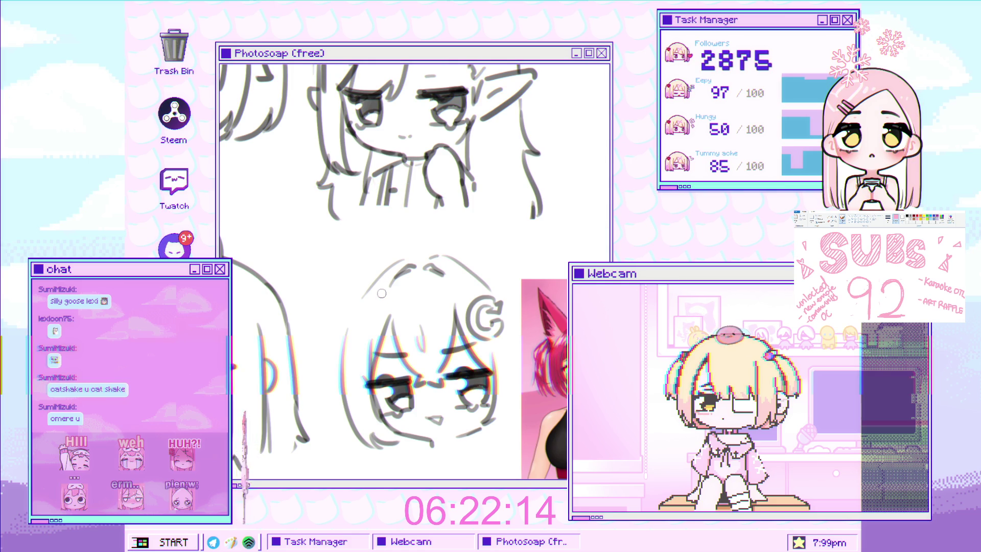
drag(618, 251, 526, 213)
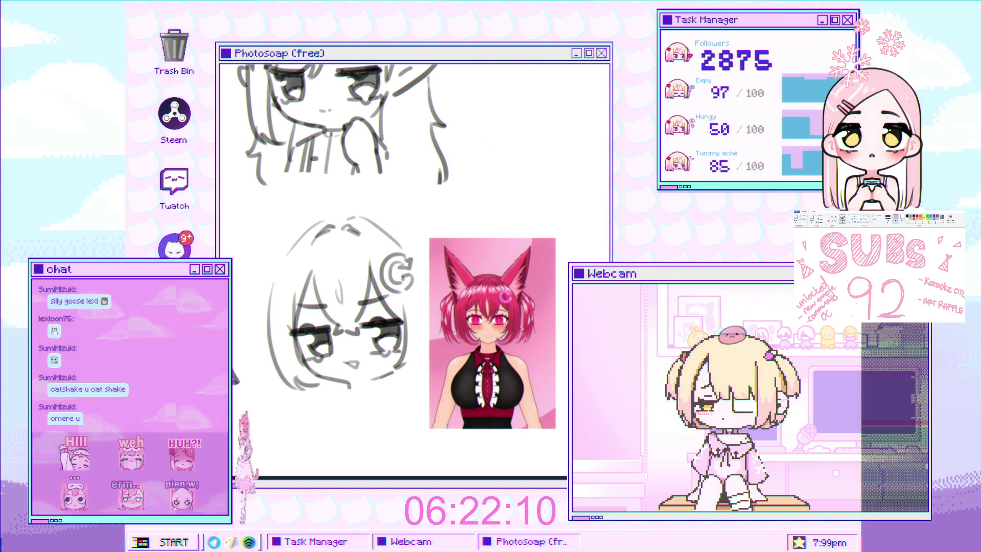
Step: Move the lower chibi face sketch down and to the right with a free transform
key(ctrl+t)
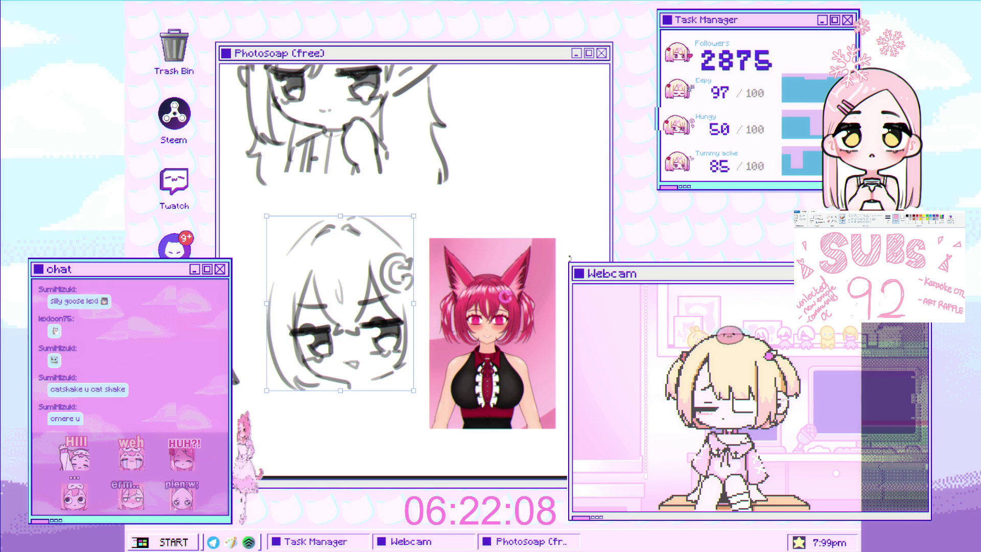
mouse_move(381, 336)
mouse_down()
mouse_move(398, 353)
mouse_move(393, 366)
mouse_up()
key(Return)
Step: Shift the reference picture further right and zoom back onto the face sketch
mouse_move(494, 312)
mouse_down()
mouse_move(528, 319)
mouse_move(579, 303)
mouse_up()
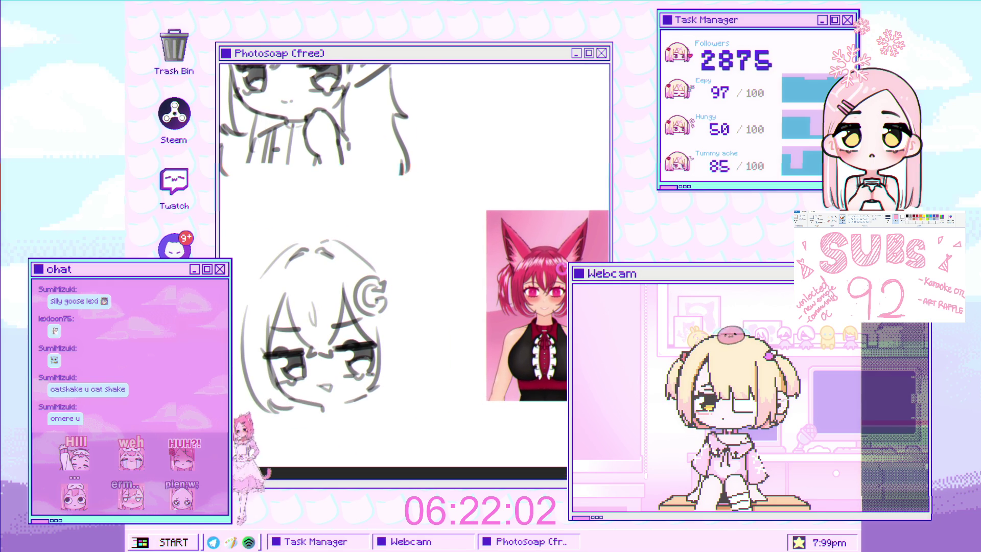
drag(298, 256, 358, 240)
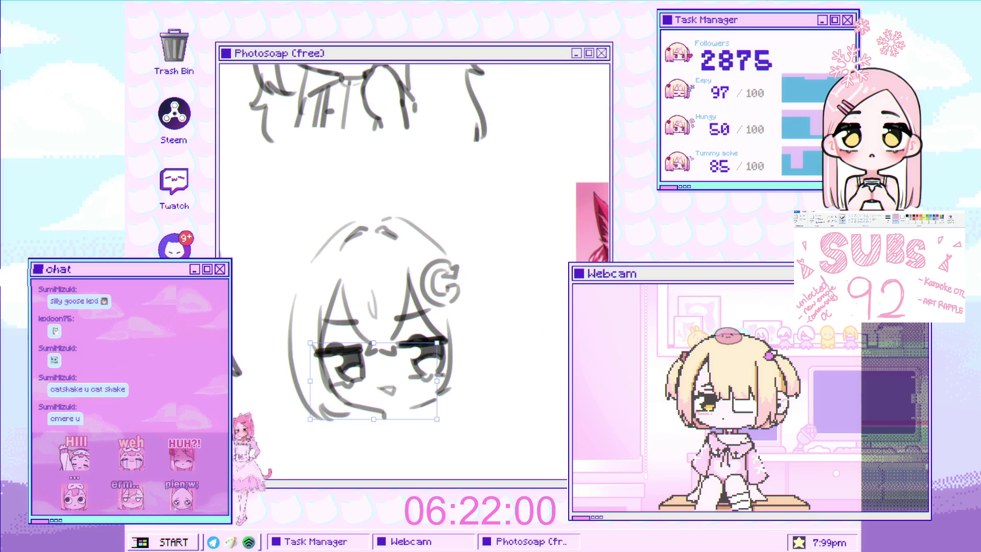
key(Return)
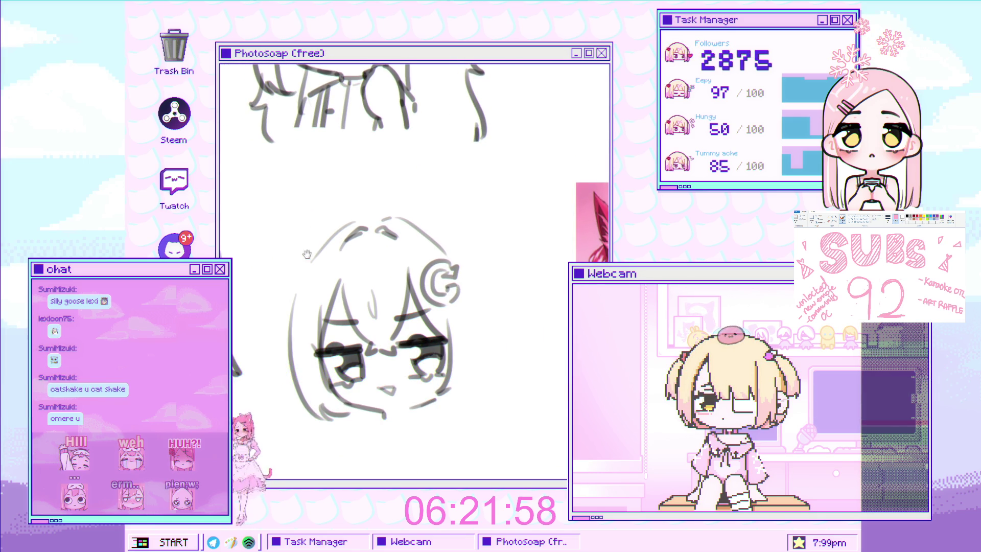
scroll(307, 254, down, 5)
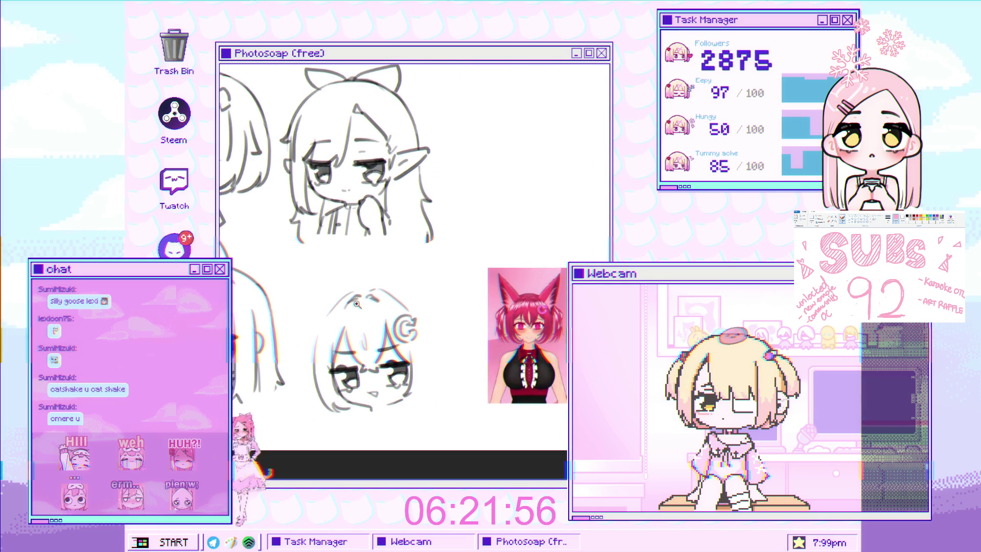
scroll(357, 304, down, 1)
scroll(353, 312, up, 5)
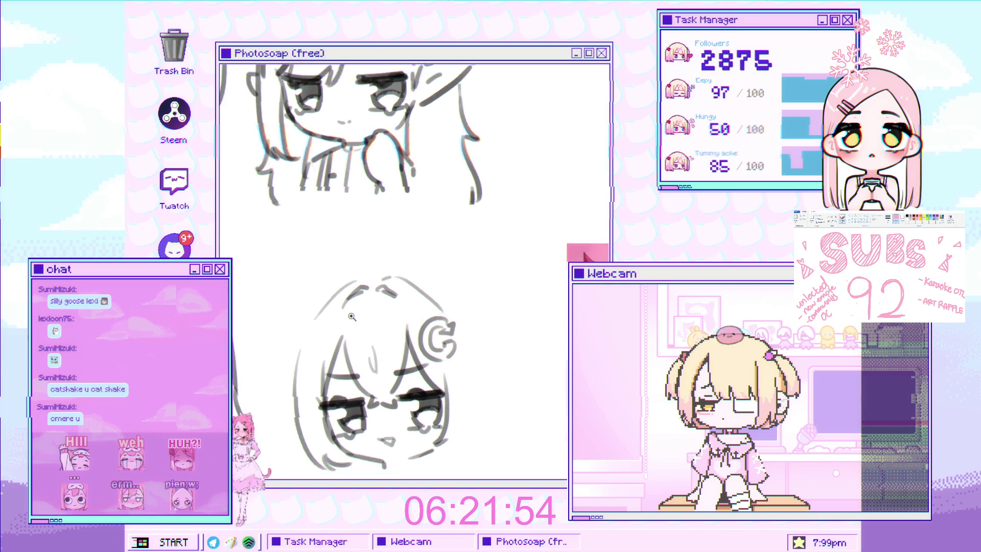
scroll(352, 317, down, 2)
scroll(315, 282, up, 3)
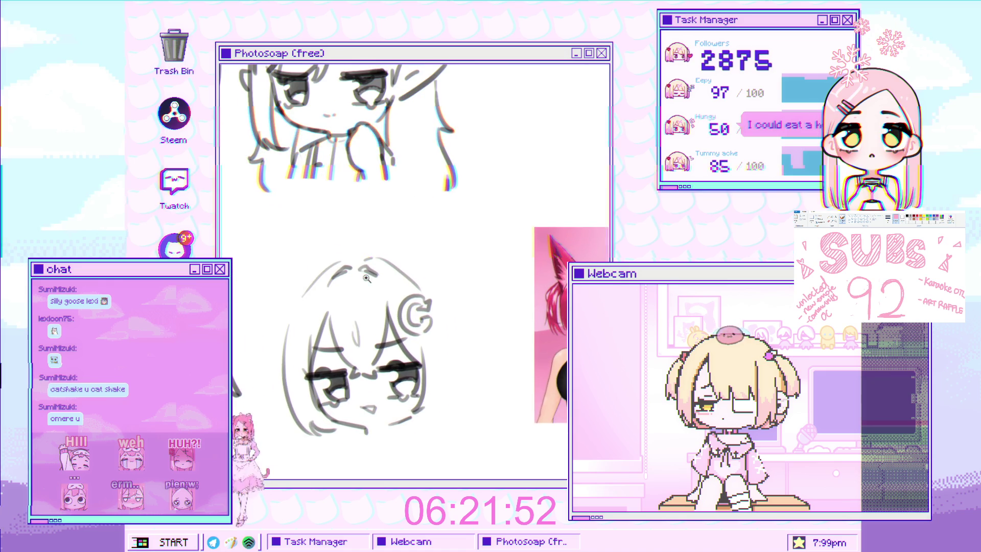
key(ctrl+z)
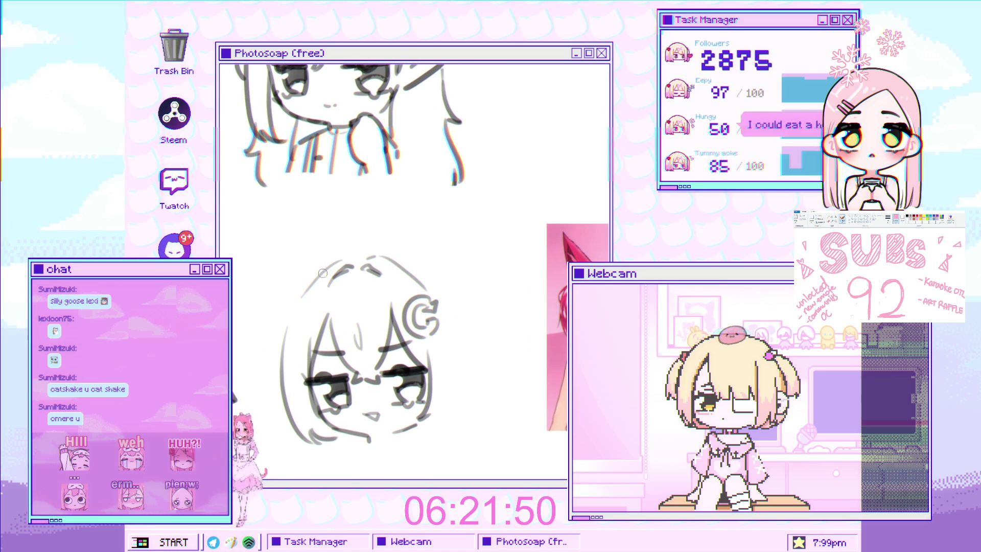
Step: Draw the left edge of the tall cat ear, retrying the stroke several times
drag(246, 229, 322, 271)
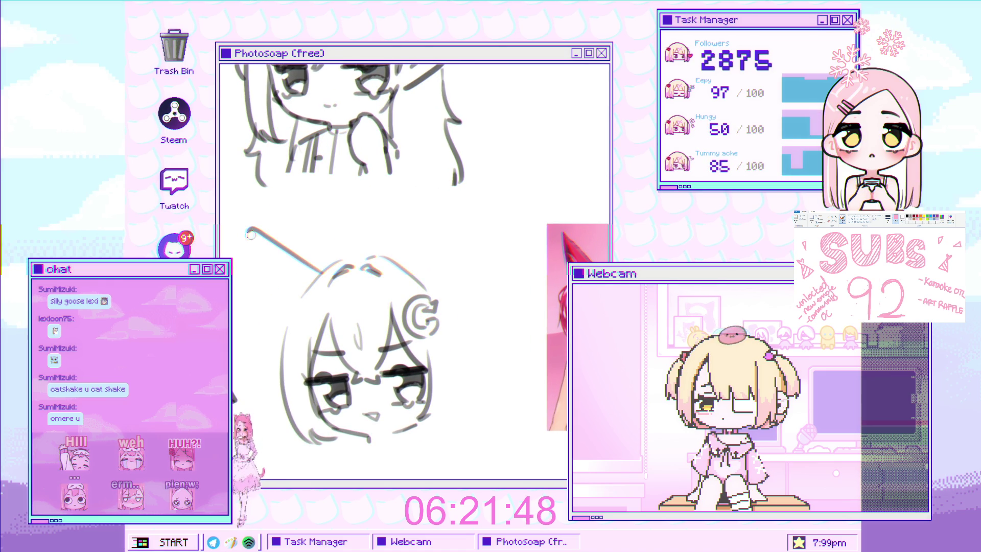
drag(251, 235, 285, 333)
key(ctrl+z)
drag(246, 231, 276, 338)
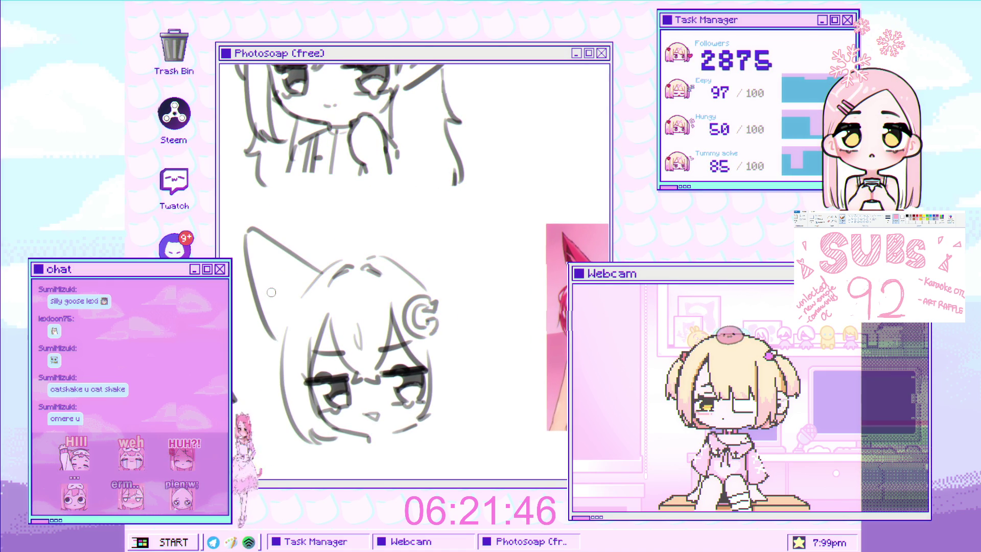
drag(245, 231, 282, 350)
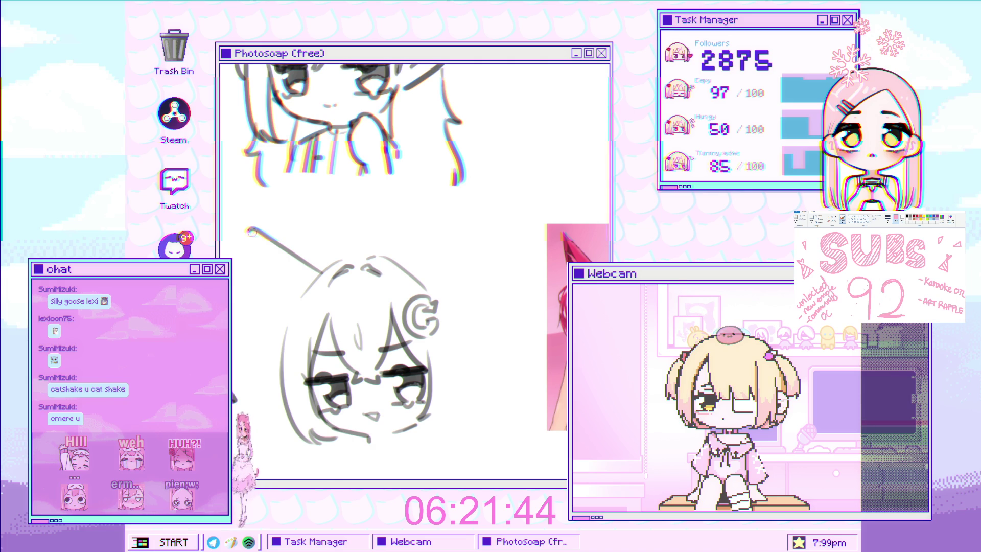
drag(252, 232, 281, 350)
drag(309, 264, 311, 258)
key(Return)
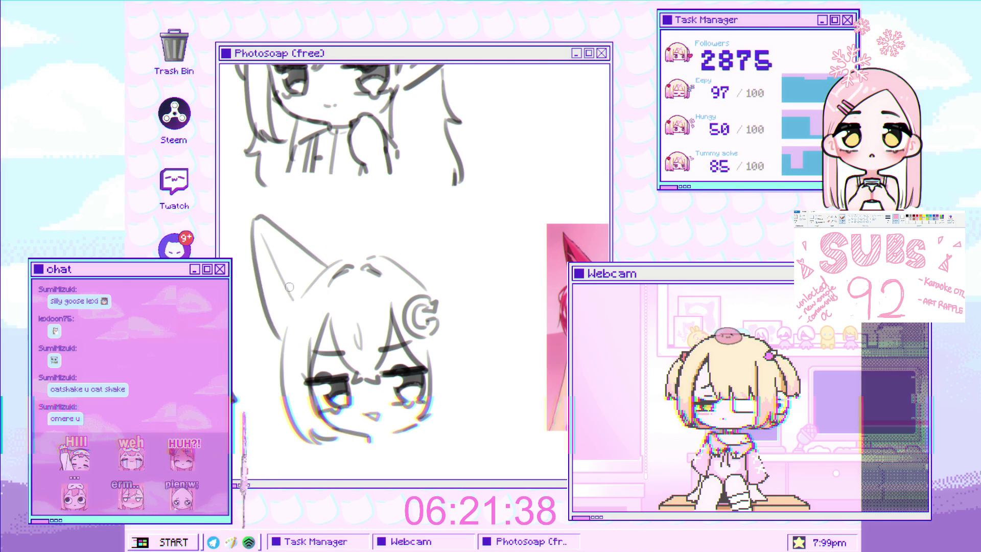
Step: Redraw the ear stroke shorter, curving its left edge up into the tip
scroll(286, 273, up, 1)
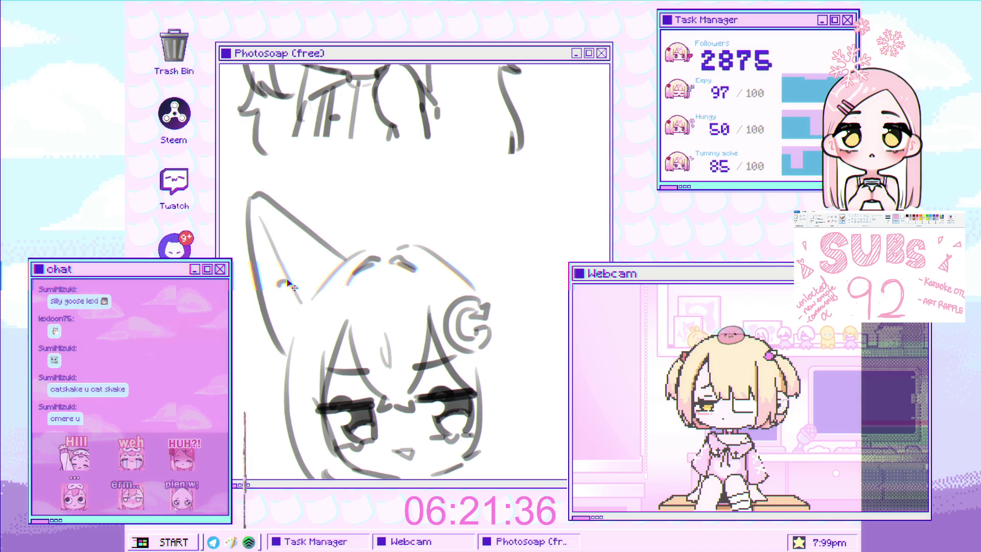
scroll(290, 338, down, 2)
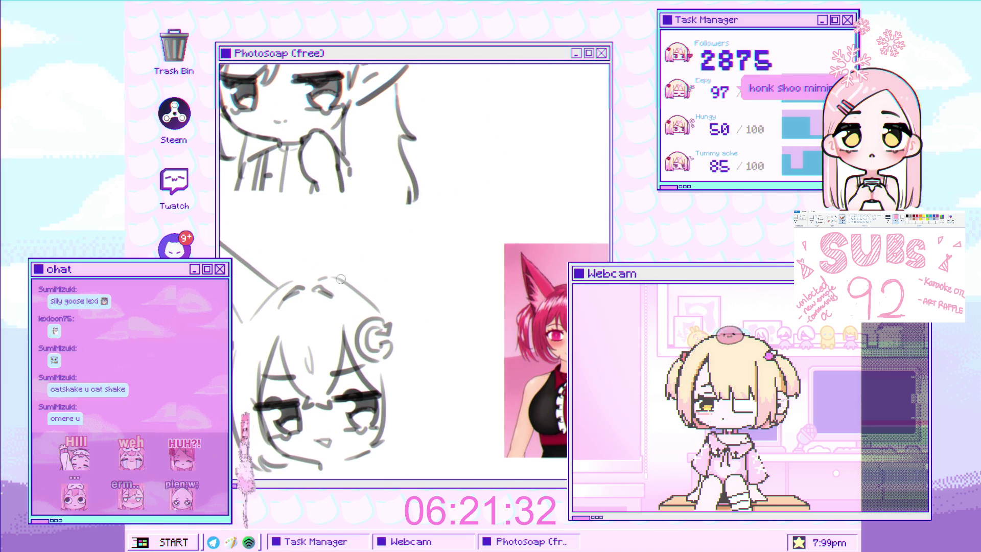
key(ctrl+z)
mouse_move(339, 281)
mouse_down()
mouse_move(360, 201)
mouse_move(393, 230)
mouse_move(407, 317)
mouse_up()
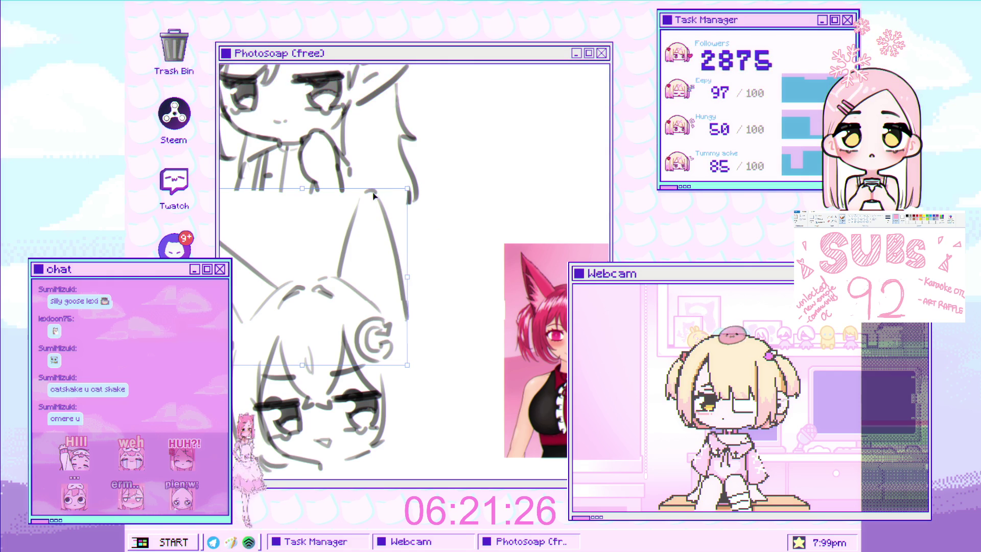
drag(349, 241, 373, 195)
Step: Tilt the ear slightly clockwise and stretch its base lower
key(ctrl+t)
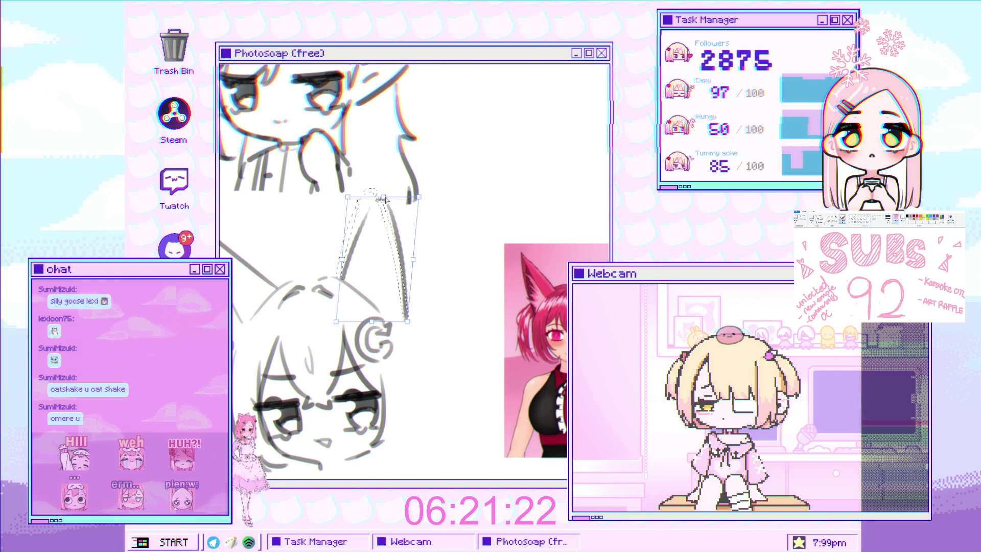
drag(439, 220, 403, 221)
drag(399, 323, 408, 338)
key(Return)
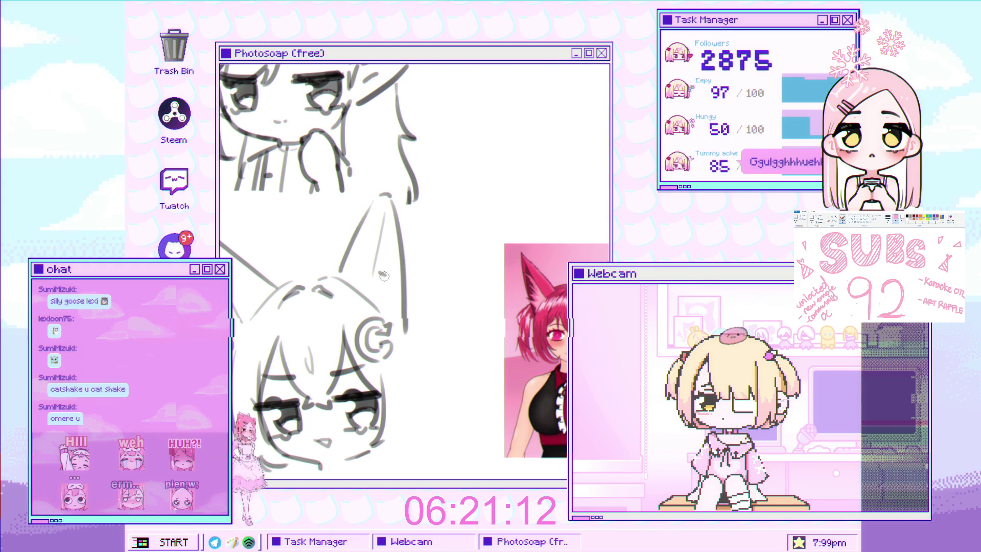
Step: Enlarge the brush and add a tiny touch-up stroke near the ear
key(bracketright)
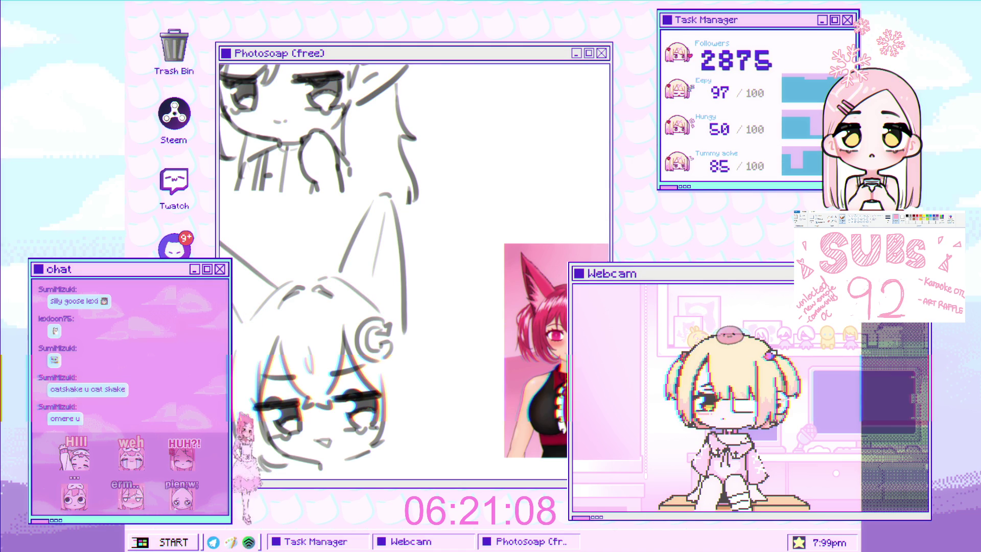
drag(272, 311, 239, 341)
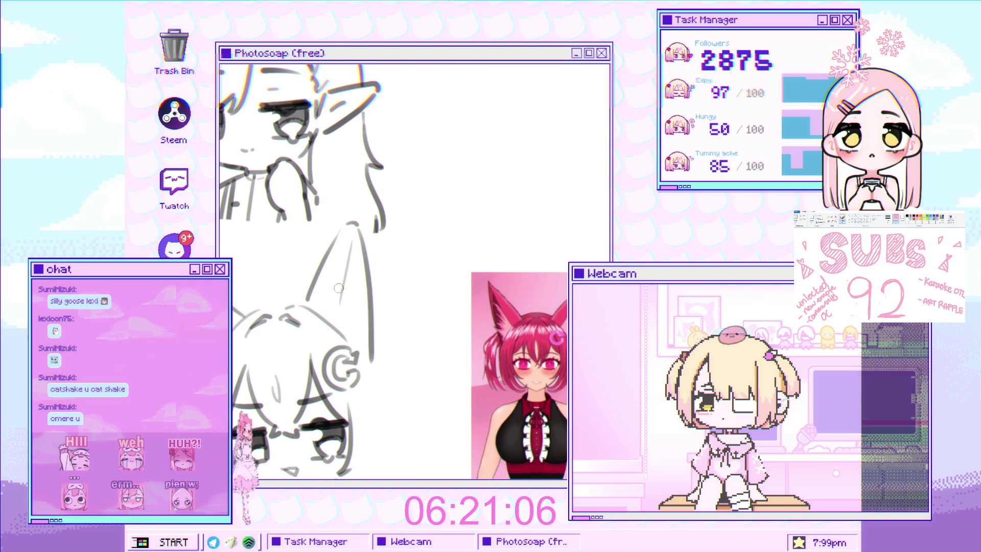
drag(352, 275, 353, 284)
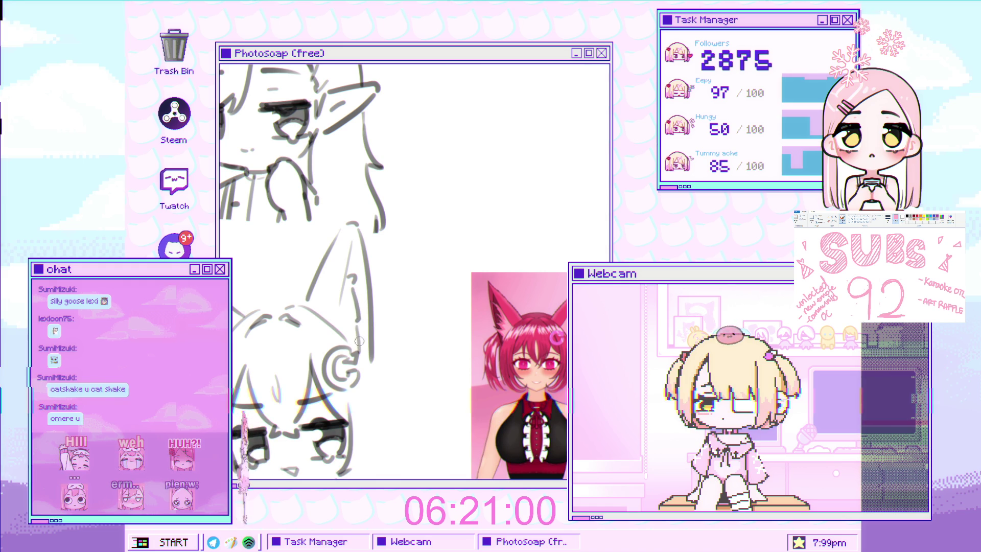
scroll(397, 254, down, 3)
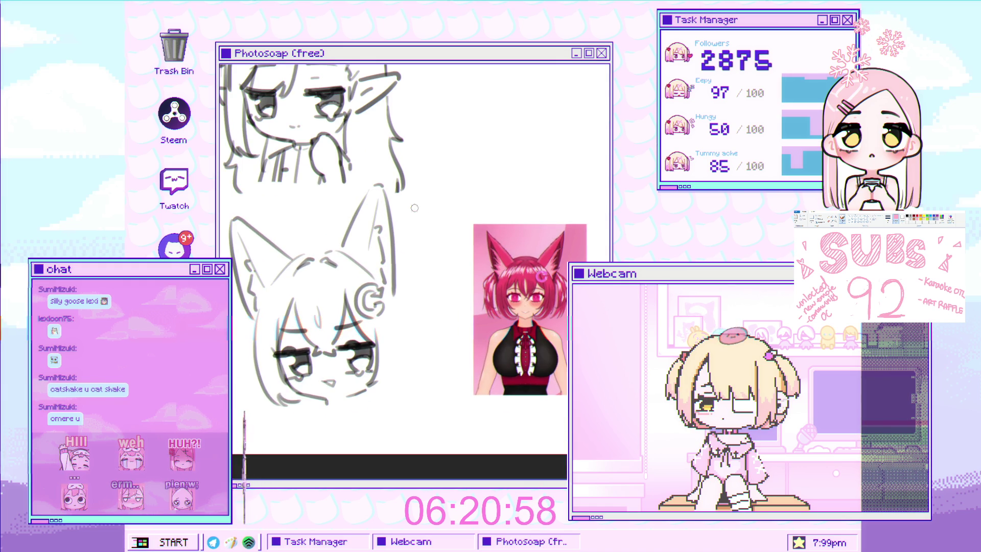
Step: Rotate the small stroke above the head slightly and apply it
scroll(332, 234, up, 2)
scroll(333, 234, up, 2)
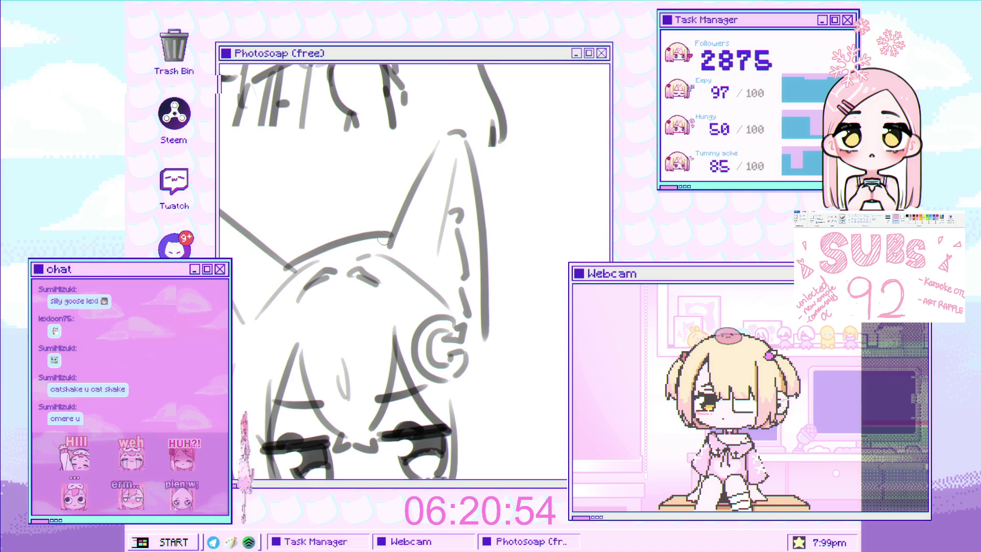
scroll(359, 264, down, 3)
scroll(360, 264, up, 3)
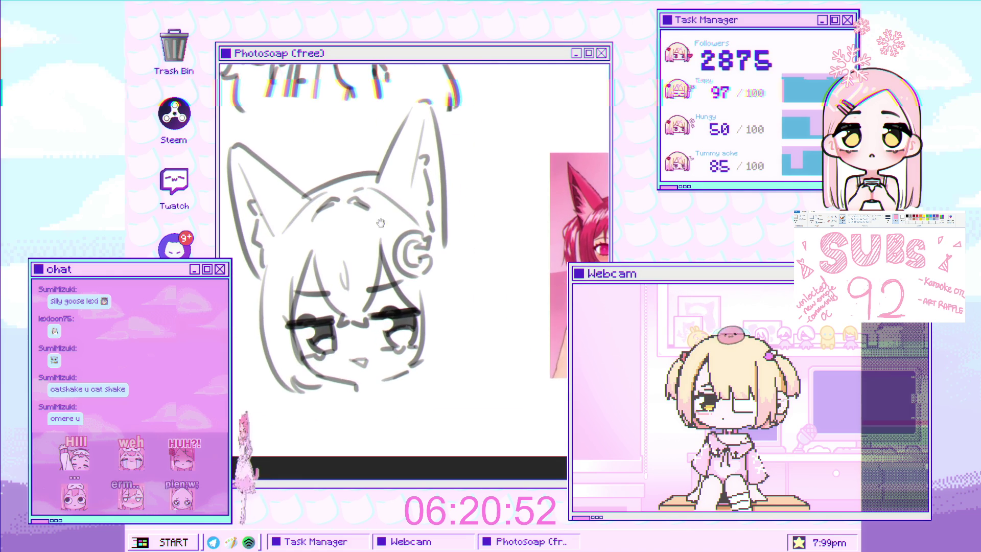
drag(478, 154, 481, 164)
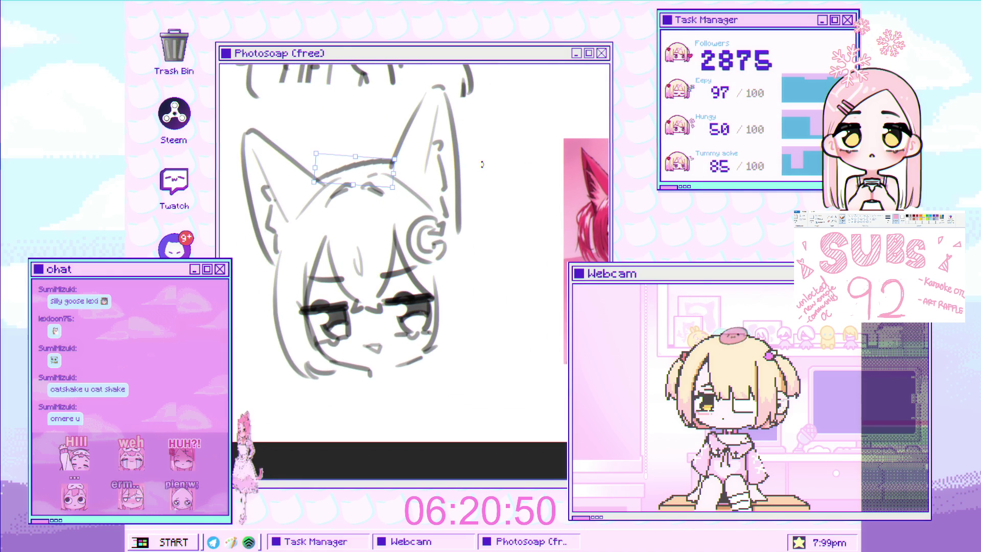
key(Return)
scroll(276, 319, up, 2)
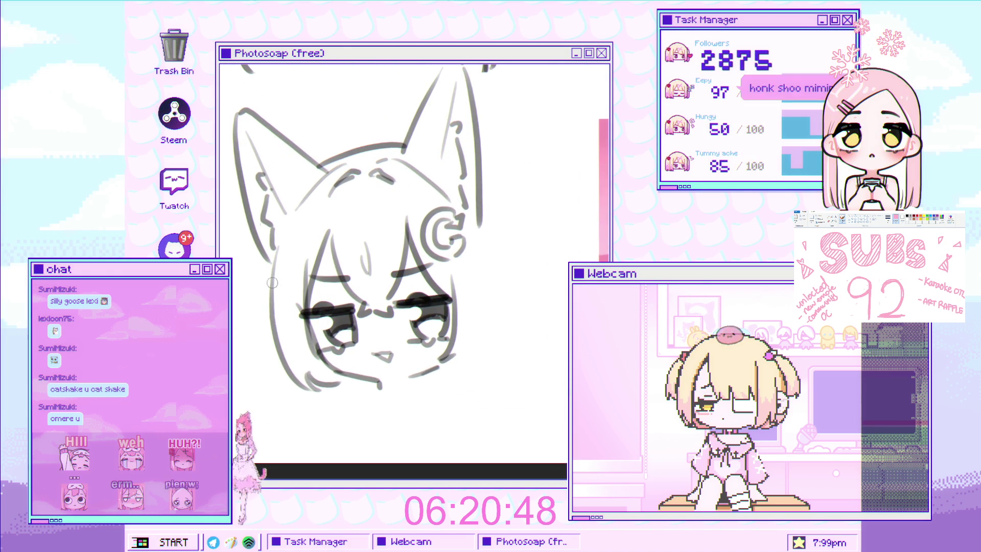
scroll(277, 318, down, 3)
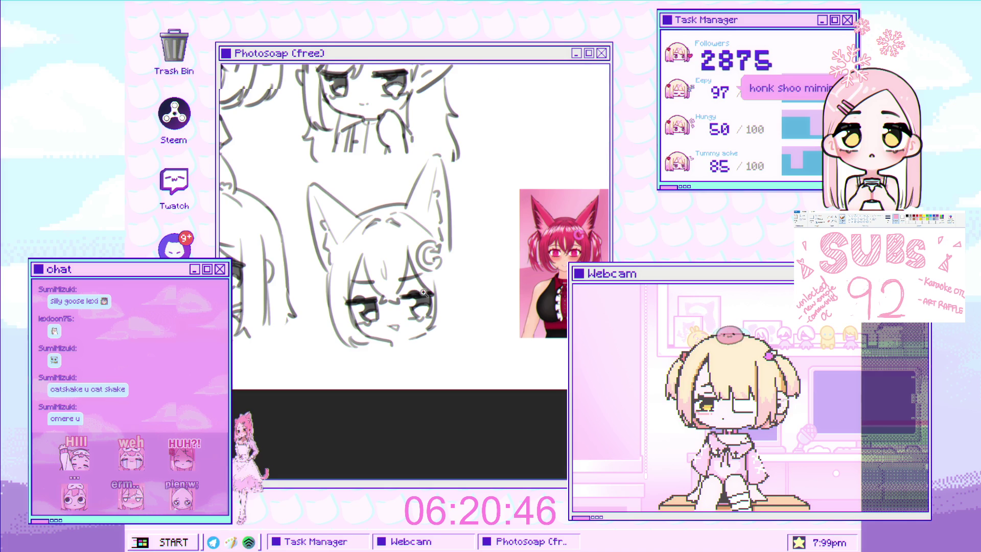
Step: Mirror the view, darken the head's left arc and lengthen the inner hair line by the ear
key(h)
scroll(349, 254, up, 2)
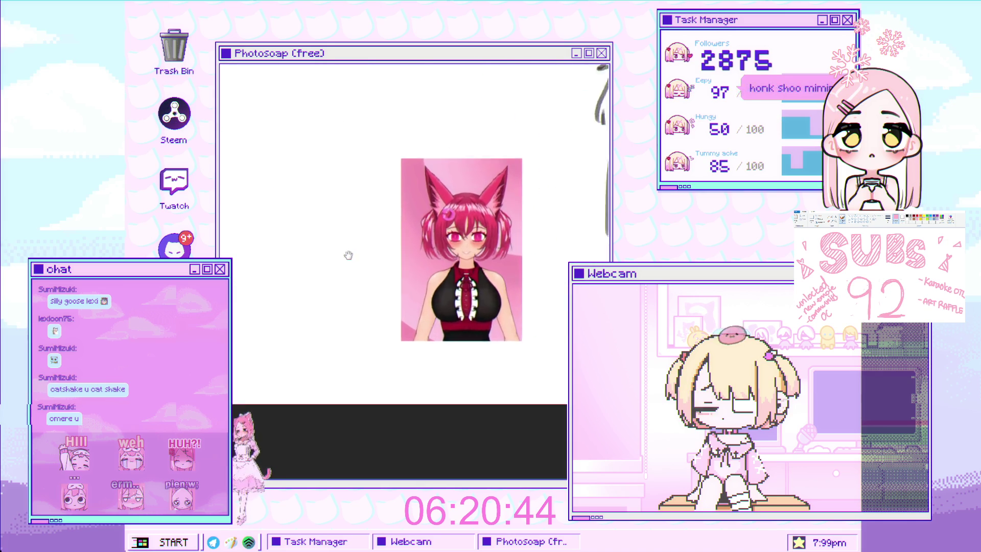
drag(518, 224, 480, 255)
scroll(387, 190, up, 1)
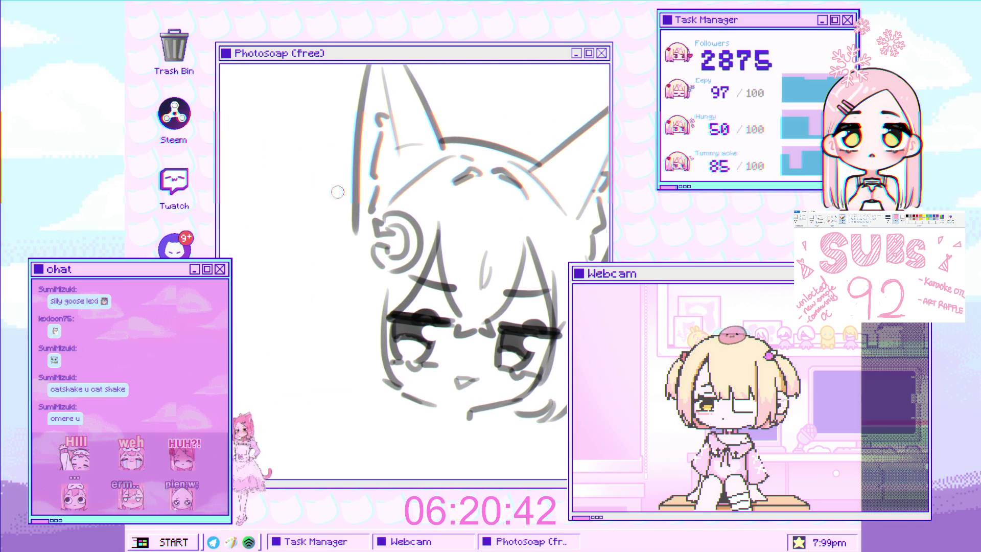
mouse_move(409, 152)
mouse_down()
mouse_move(313, 260)
mouse_move(331, 369)
mouse_up()
mouse_move(374, 247)
mouse_down()
mouse_move(391, 235)
mouse_move(374, 387)
mouse_up()
key(ctrl+z)
key(ctrl+z)
drag(378, 225, 373, 387)
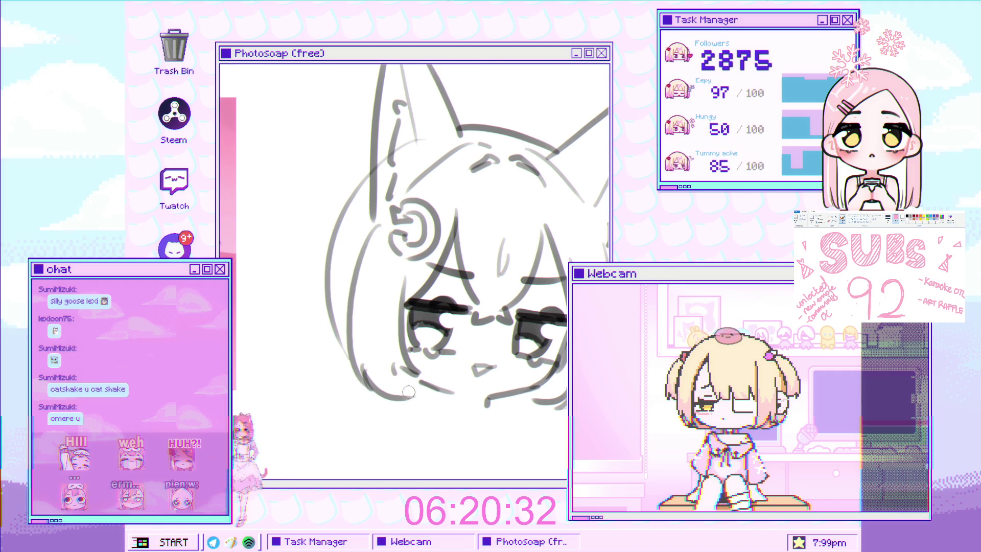
Step: Sketch the left outline of the chibi's face
scroll(439, 375, down, 3)
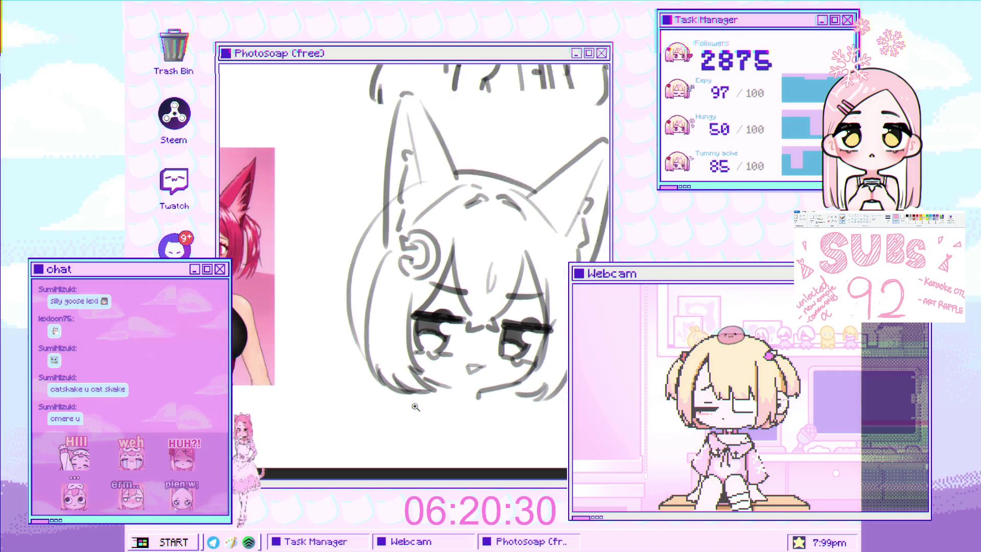
scroll(455, 371, up, 2)
scroll(439, 357, down, 2)
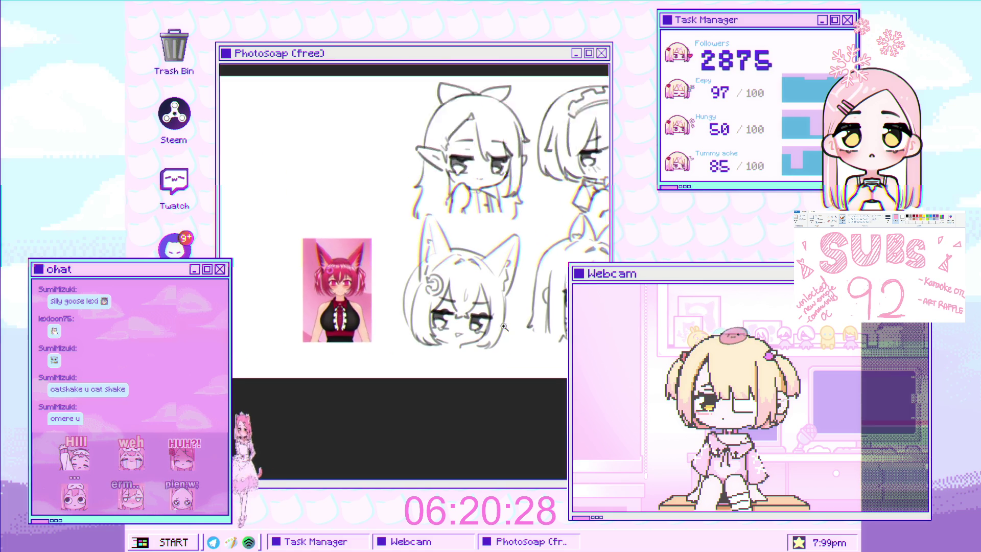
scroll(410, 333, up, 2)
scroll(410, 333, up, 2)
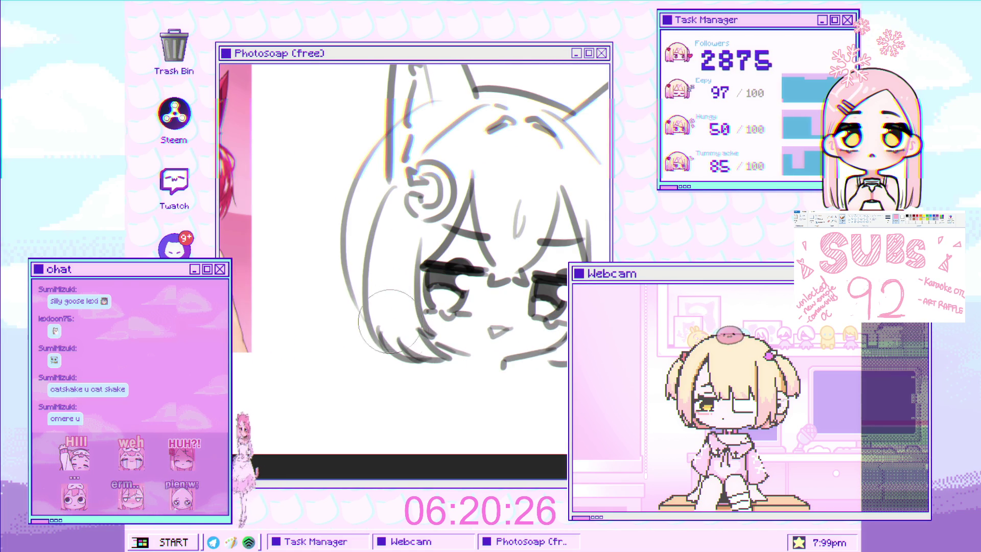
scroll(454, 343, down, 2)
scroll(444, 306, up, 2)
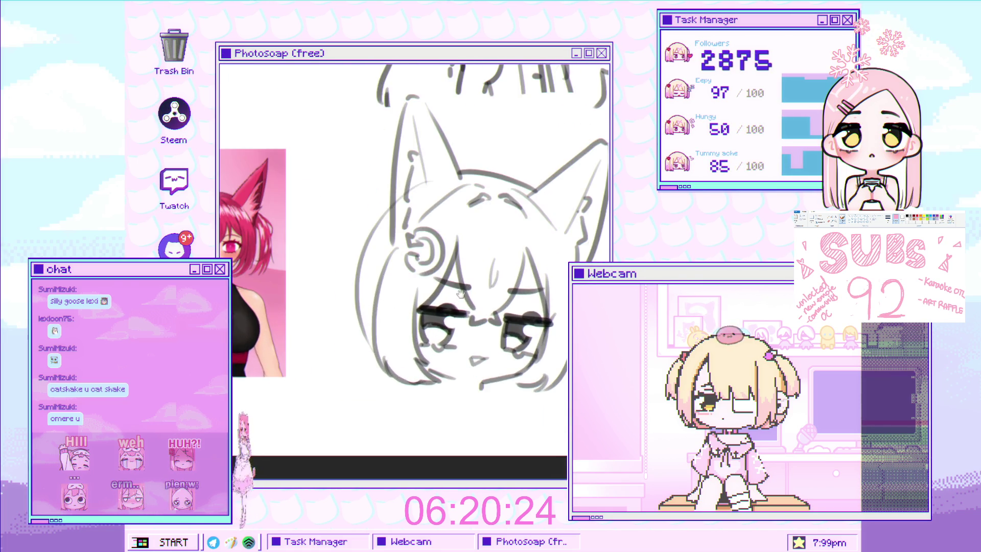
scroll(435, 266, down, 2)
scroll(436, 267, up, 1)
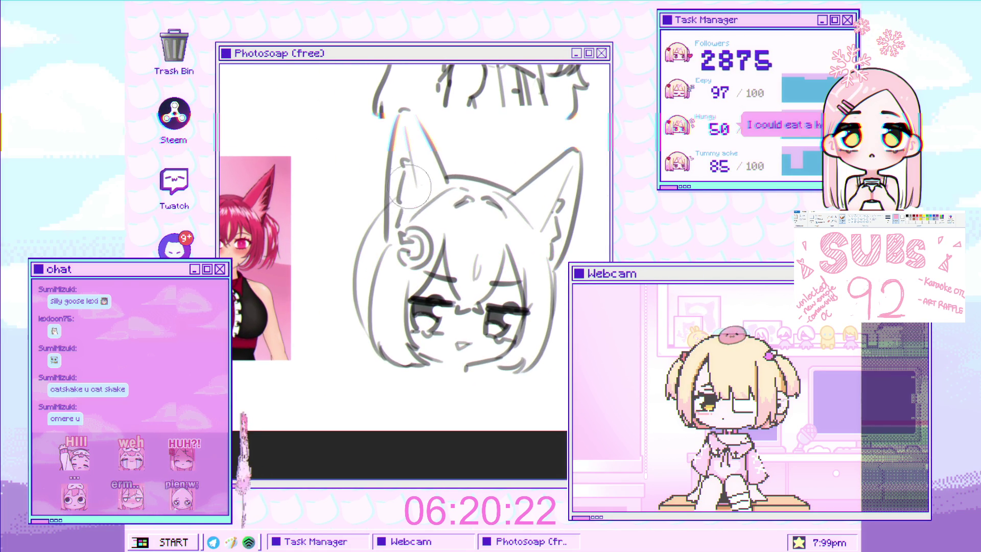
scroll(415, 253, down, 2)
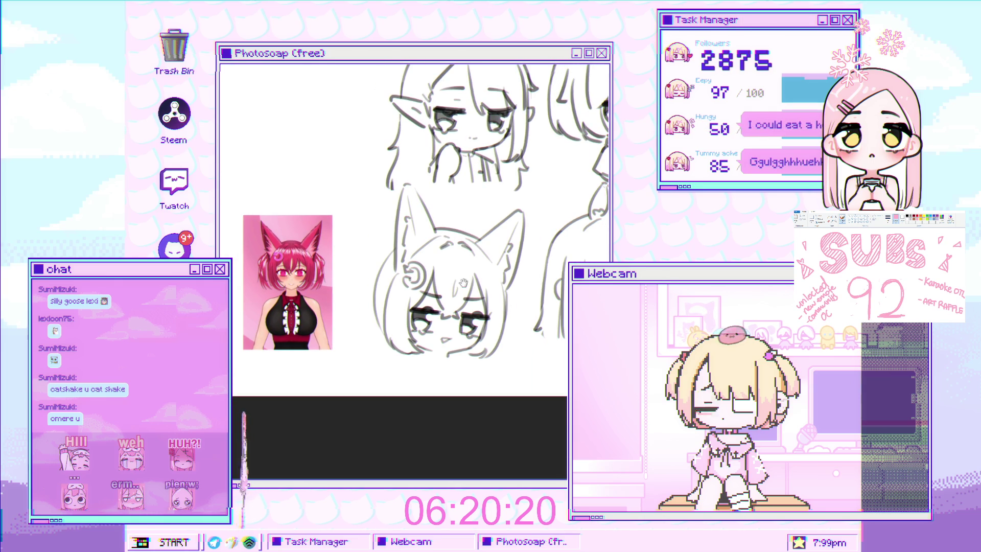
scroll(575, 250, up, 3)
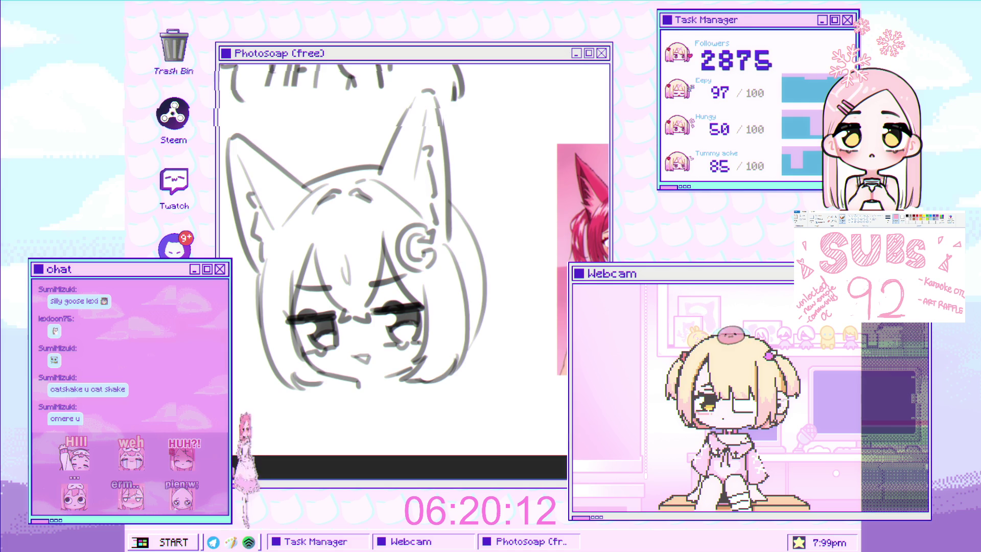
drag(347, 247, 387, 242)
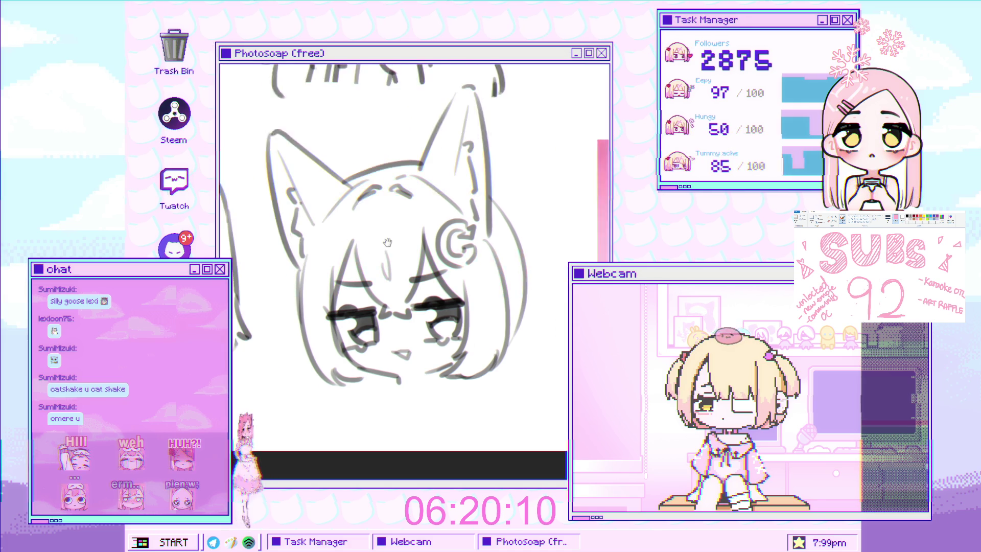
scroll(387, 242, up, 1)
drag(298, 252, 306, 351)
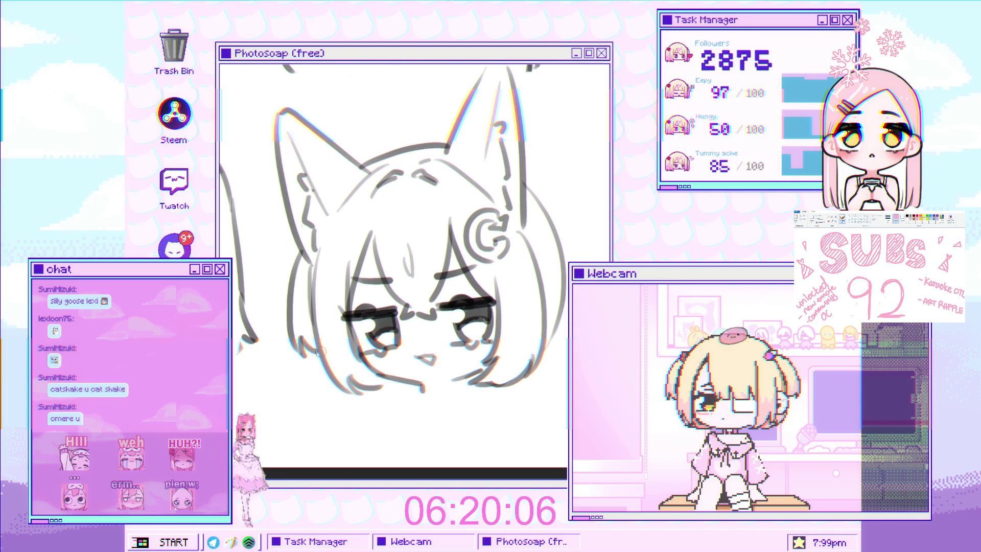
Step: Compare with the reference and retry short strokes along the left hair edge
scroll(327, 361, down, 2)
drag(562, 214, 265, 215)
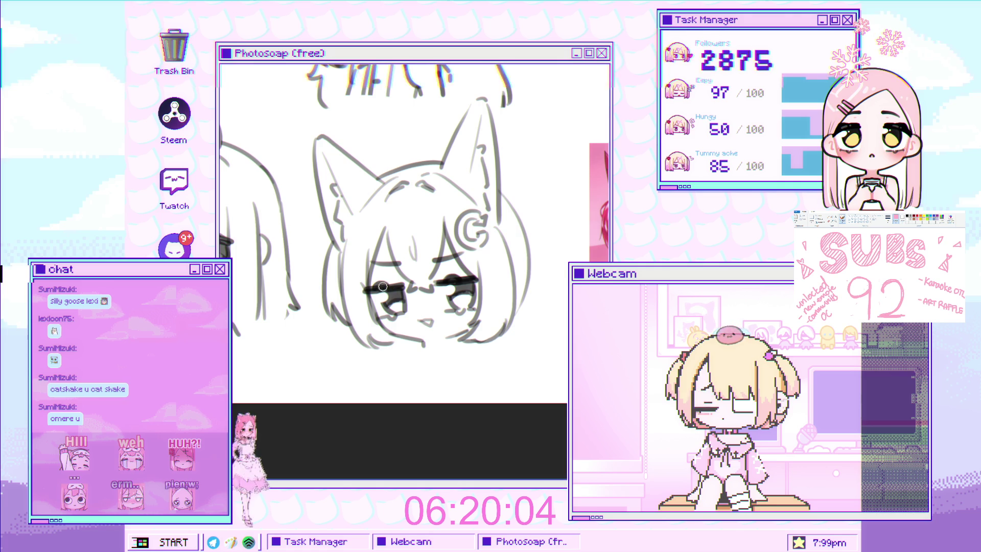
scroll(310, 175, up, 2)
mouse_move(310, 176)
mouse_down()
mouse_move(388, 169)
mouse_move(311, 296)
mouse_move(317, 310)
mouse_up()
scroll(330, 147, up, 2)
key(ctrl+z)
key(ctrl+z)
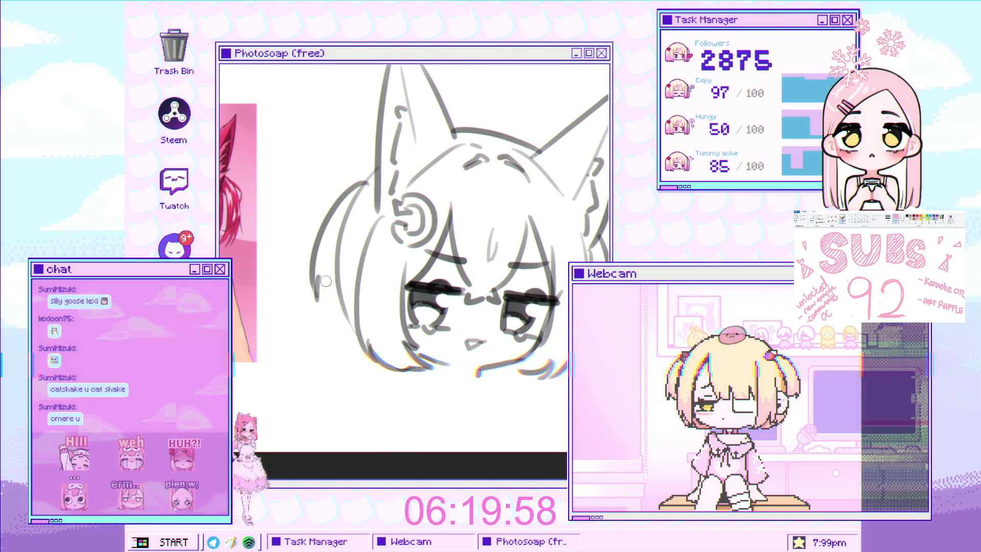
drag(335, 271, 321, 301)
drag(364, 243, 349, 293)
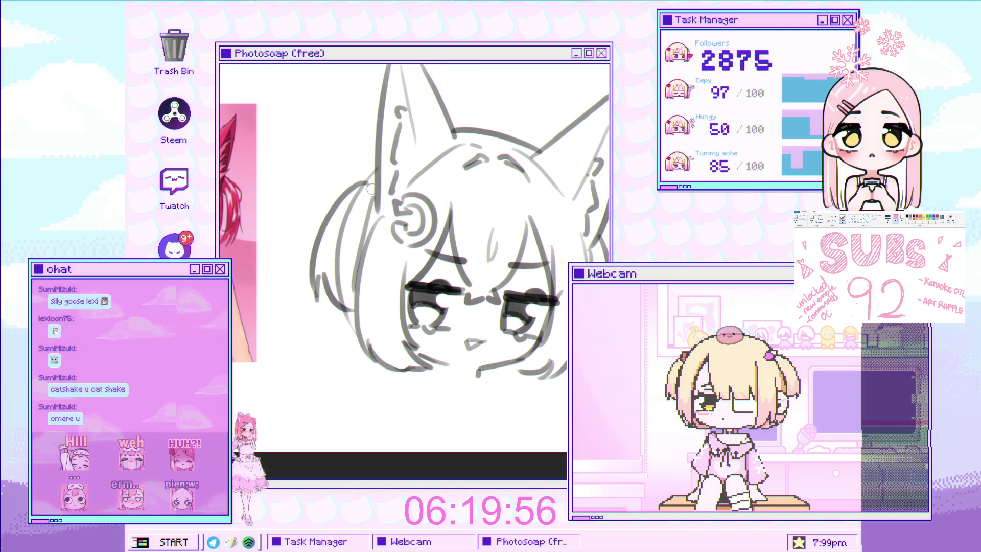
key(ctrl+z)
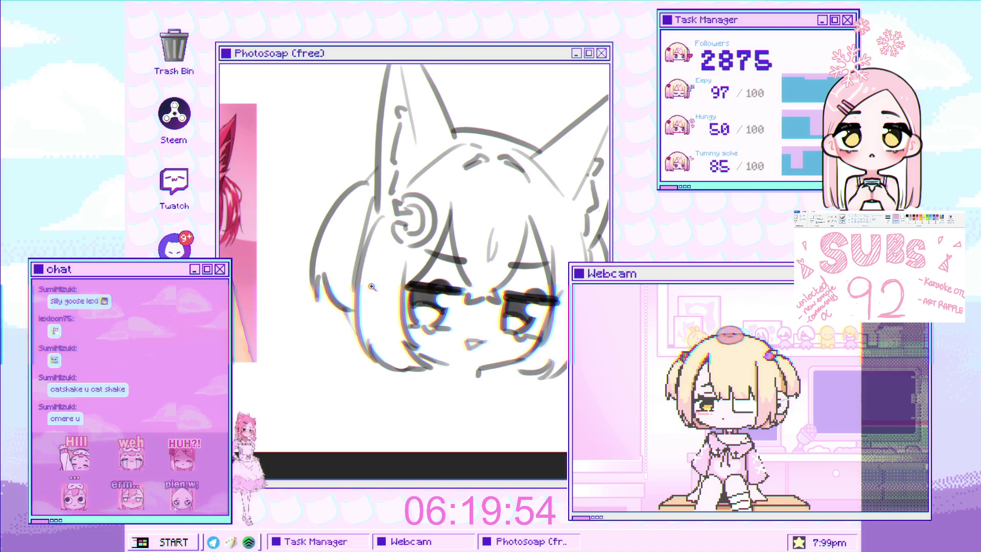
scroll(372, 286, down, 3)
scroll(372, 287, up, 2)
scroll(352, 175, up, 3)
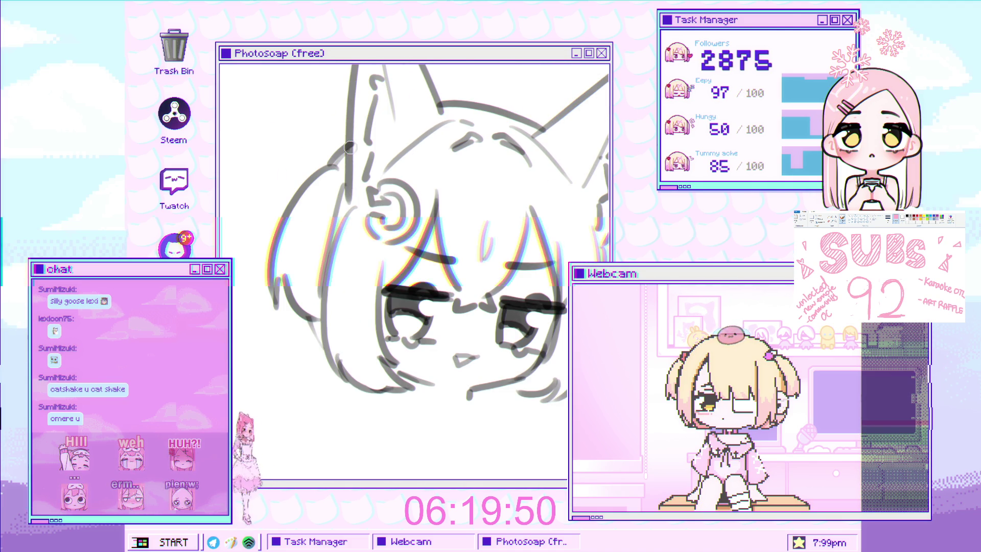
scroll(328, 246, down, 2)
scroll(403, 310, down, 3)
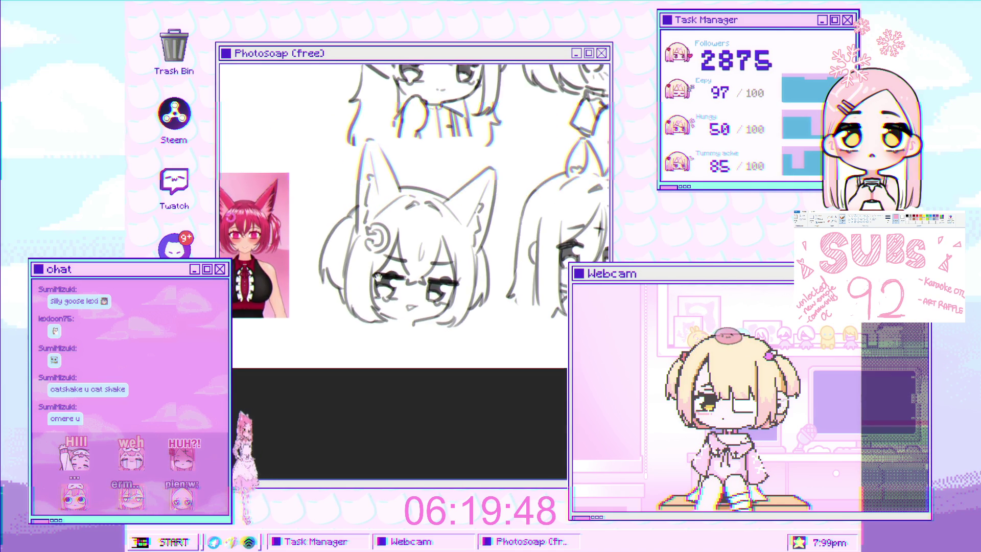
Step: Mirror the canvas back and zoom in on the face
key(h)
scroll(409, 262, up, 3)
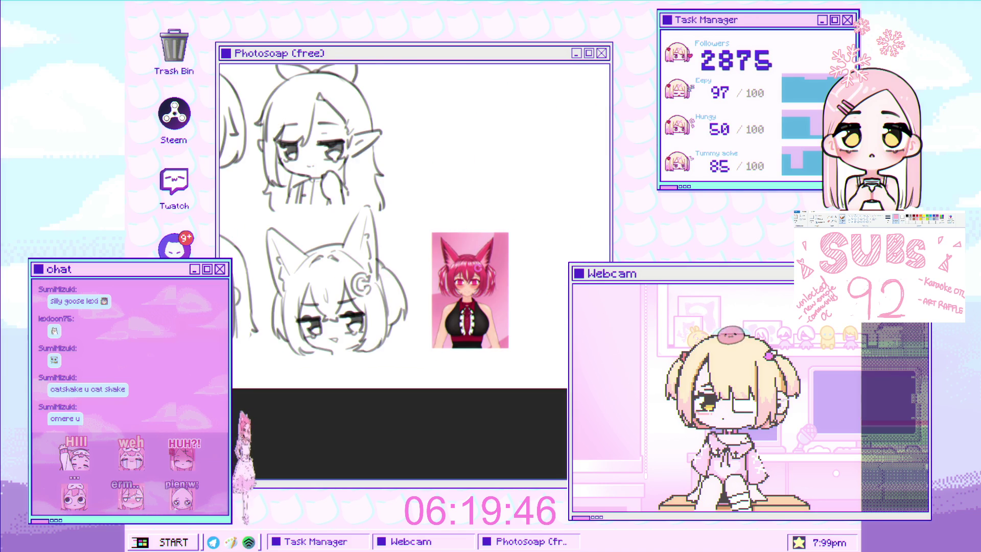
scroll(419, 279, up, 4)
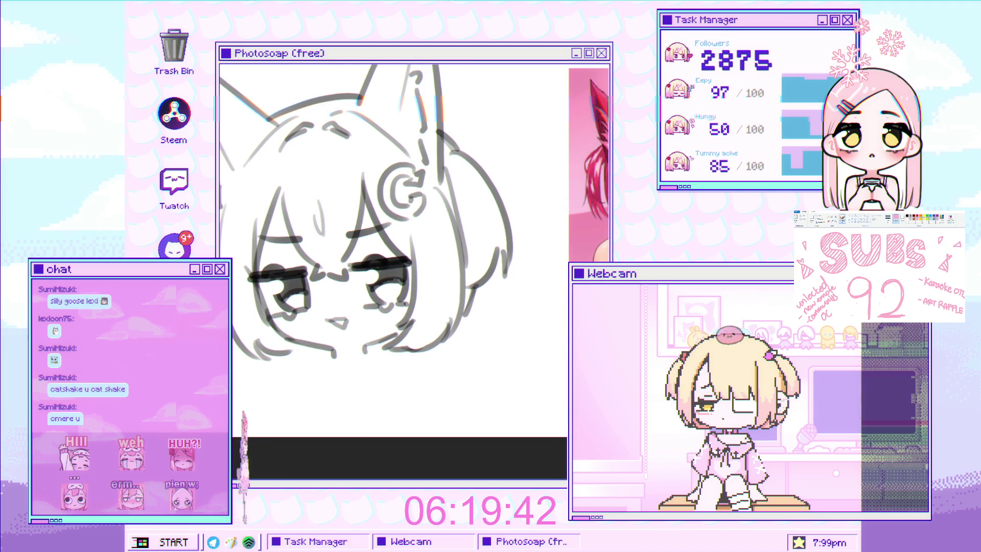
scroll(403, 280, up, 2)
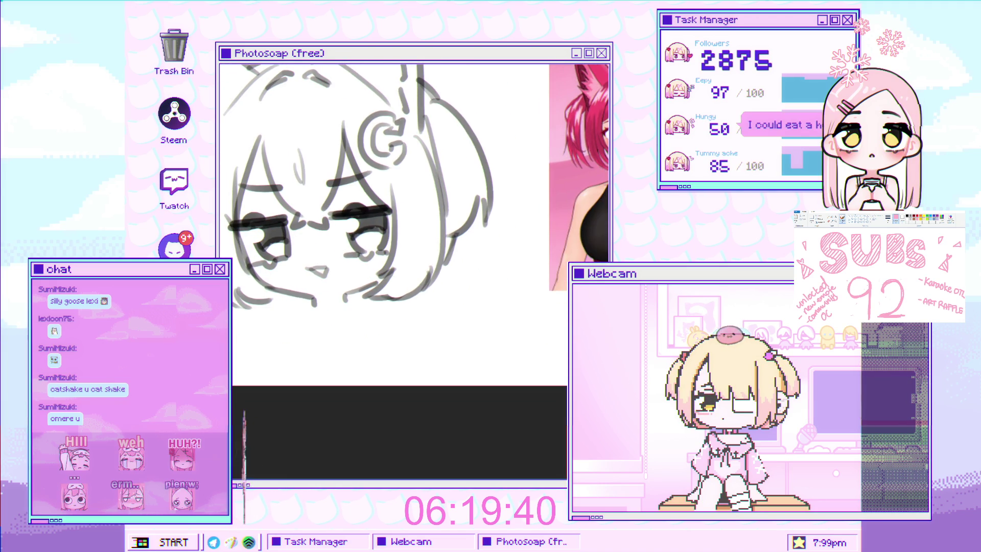
scroll(335, 311, up, 1)
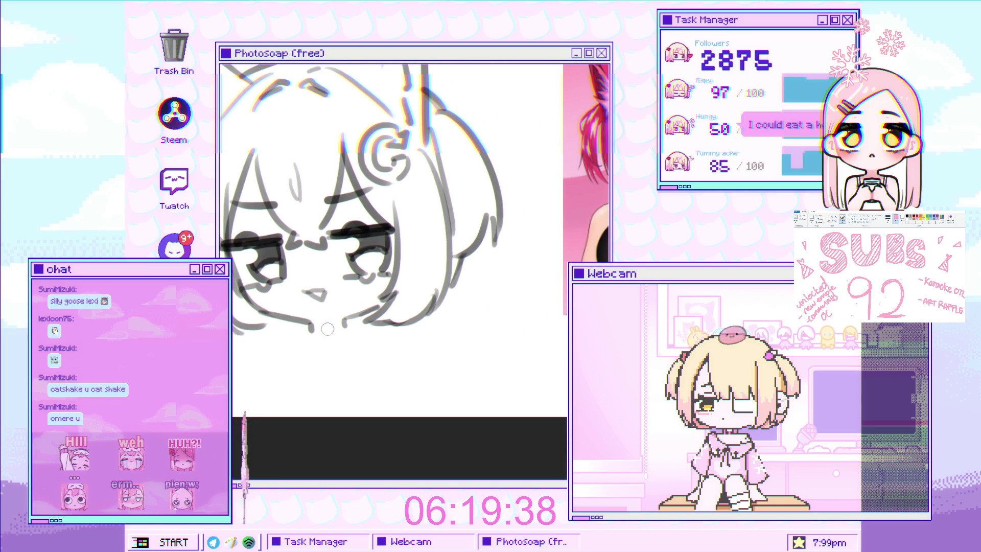
scroll(330, 327, up, 1)
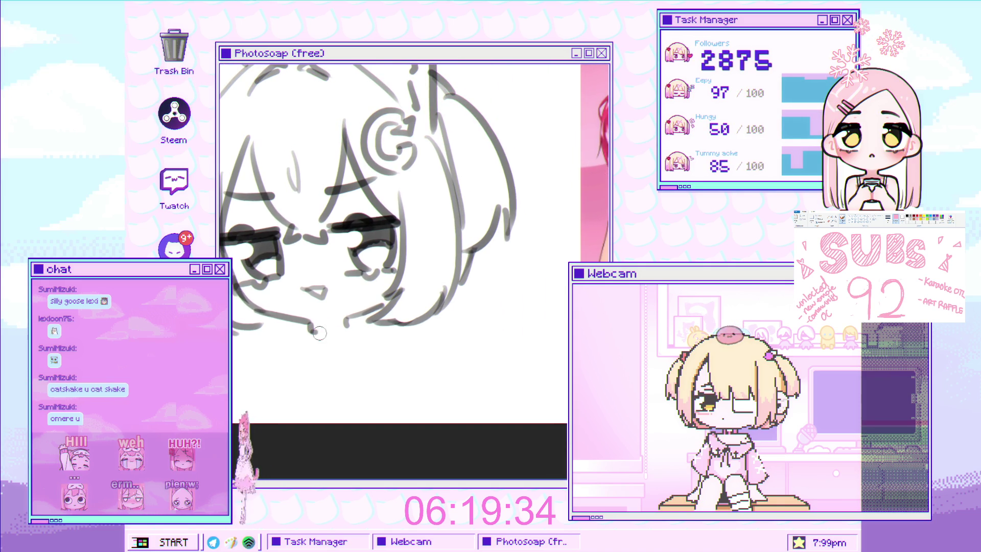
Step: Draw a short collar line just below the chibi's chin
mouse_move(342, 337)
mouse_down()
mouse_move(327, 355)
mouse_move(351, 361)
mouse_up()
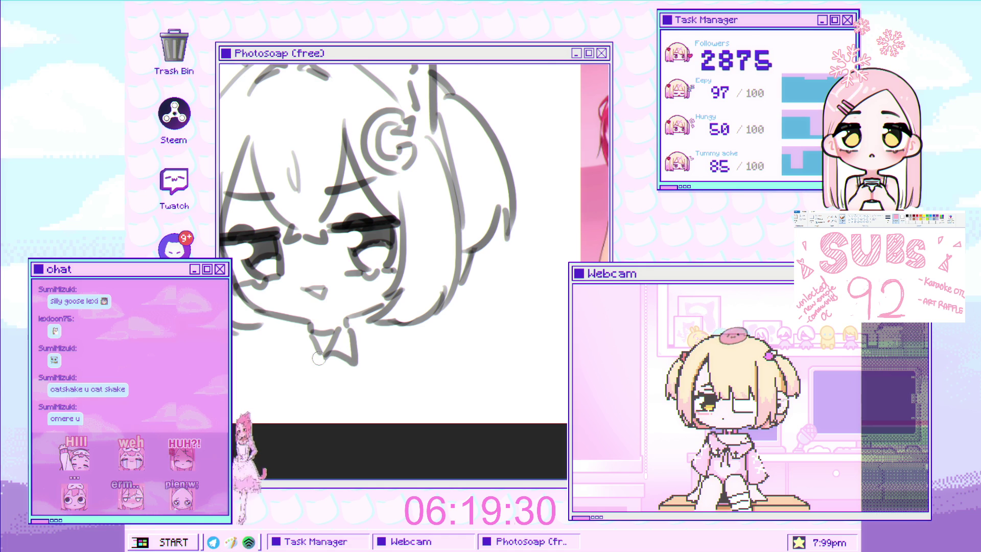
scroll(333, 341, down, 2)
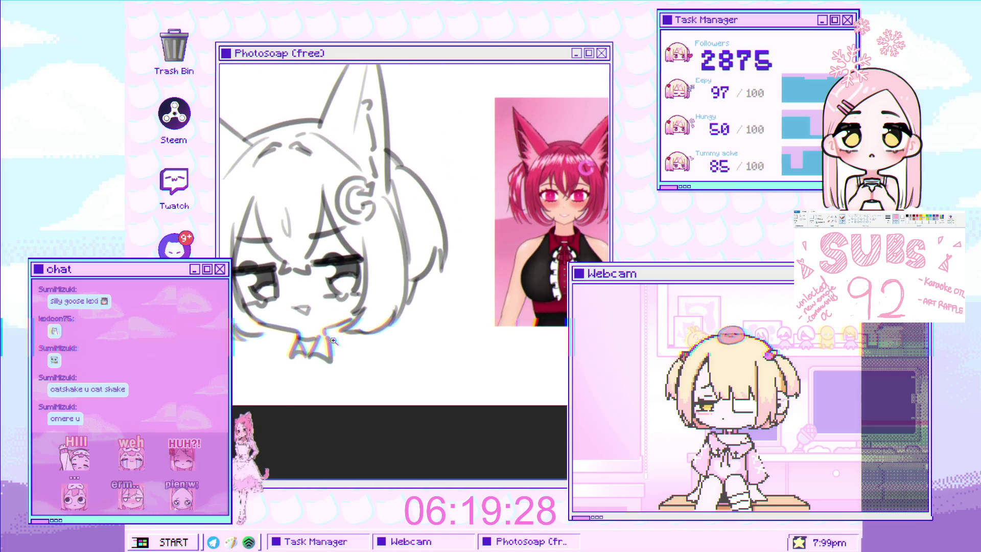
scroll(307, 333, up, 1)
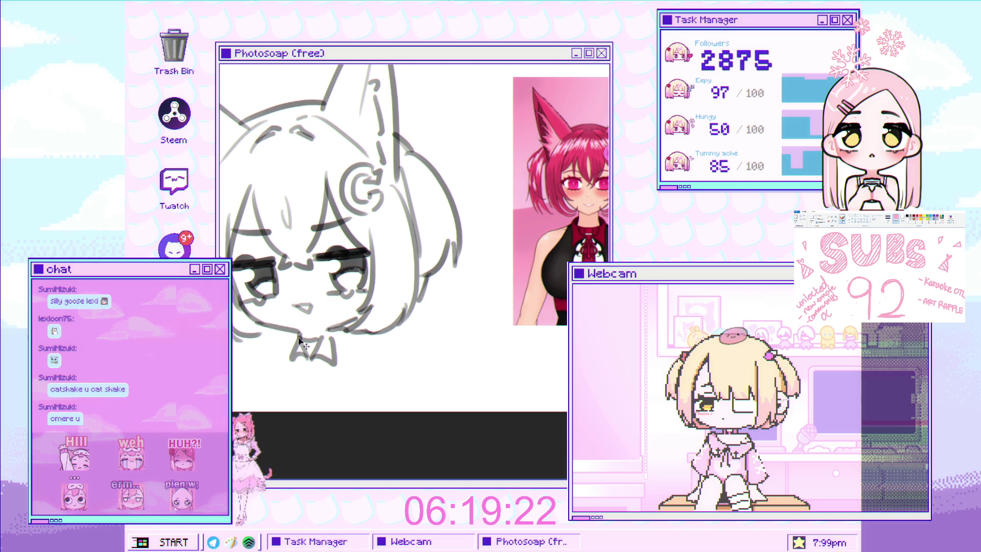
scroll(288, 336, down, 3)
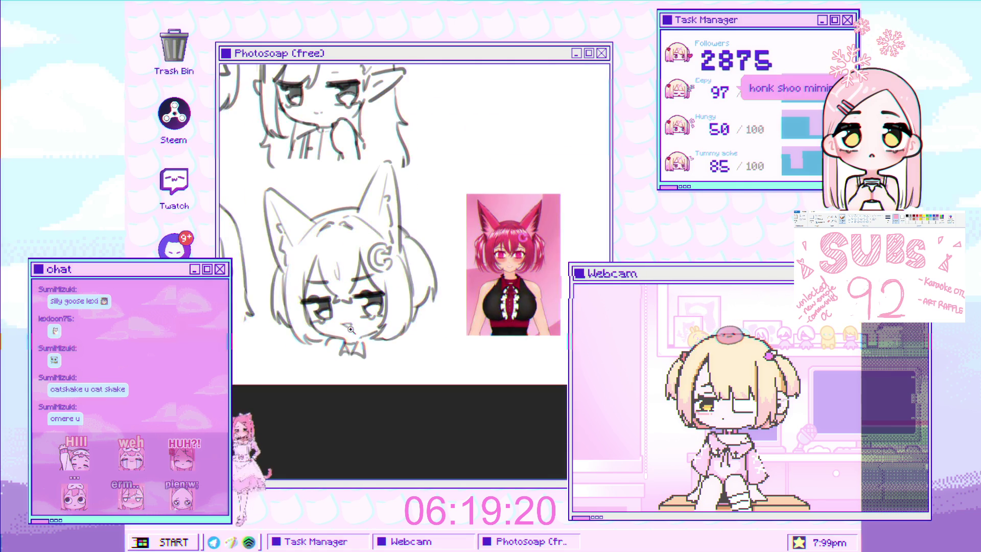
scroll(307, 347, up, 3)
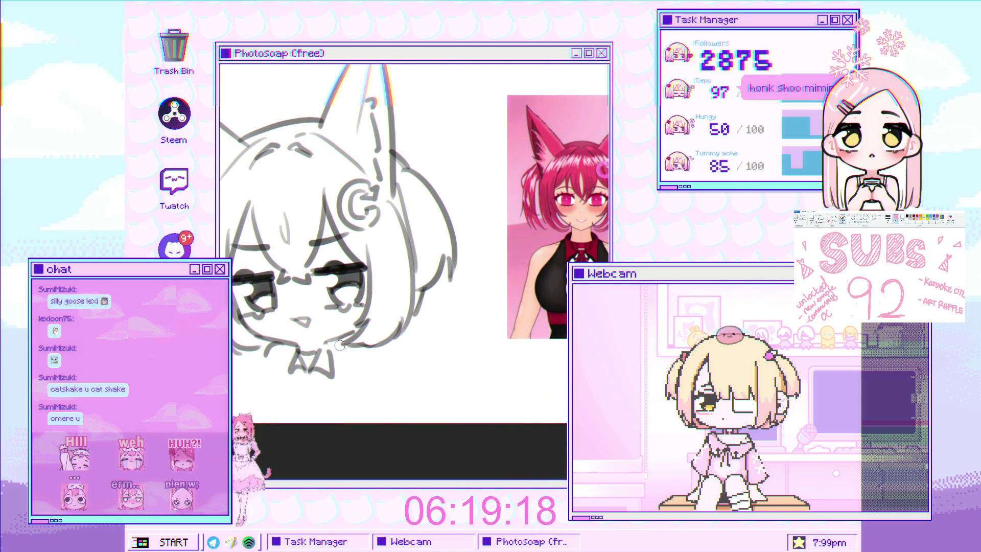
scroll(308, 345, up, 2)
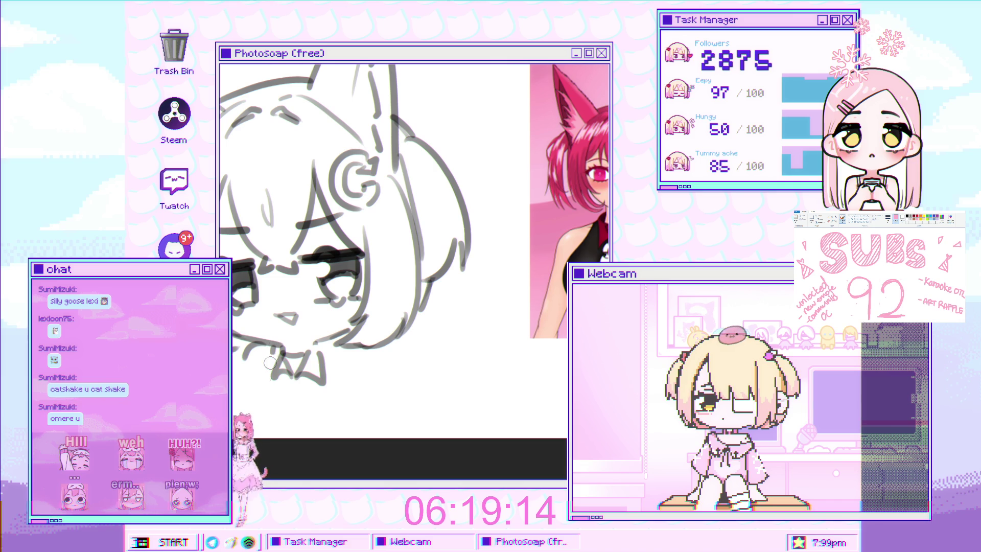
Step: Extend the collar stroke under the chin and magnify the area below it
mouse_move(334, 343)
mouse_down()
mouse_move(344, 389)
mouse_move(385, 363)
mouse_move(396, 395)
mouse_up()
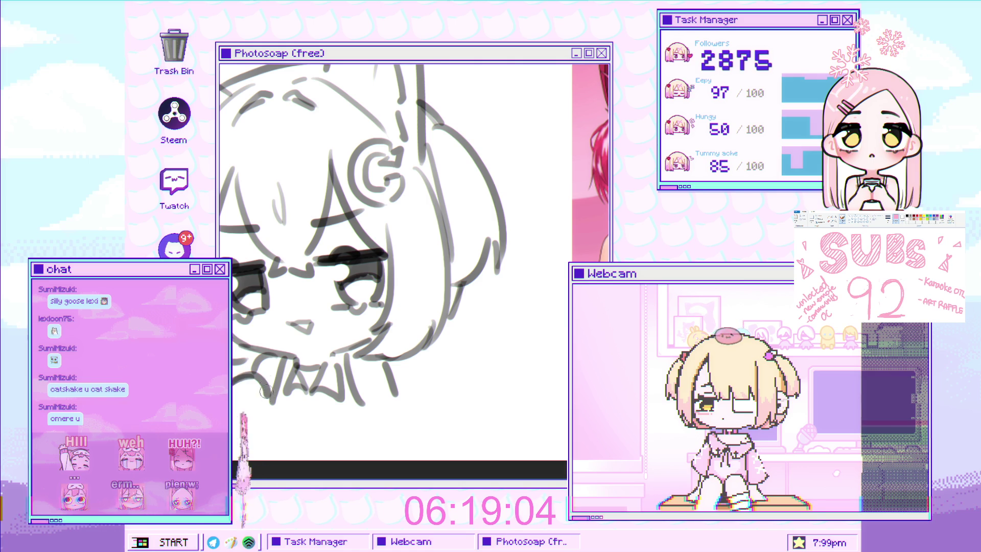
click(261, 367)
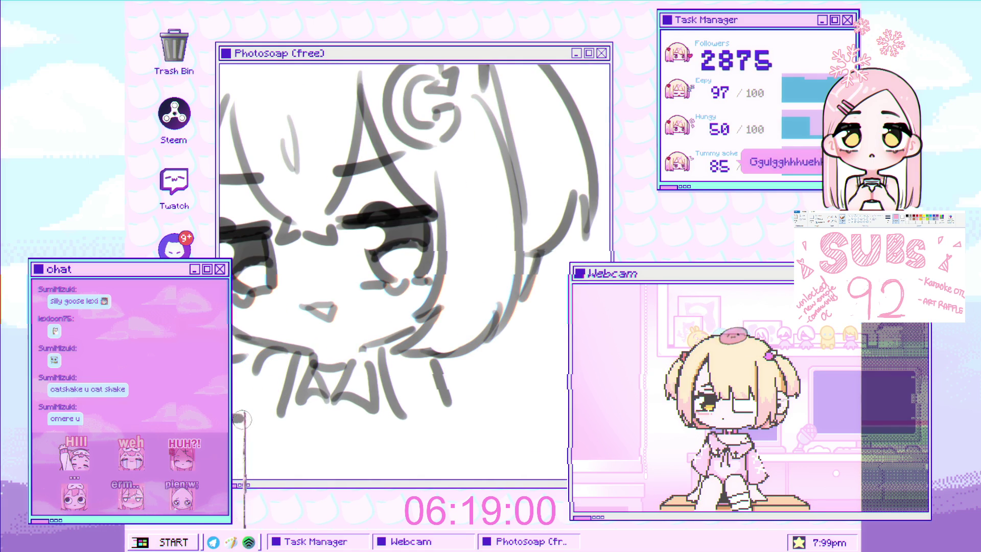
scroll(307, 386, right, 3)
scroll(307, 386, down, 1)
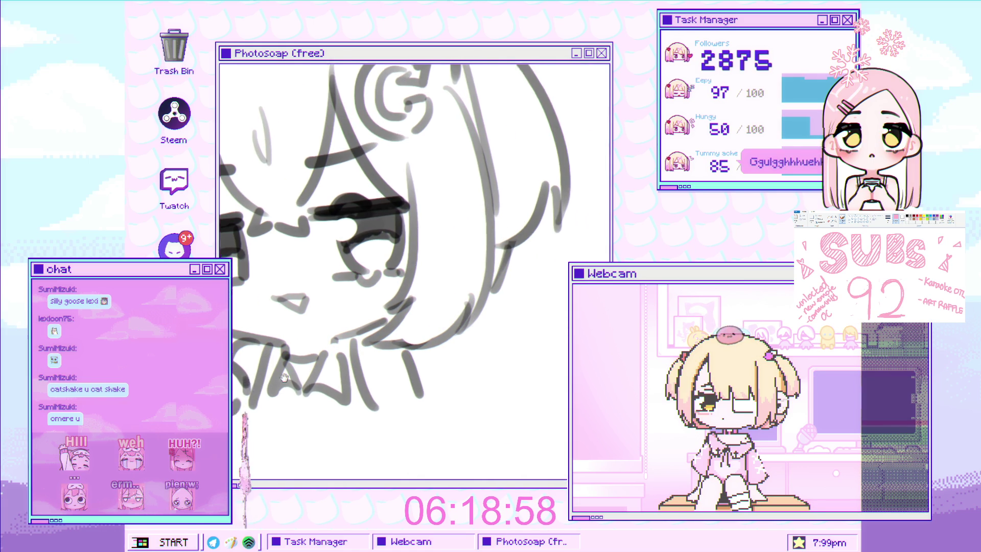
Step: Erase a stray stroke's lower part and draw a curved paw outline below the collar
drag(383, 380, 347, 396)
drag(345, 360, 331, 396)
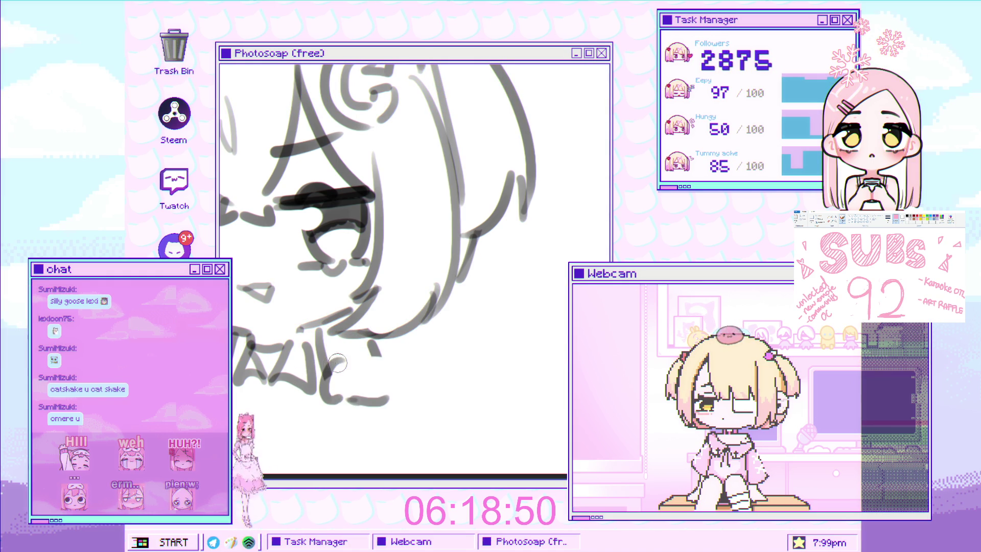
scroll(393, 393, down, 5)
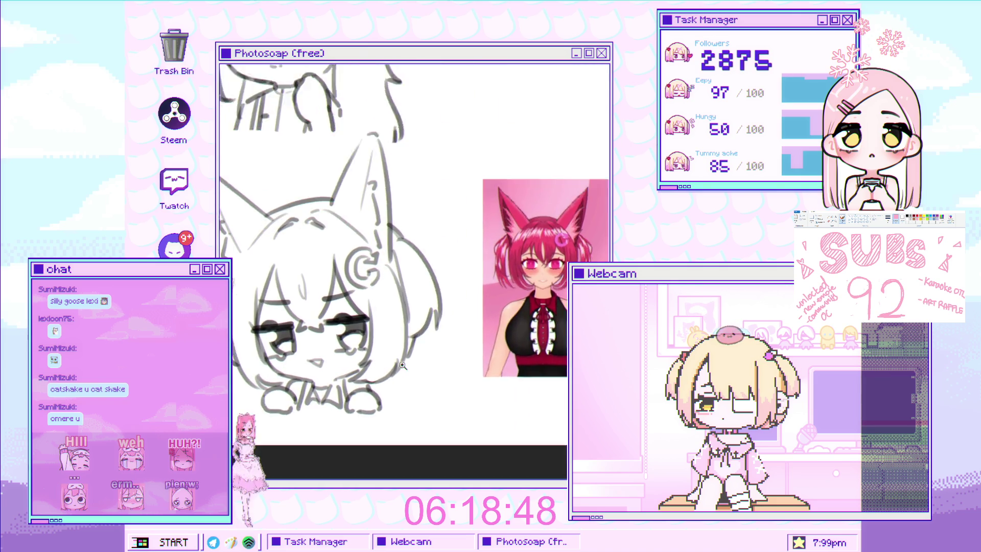
scroll(337, 358, up, 3)
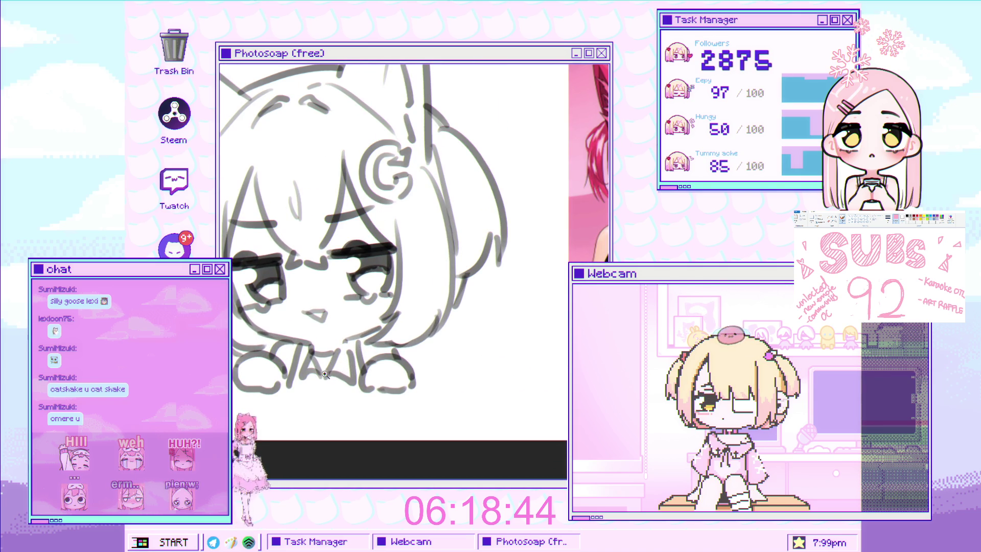
scroll(324, 375, up, 1)
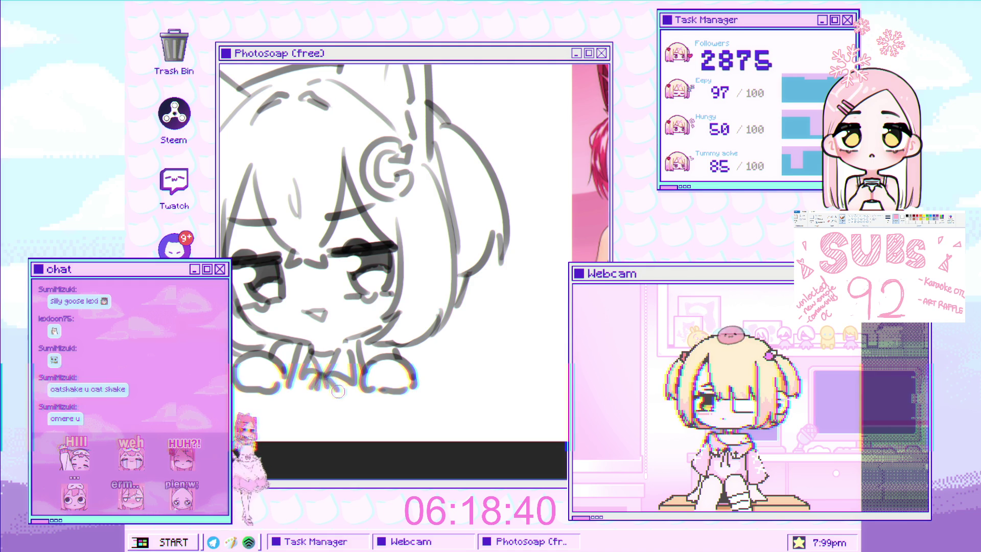
scroll(318, 378, down, 3)
scroll(353, 376, up, 1)
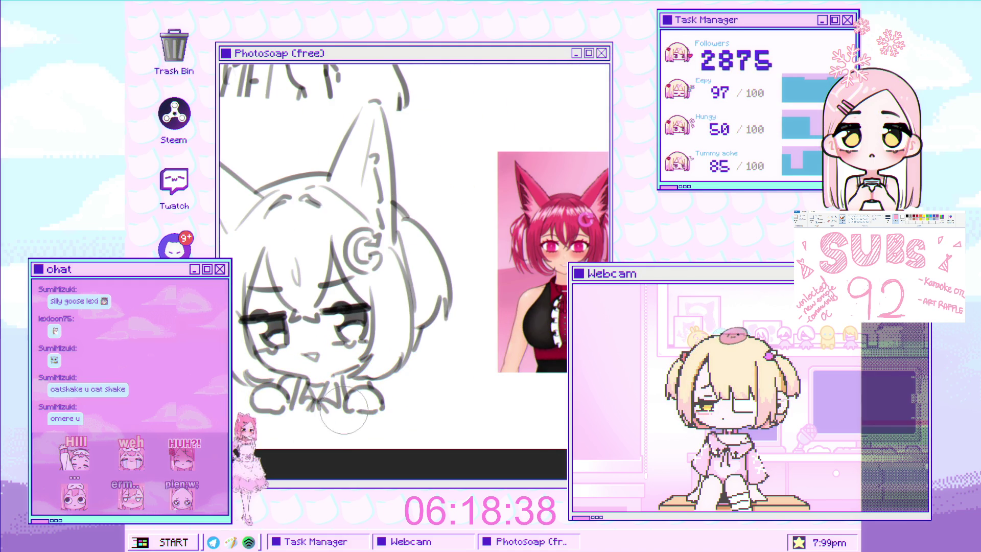
scroll(344, 409, down, 2)
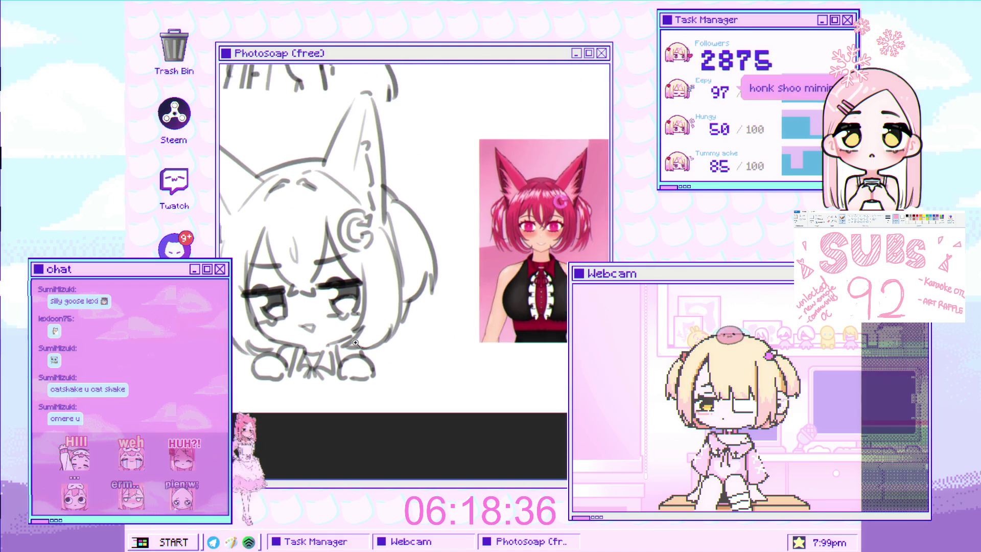
scroll(356, 343, down, 4)
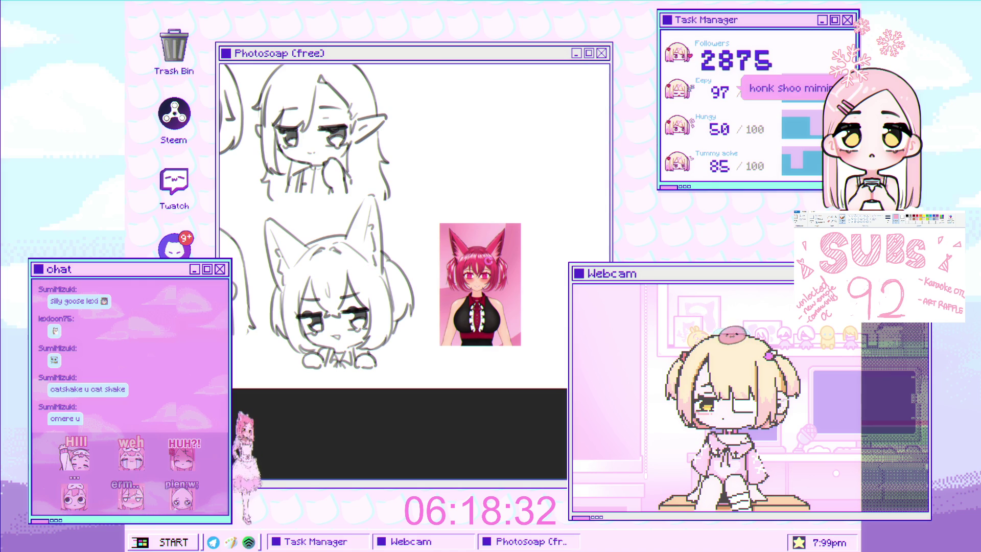
Step: Check the latest edits with undo/redo, then nudge the cat-eared sketch slightly upward
key(ctrl+z)
key(ctrl+z)
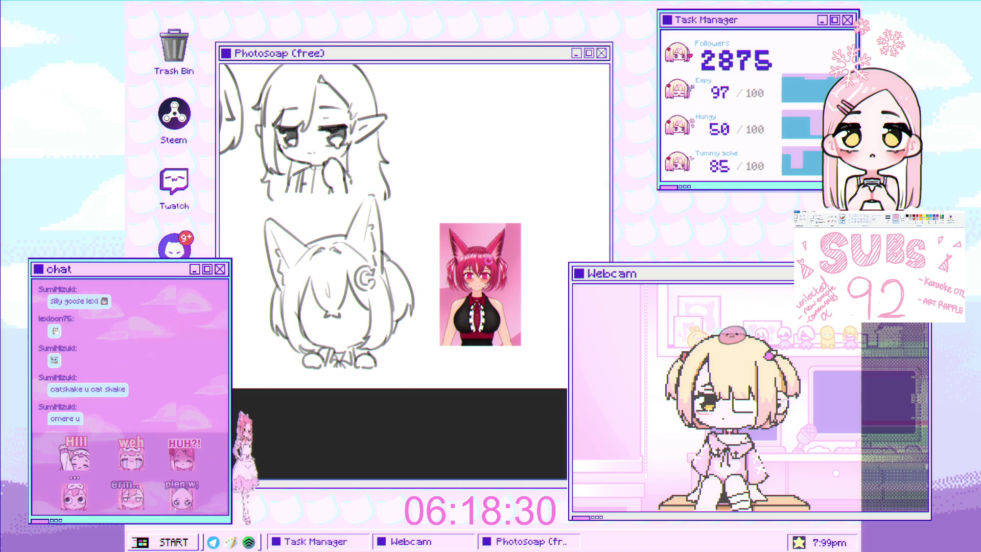
key(ctrl+y)
key(ctrl+z)
key(ctrl+y)
key(ctrl+t)
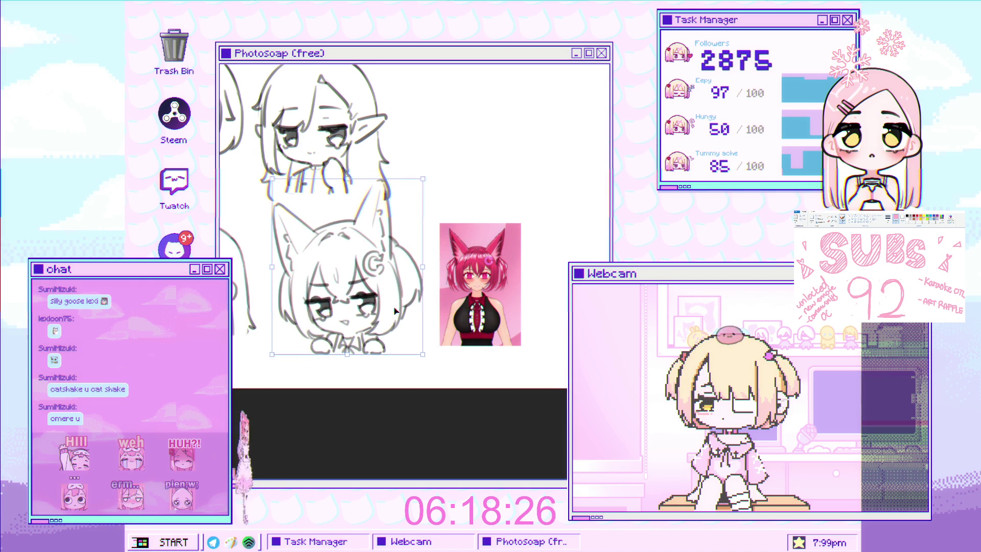
drag(387, 325, 388, 320)
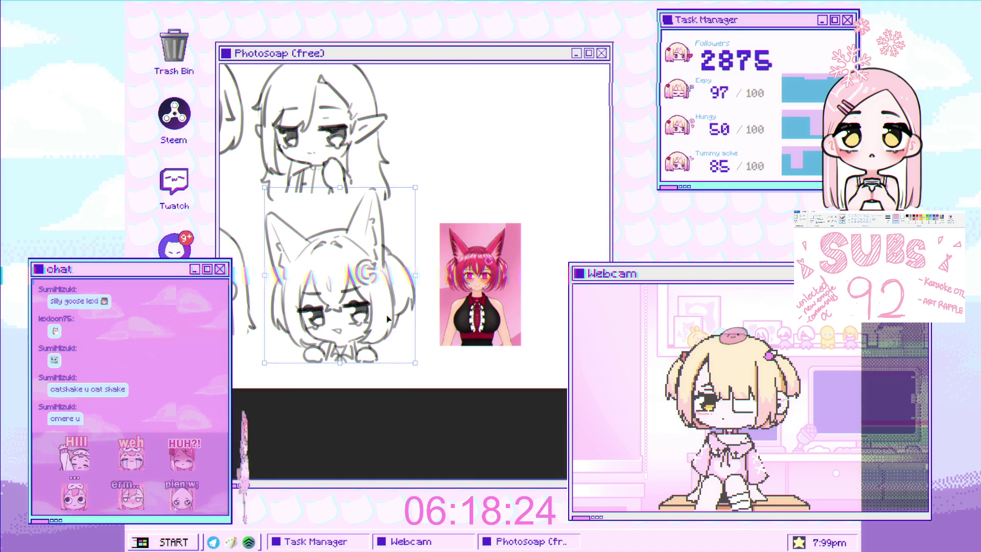
Step: Zoom in and out to survey the full two-by-two chibi sketch sheet
scroll(404, 309, down, 3)
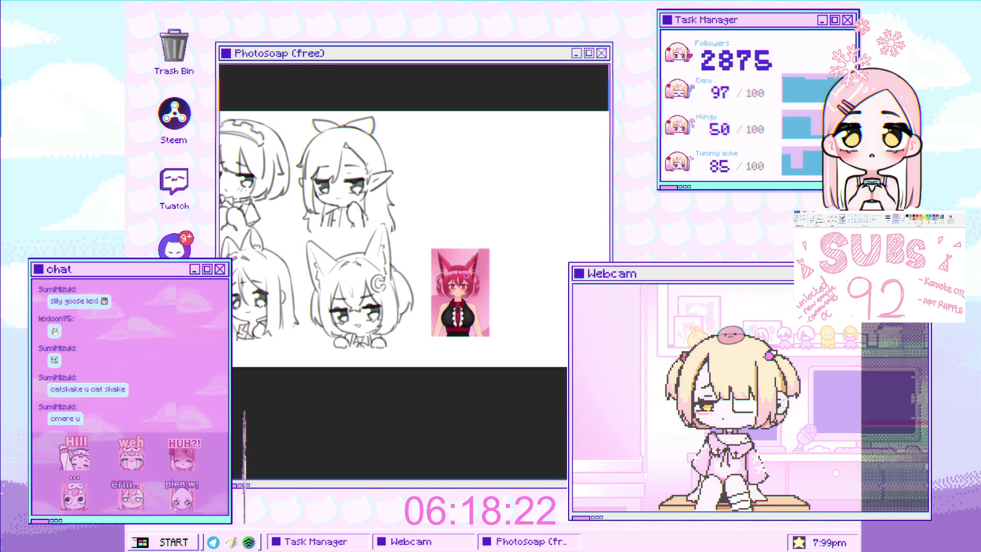
scroll(449, 300, up, 2)
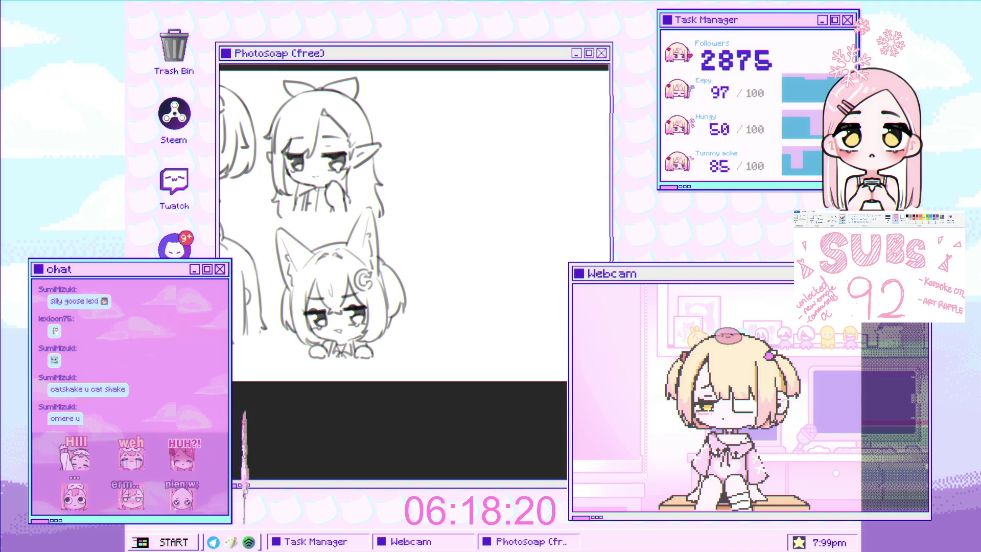
scroll(403, 307, down, 3)
scroll(406, 303, up, 2)
scroll(391, 318, up, 2)
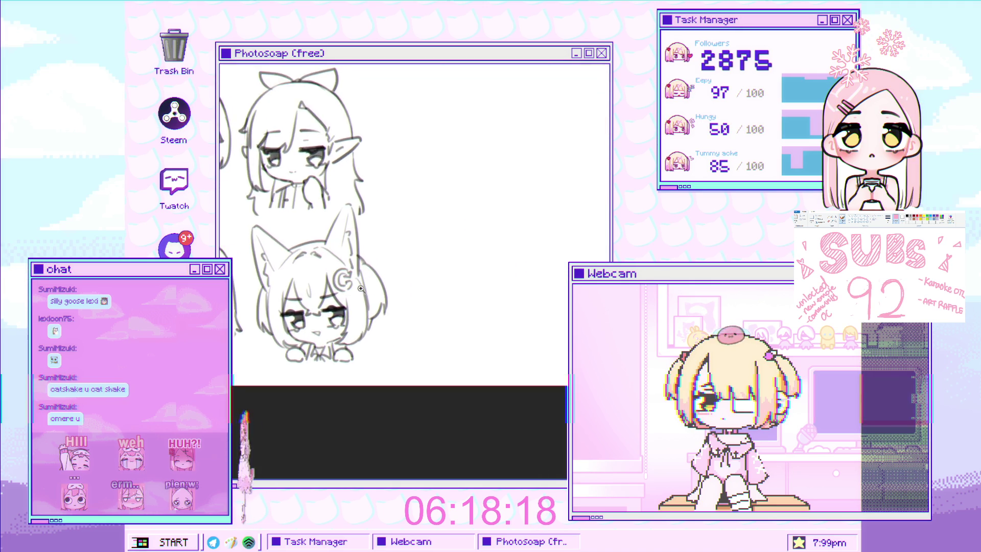
scroll(419, 309, down, 4)
scroll(437, 302, up, 3)
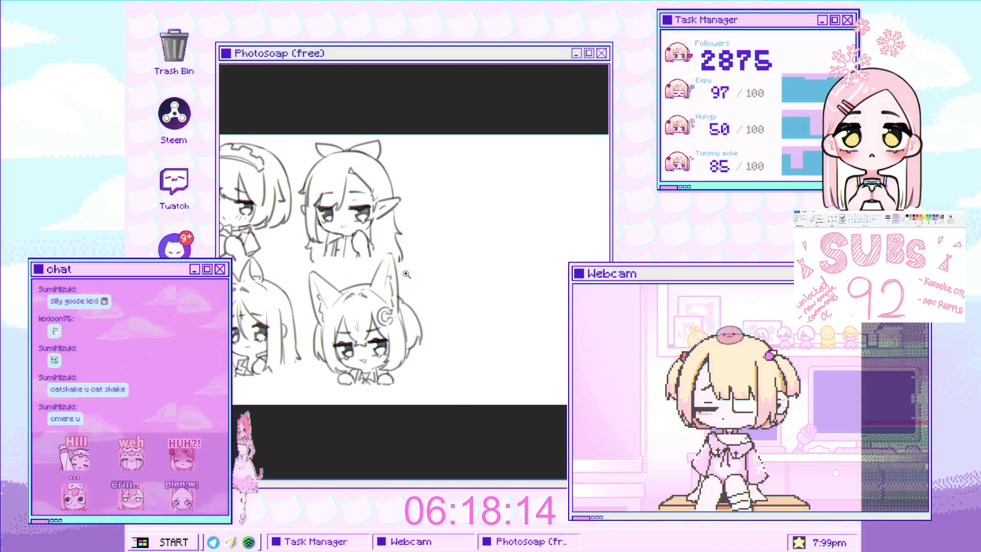
scroll(419, 274, up, 2)
scroll(442, 272, down, 4)
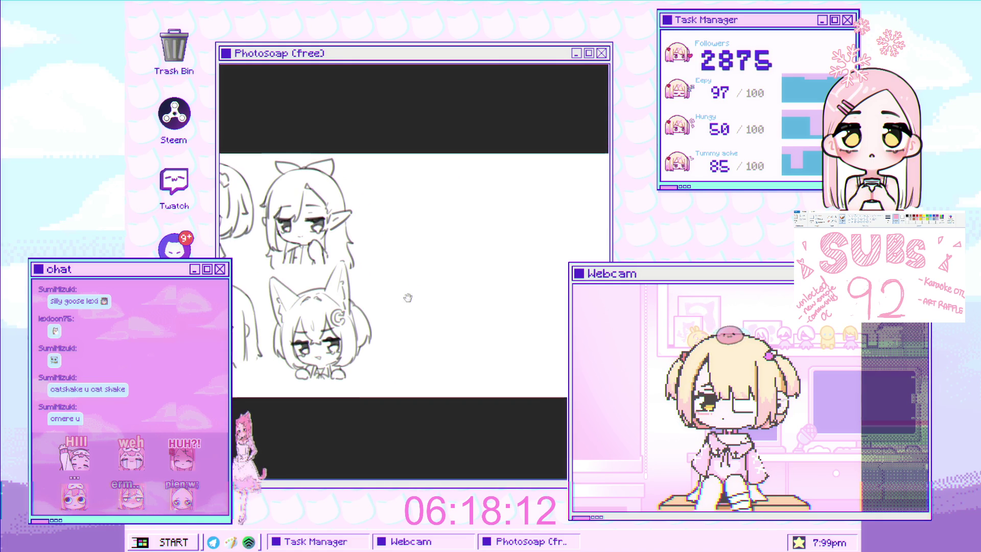
scroll(408, 297, up, 1)
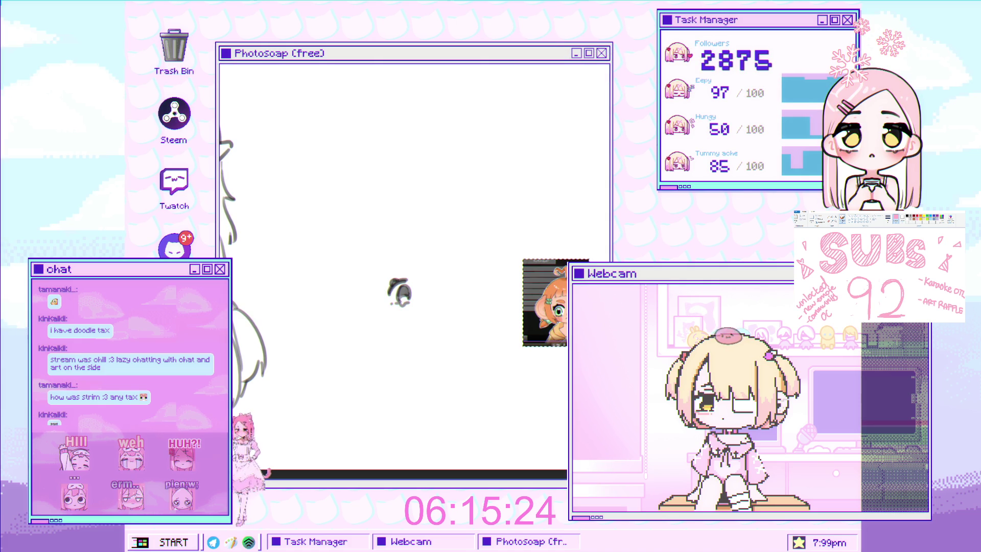
Step: Move the small head doodle and orange-haired reference to the left
drag(556, 293, 471, 293)
Step: Apply the leftward move and pan to reveal the large sketch on the left
key(ctrl+d)
scroll(377, 290, up, 1)
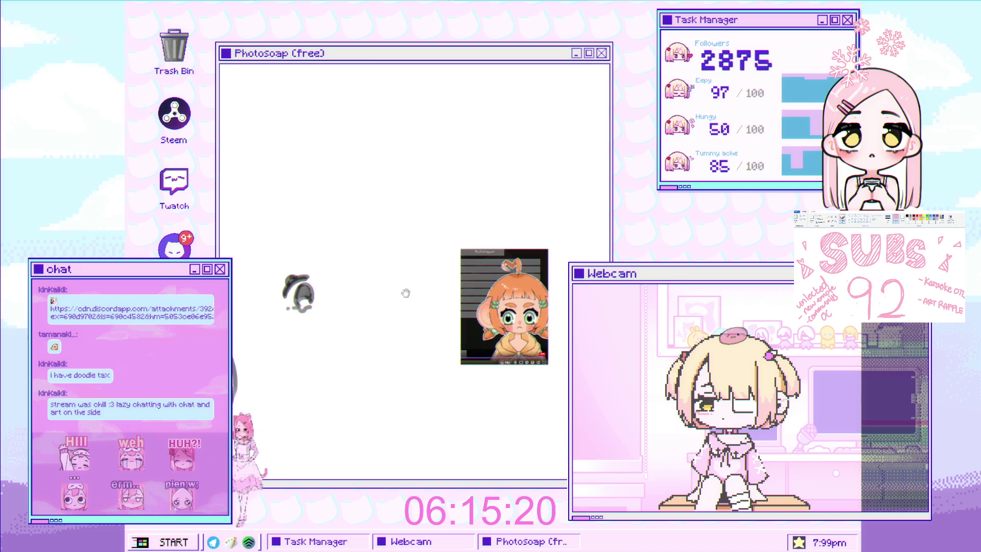
drag(405, 293, 478, 288)
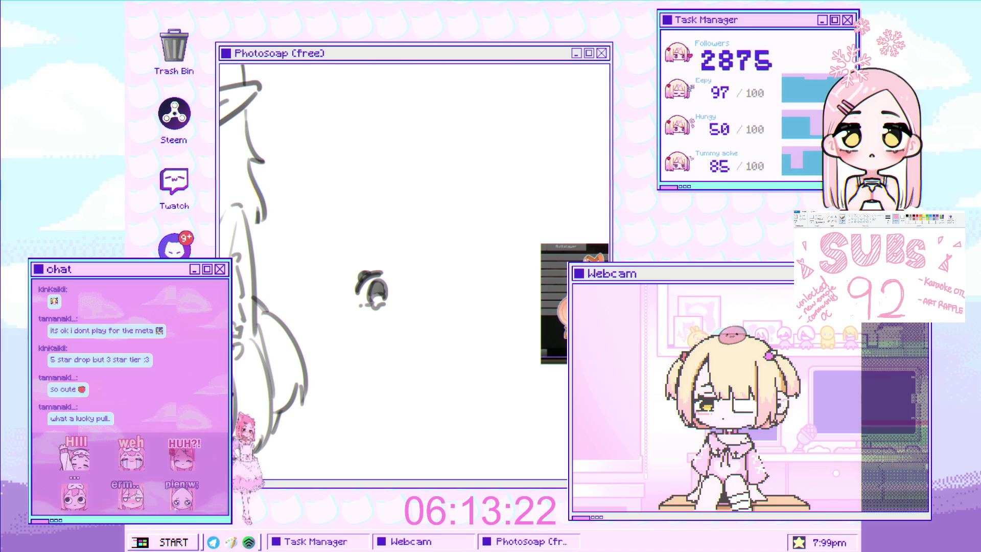
Step: Zoom into the first eye, shrink the brush, and frame the space beside it
click(328, 294)
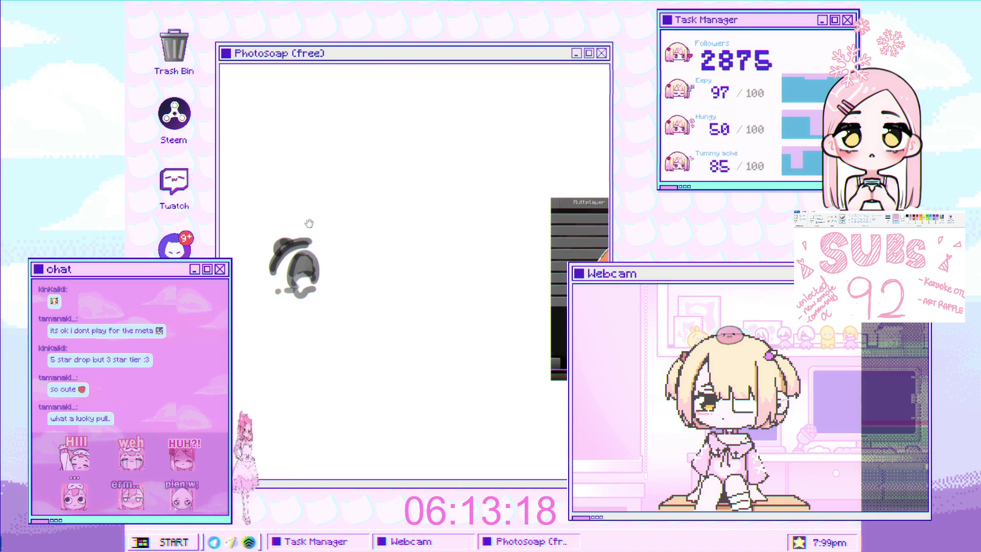
scroll(316, 230, up, 2)
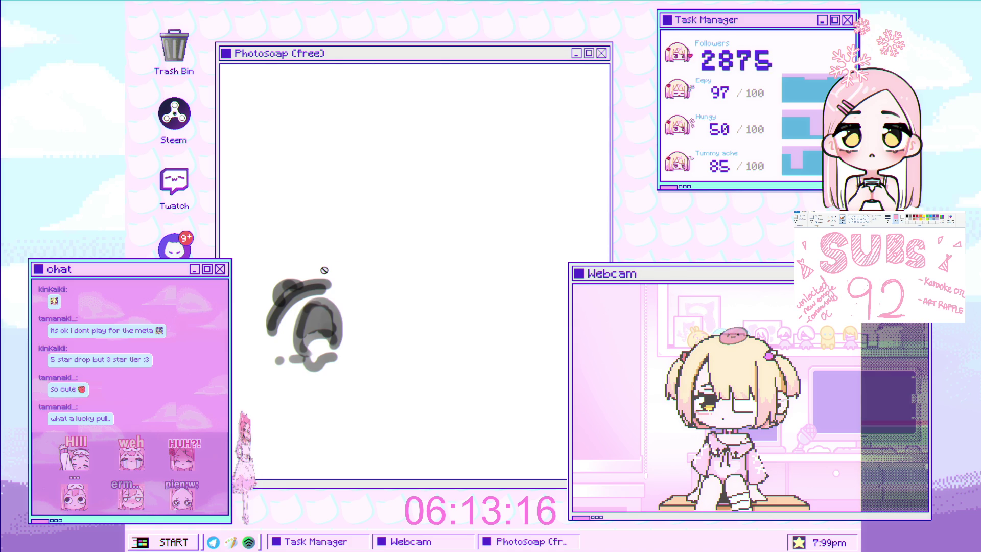
scroll(353, 261, down, 1)
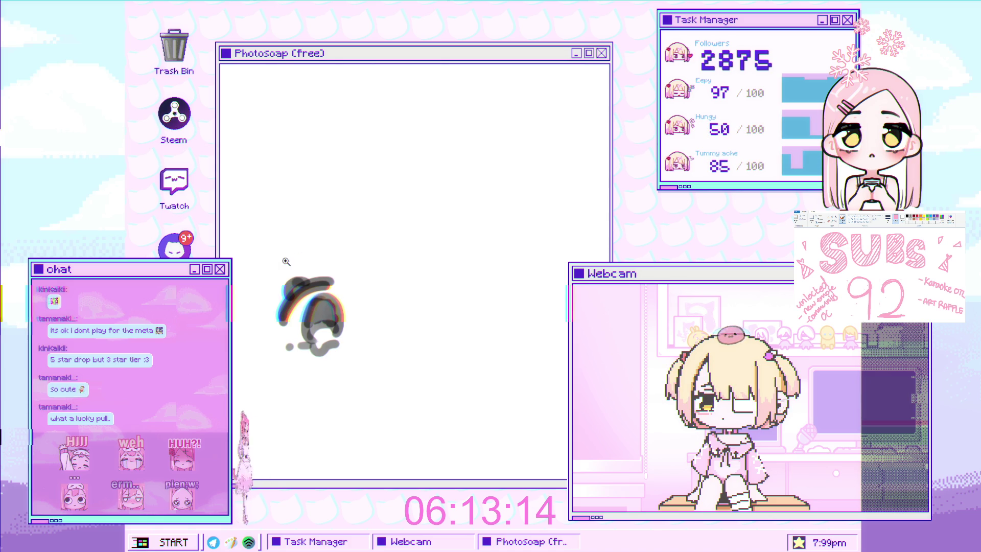
scroll(317, 258, up, 1)
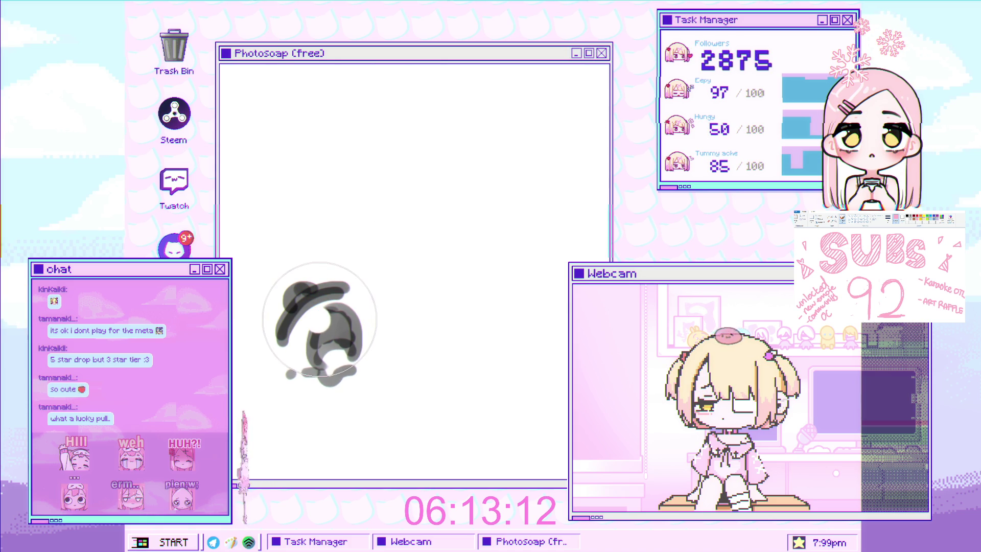
key(bracketleft)
key(bracketleft)
key(bracketleft)
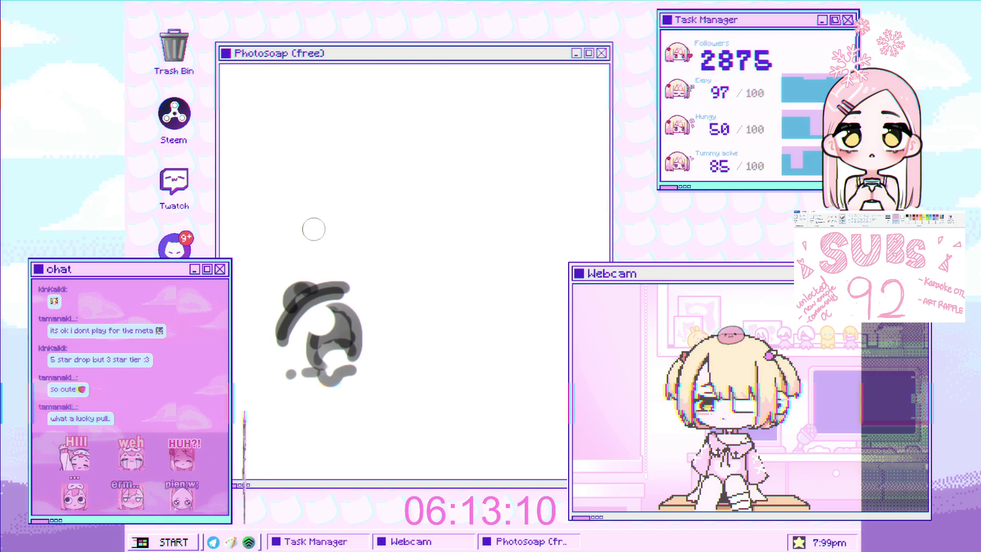
mouse_move(321, 228)
mouse_down()
mouse_move(293, 225)
mouse_move(327, 266)
mouse_move(350, 242)
mouse_up()
scroll(360, 248, down, 3)
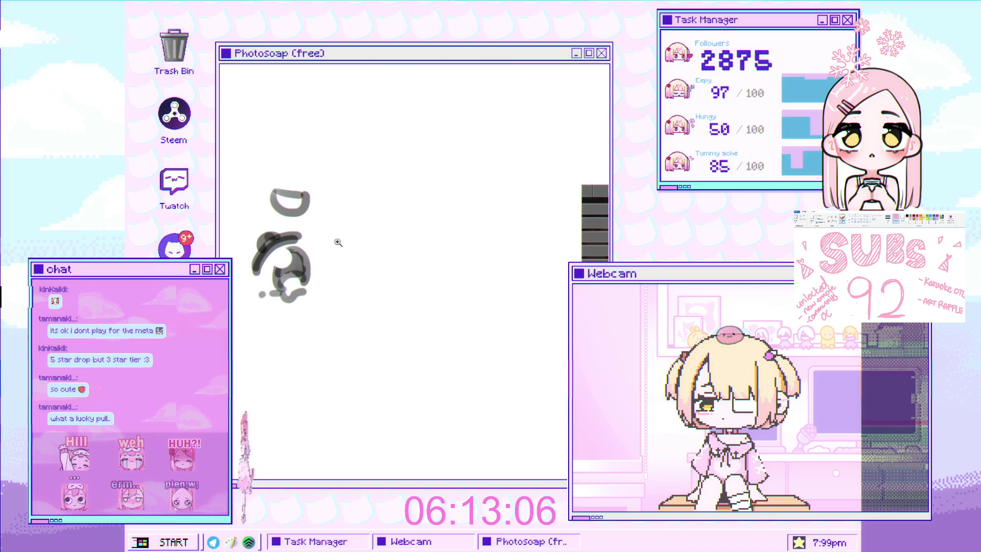
scroll(350, 203, up, 2)
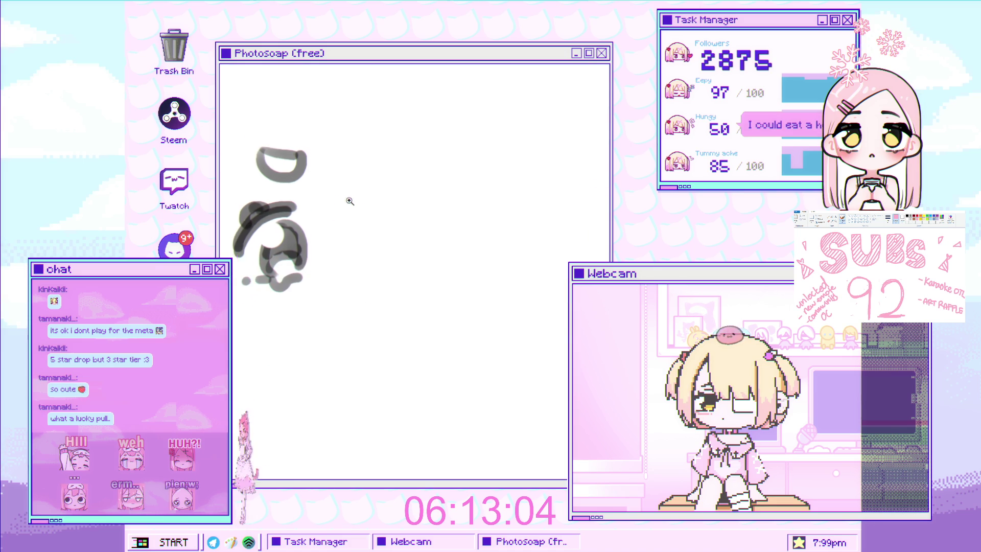
Step: Paint the second eye's dark top arc, outer side and inner loop
mouse_move(408, 205)
mouse_down()
mouse_move(424, 197)
mouse_move(466, 225)
mouse_up()
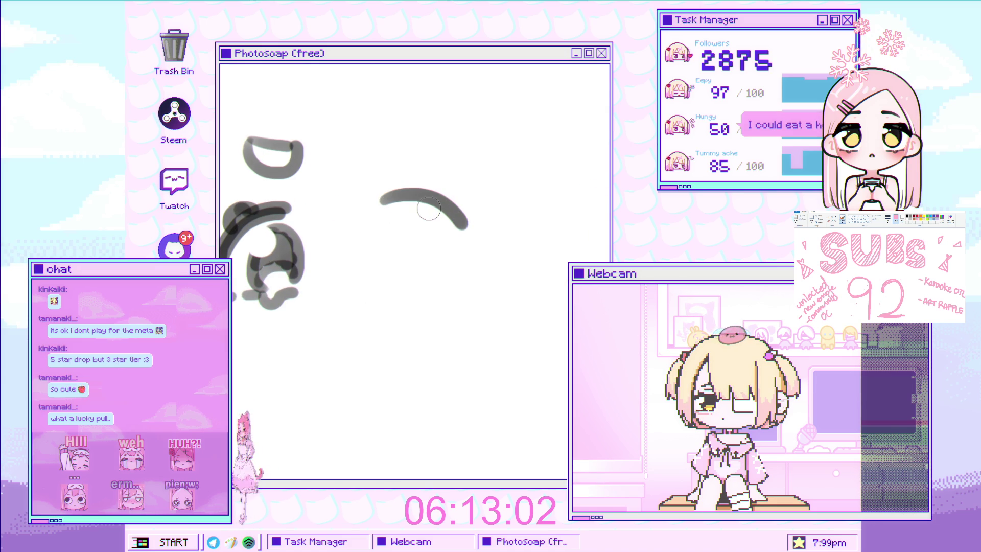
drag(389, 204, 466, 224)
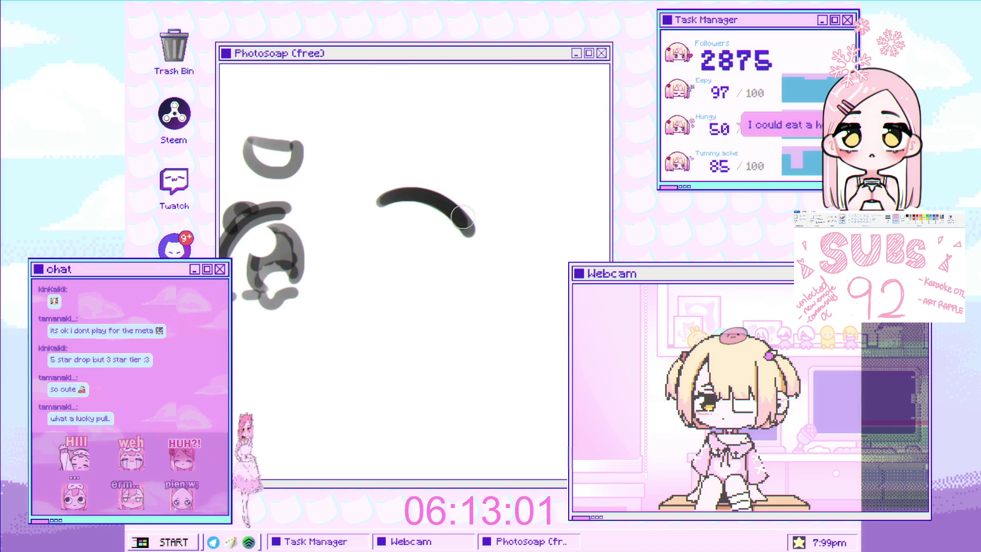
click(439, 200)
key(ctrl+d)
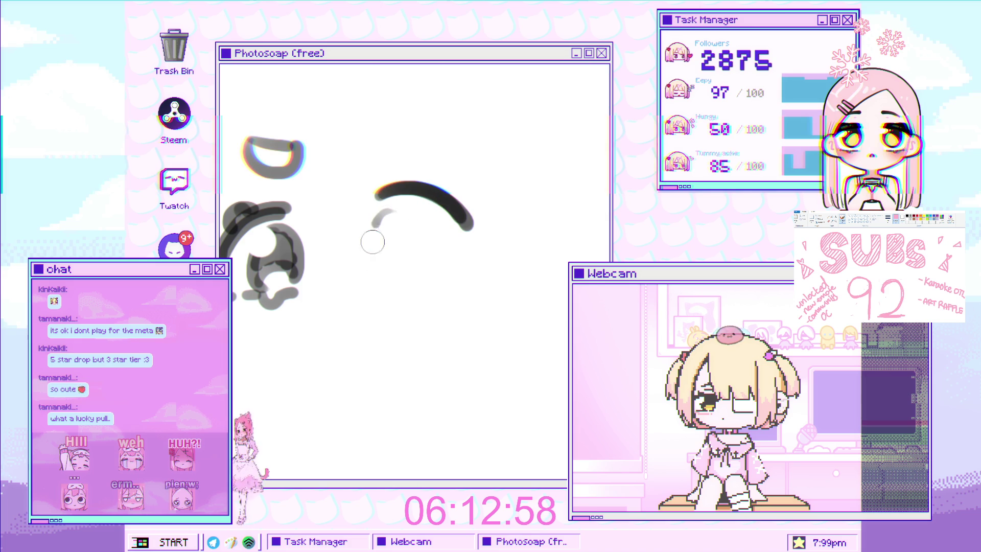
drag(394, 205, 391, 276)
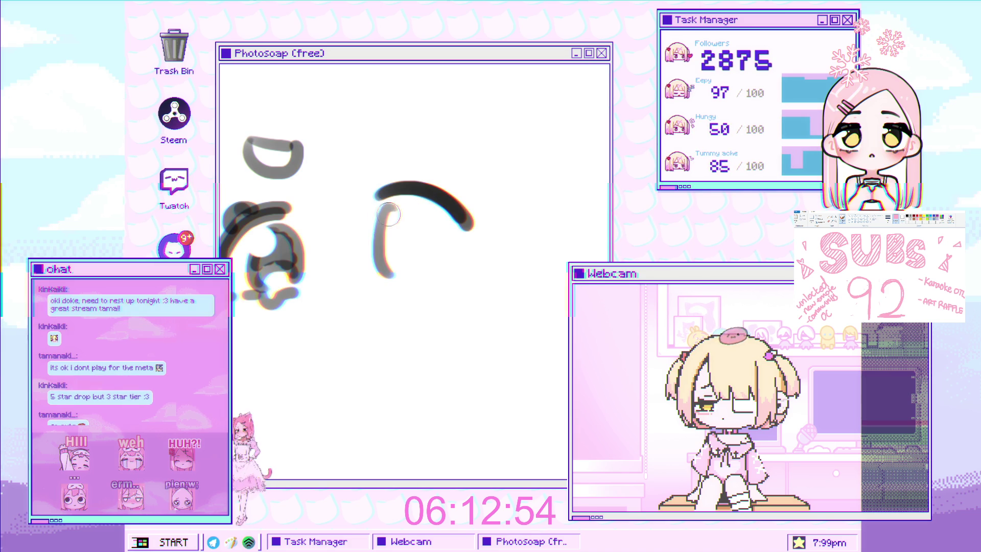
mouse_move(390, 210)
mouse_down()
mouse_move(439, 264)
mouse_move(401, 244)
mouse_move(425, 249)
mouse_move(385, 214)
mouse_move(408, 217)
mouse_move(397, 232)
mouse_move(421, 224)
mouse_up()
scroll(465, 232, down, 3)
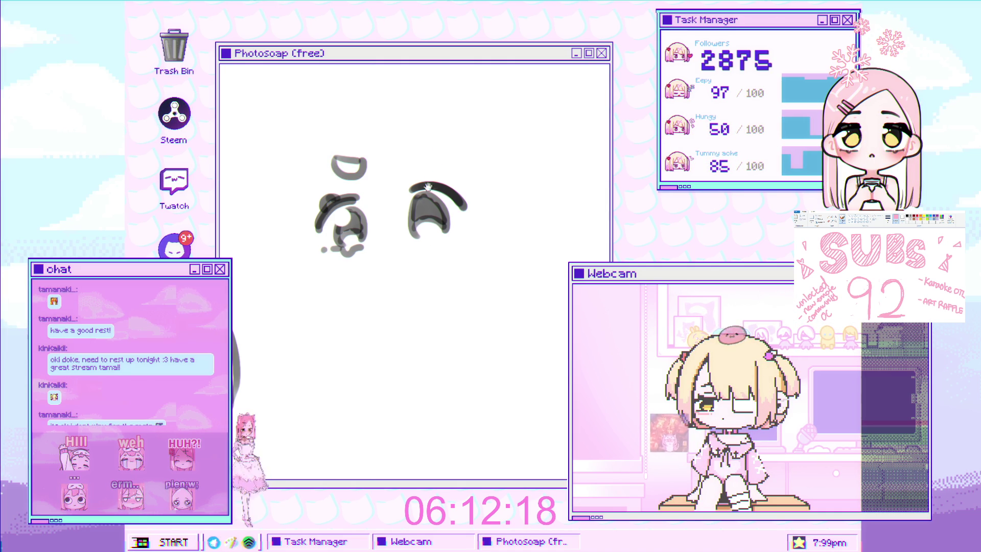
Step: Erase part of the grey fill inside the right eye
scroll(428, 216, up, 3)
key(e)
drag(406, 208, 411, 211)
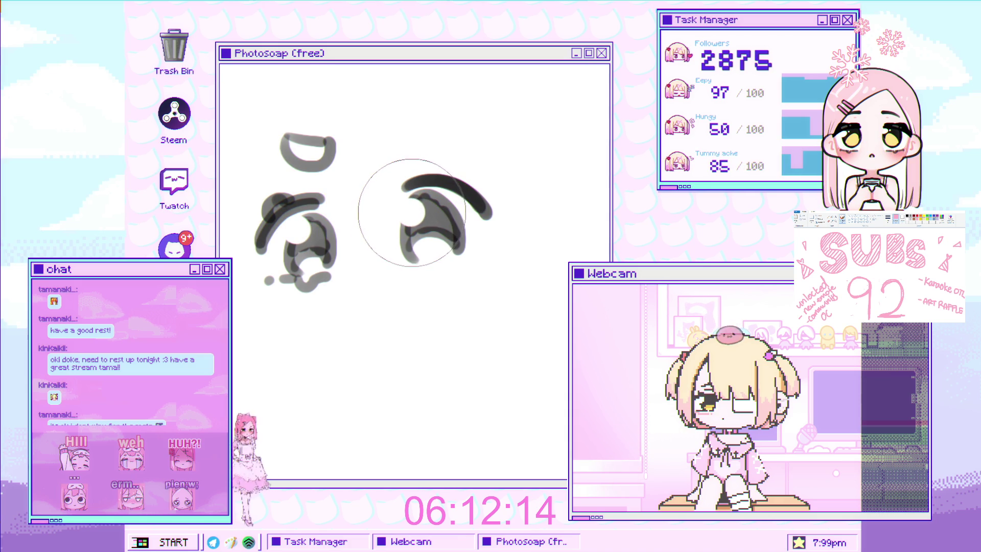
Step: Undo the stray hook and redraw the right eyebrow as a closed loop
key(v)
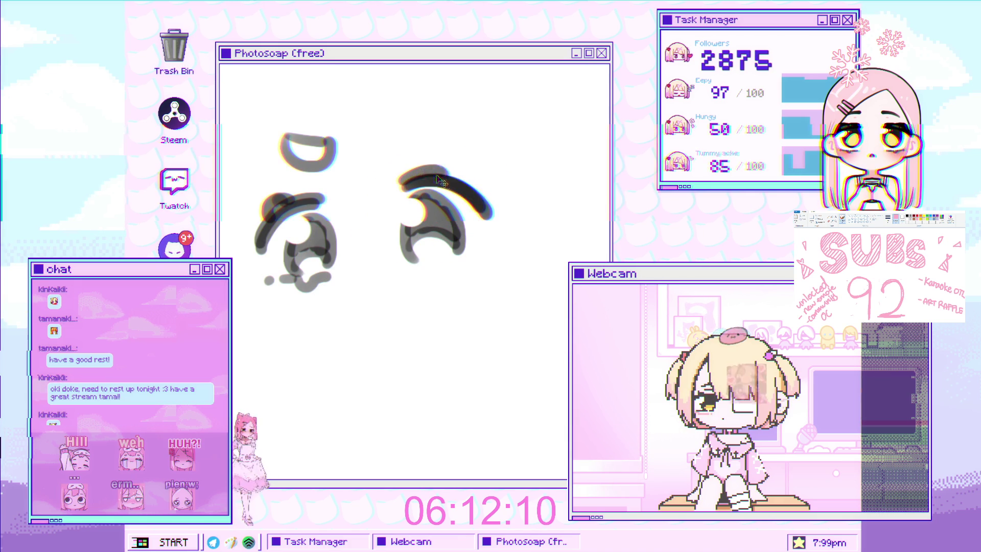
mouse_move(456, 192)
mouse_down()
mouse_move(452, 229)
mouse_move(425, 204)
mouse_move(443, 229)
mouse_up()
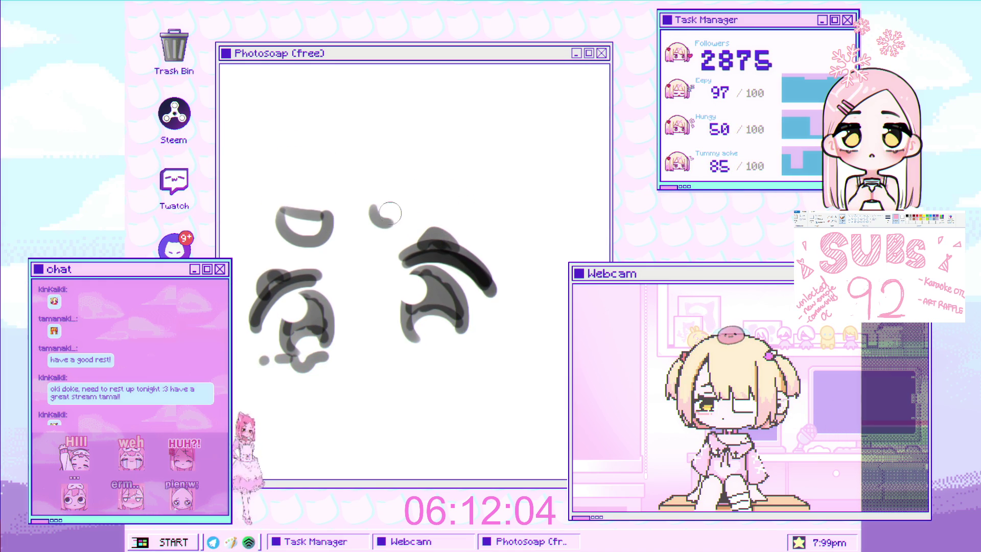
key(ctrl+z)
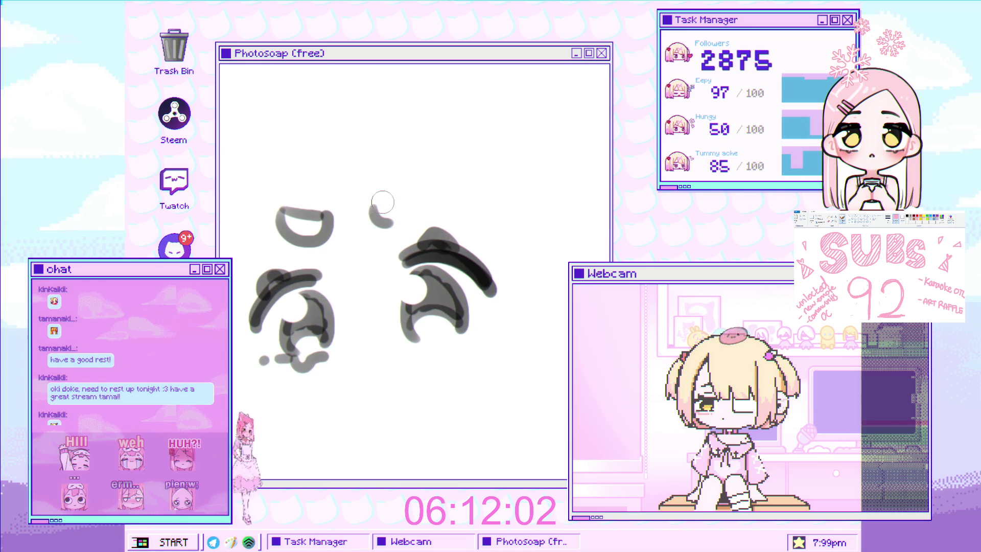
mouse_move(409, 177)
mouse_down()
mouse_move(425, 197)
mouse_move(391, 220)
mouse_up()
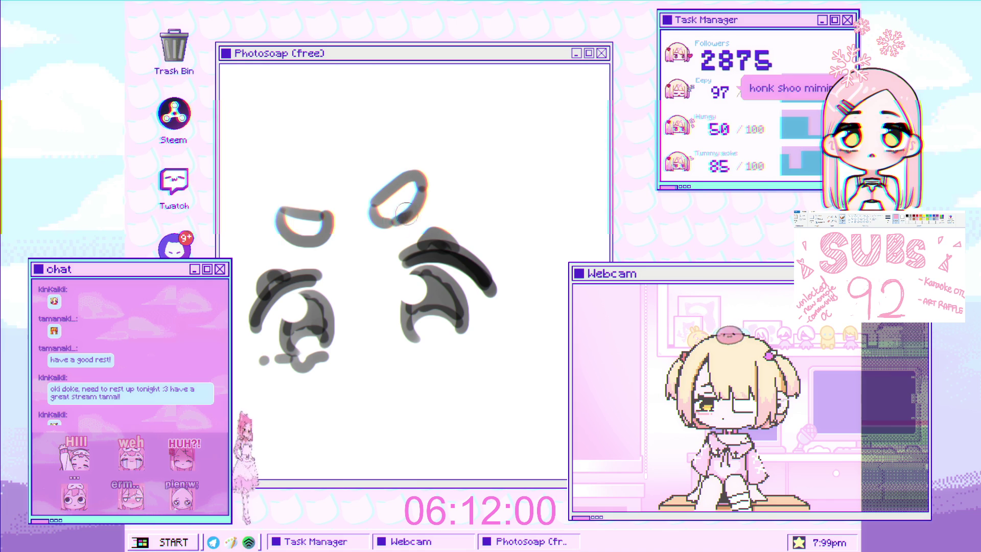
Step: Nudge the brow curl left, add a trimmed lower lash line, and select the right eye
drag(325, 231, 311, 237)
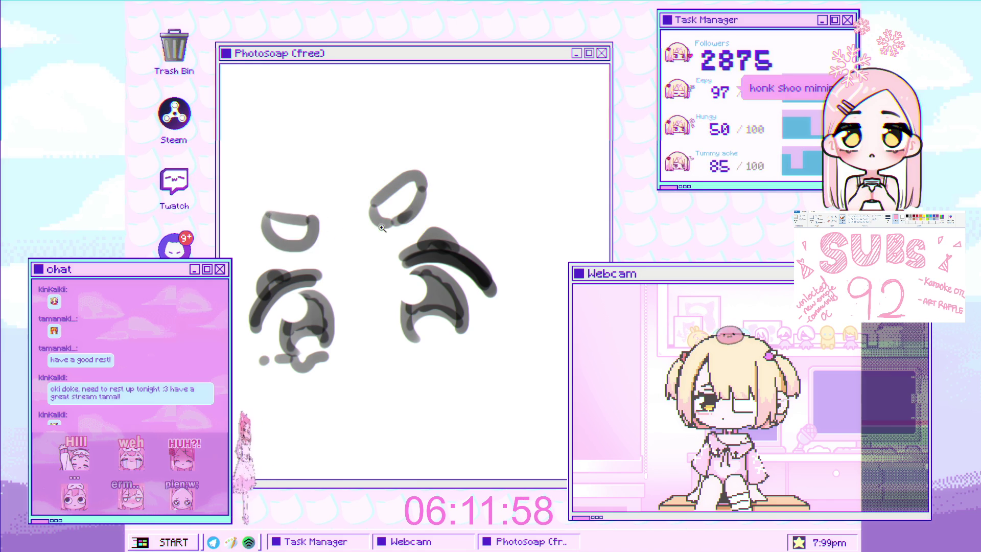
scroll(382, 228, down, 1)
mouse_move(388, 267)
mouse_down()
mouse_move(401, 275)
mouse_move(427, 264)
mouse_up()
key(ctrl+z)
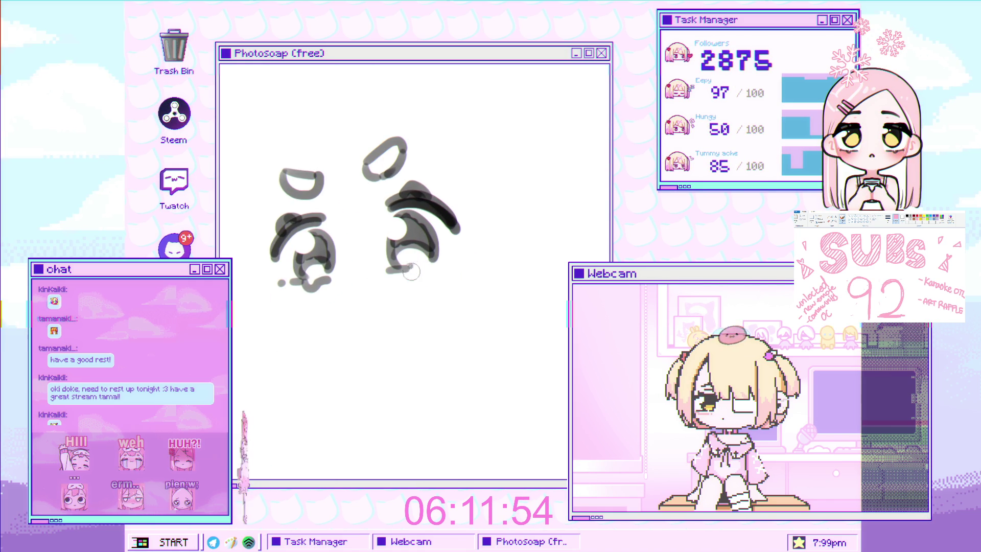
key(ctrl+z)
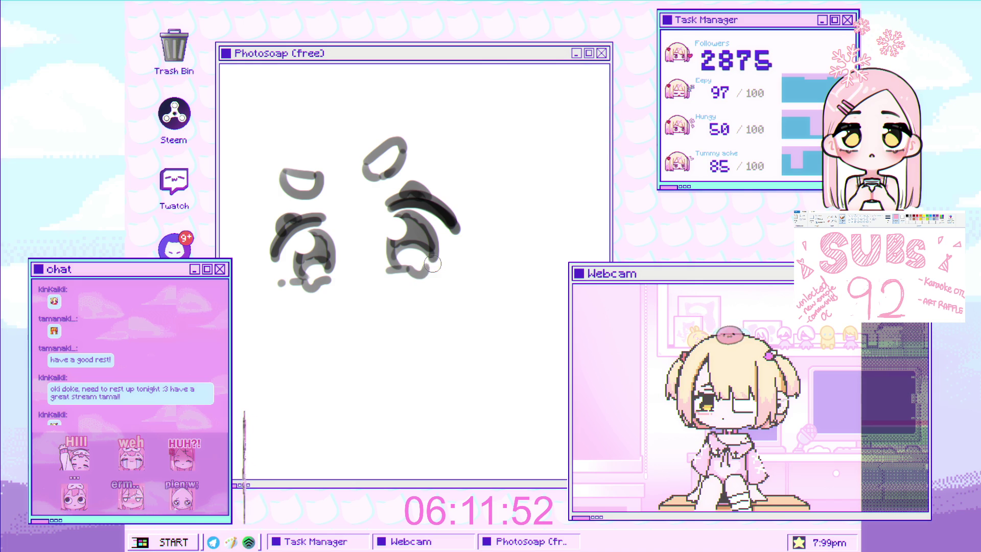
scroll(450, 261, down, 2)
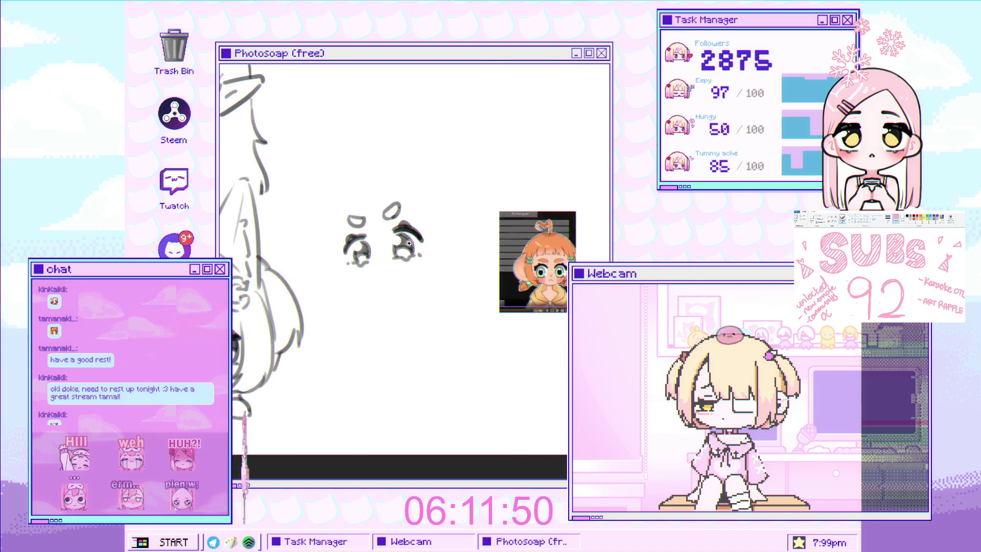
mouse_move(386, 204)
mouse_down()
mouse_move(429, 295)
mouse_move(453, 218)
mouse_move(506, 205)
mouse_up()
Step: Tilt the right eye slightly counter-clockwise, shift it left, and zoom to check the face
key(ctrl+t)
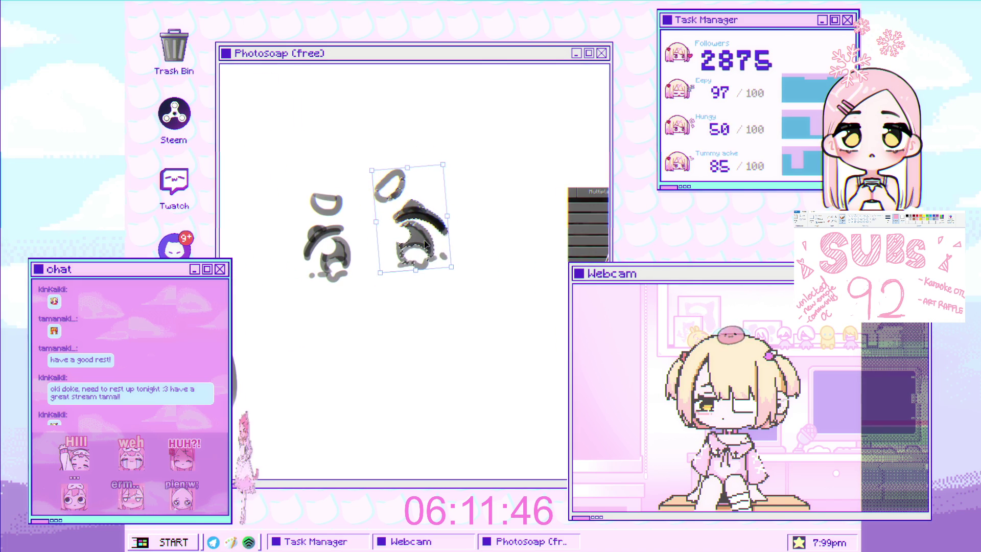
drag(426, 245, 418, 245)
key(Return)
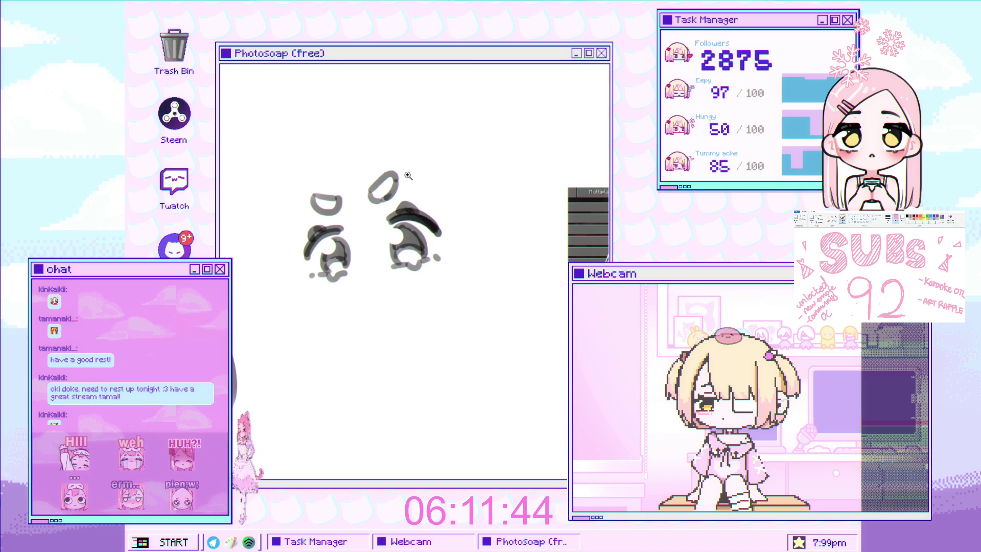
scroll(407, 175, down, 2)
scroll(459, 174, up, 2)
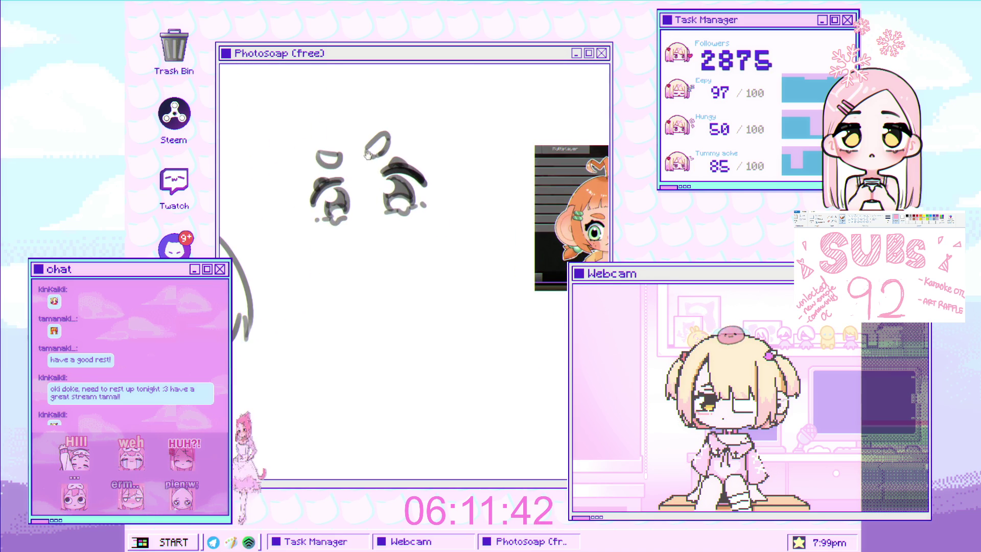
scroll(368, 154, up, 2)
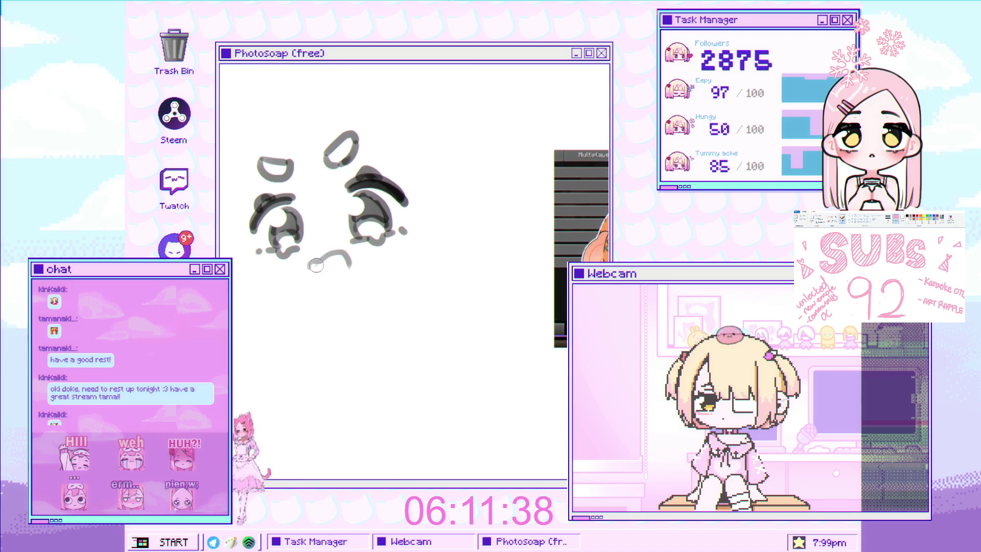
scroll(316, 265, down, 2)
scroll(323, 259, up, 2)
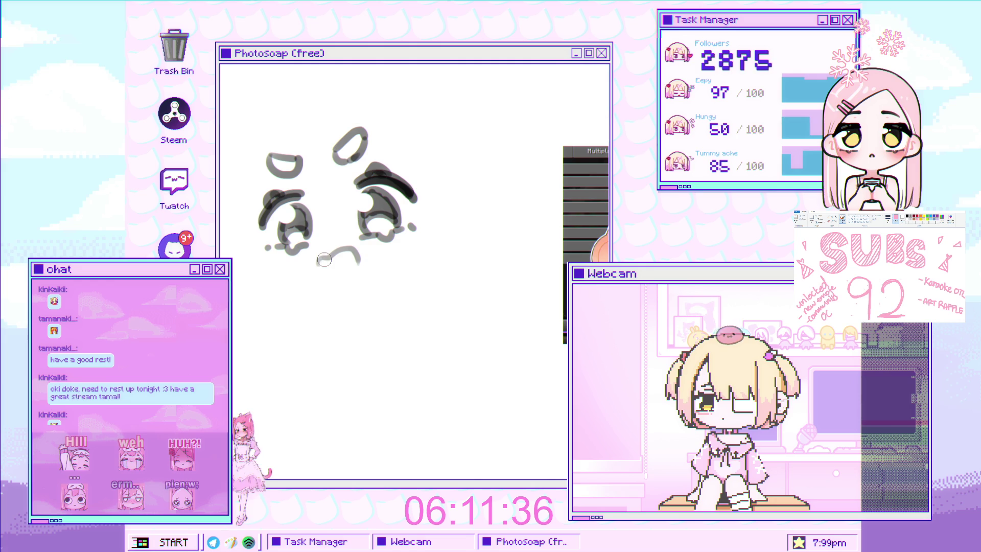
scroll(324, 259, down, 2)
scroll(345, 260, up, 3)
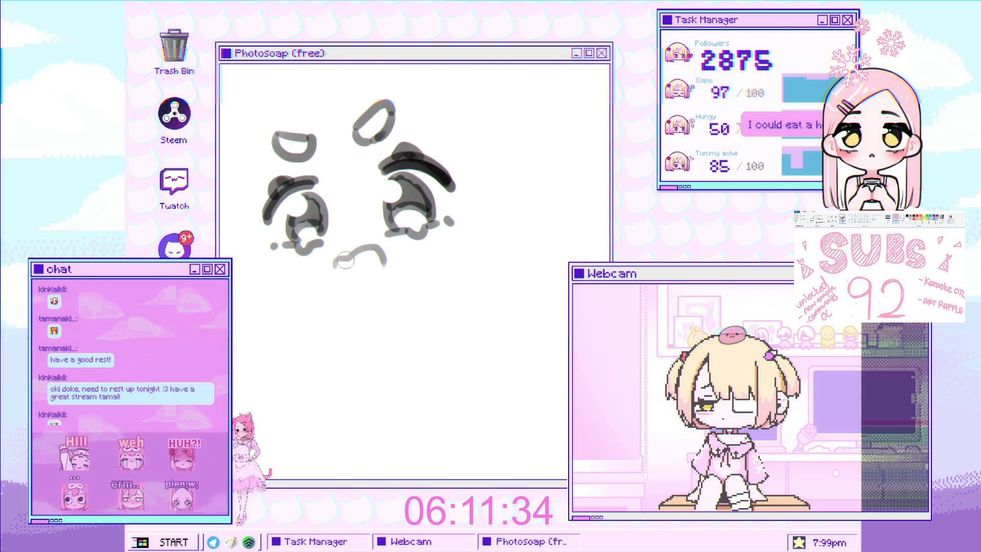
scroll(368, 255, down, 2)
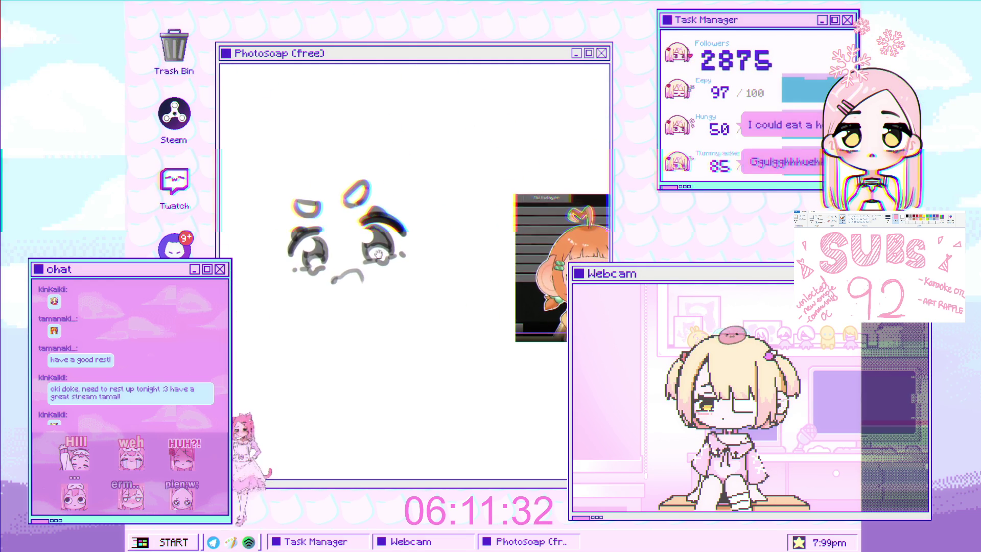